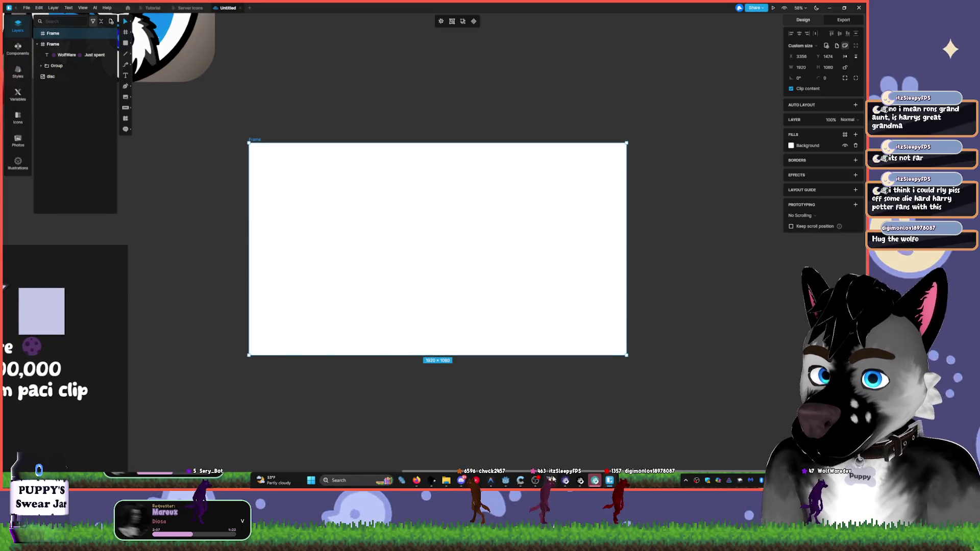
Launch ShareX from search, dismiss its window, and start a region capture with Ctrl+Print
{"action": "mouse_move", "coordinate": [504, 482]}
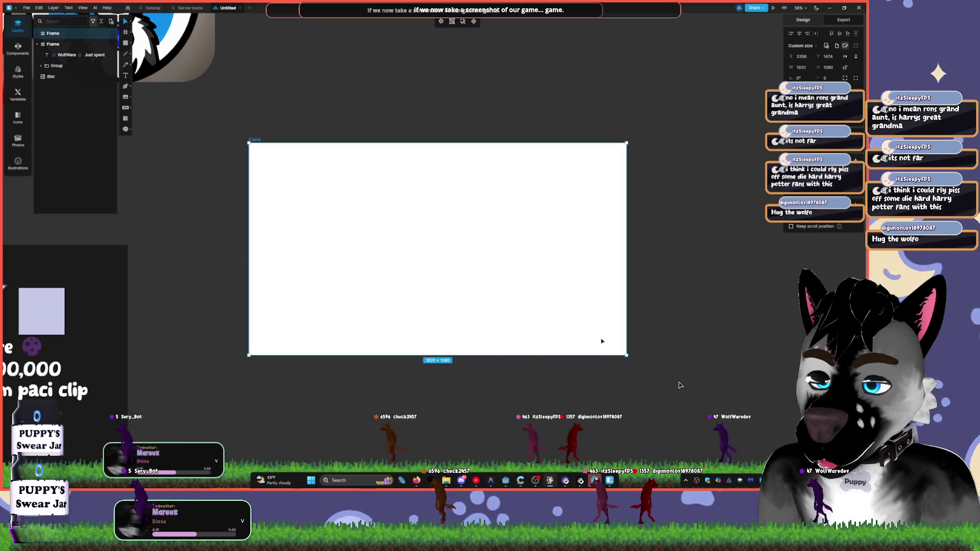
{"action": "key", "text": "super"}
{"action": "type", "text": "shareX"}
{"action": "key", "text": "Return"}
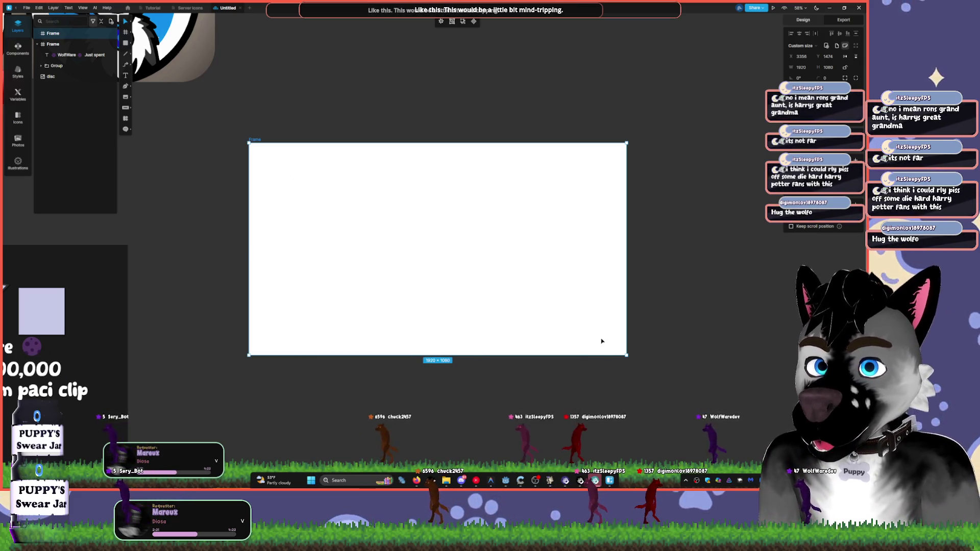
{"action": "left_click", "coordinate": [670, 241]}
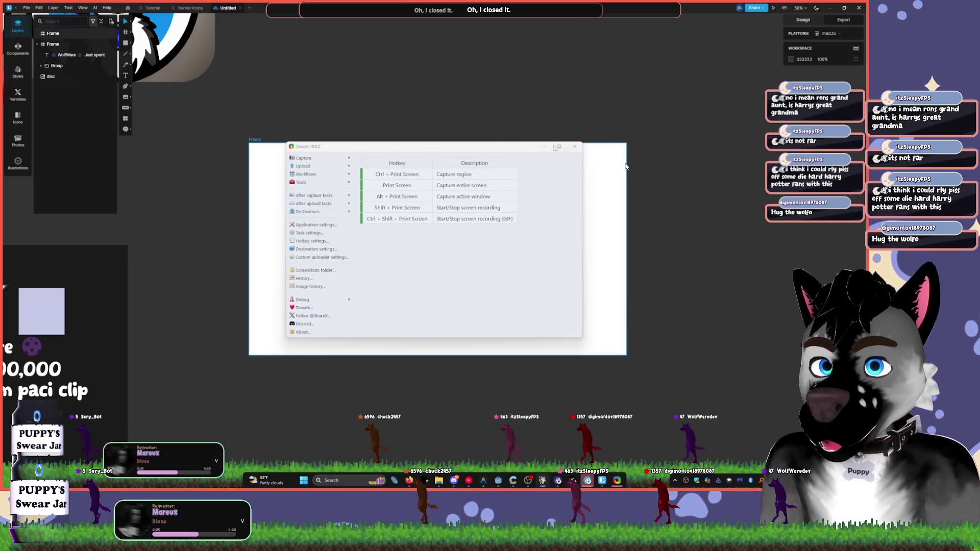
{"action": "left_click", "coordinate": [574, 148]}
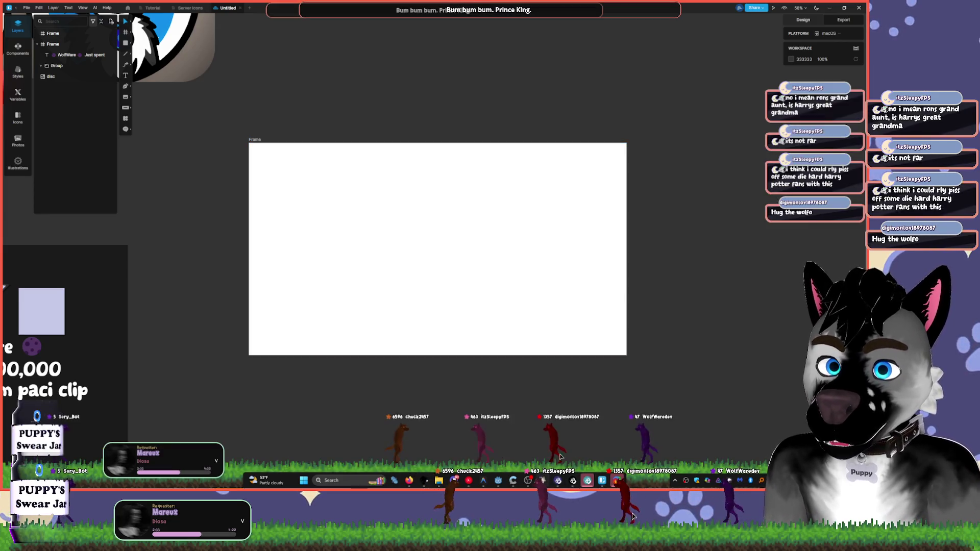
{"action": "key", "text": "ctrl+Print"}
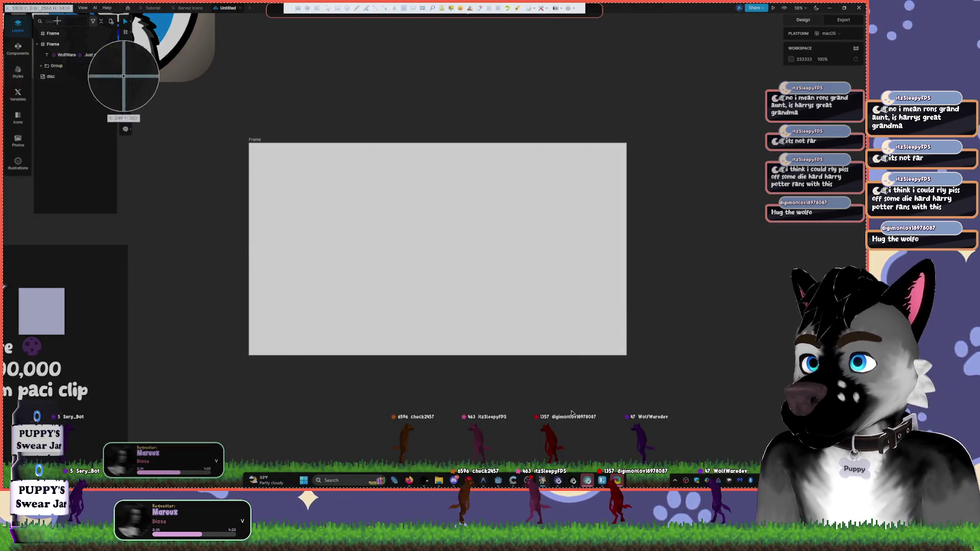
Capture nearly the whole screen, paste it onto the canvas, and shrink it into place
{"action": "left_click_drag", "start_coordinate": [11, 6], "coordinate": [714, 412]}
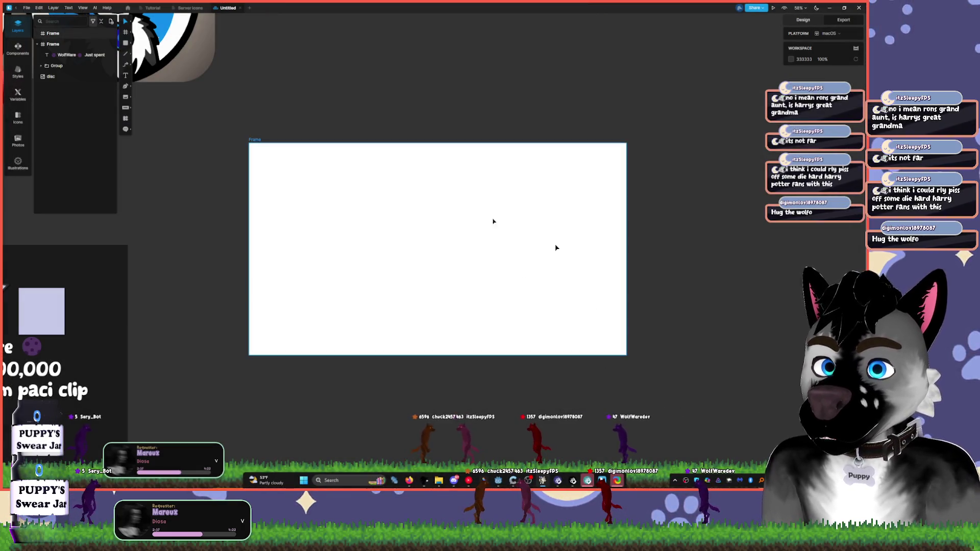
{"action": "key", "text": "ctrl+v"}
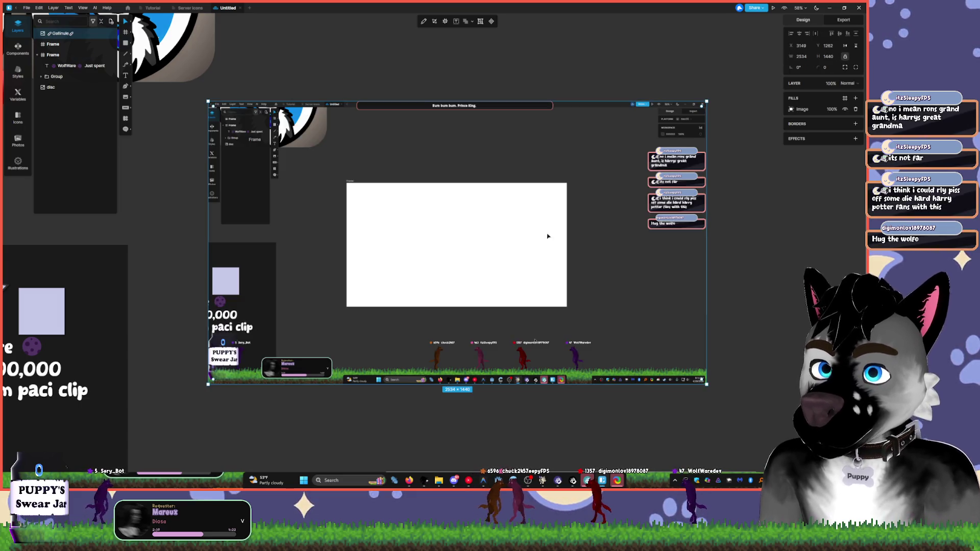
{"action": "left_click_drag", "start_coordinate": [639, 262], "coordinate": [691, 231]}
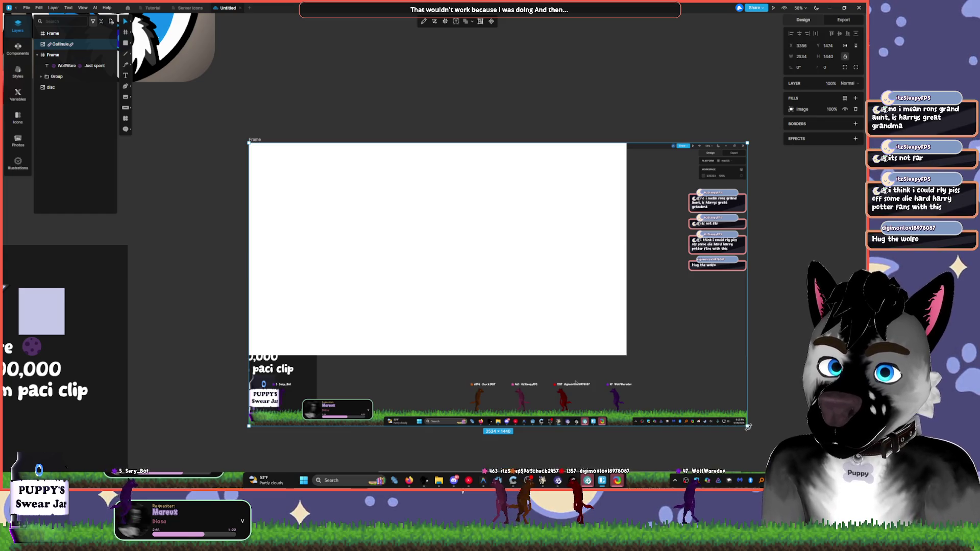
{"action": "left_click_drag", "start_coordinate": [748, 427], "coordinate": [622, 353]}
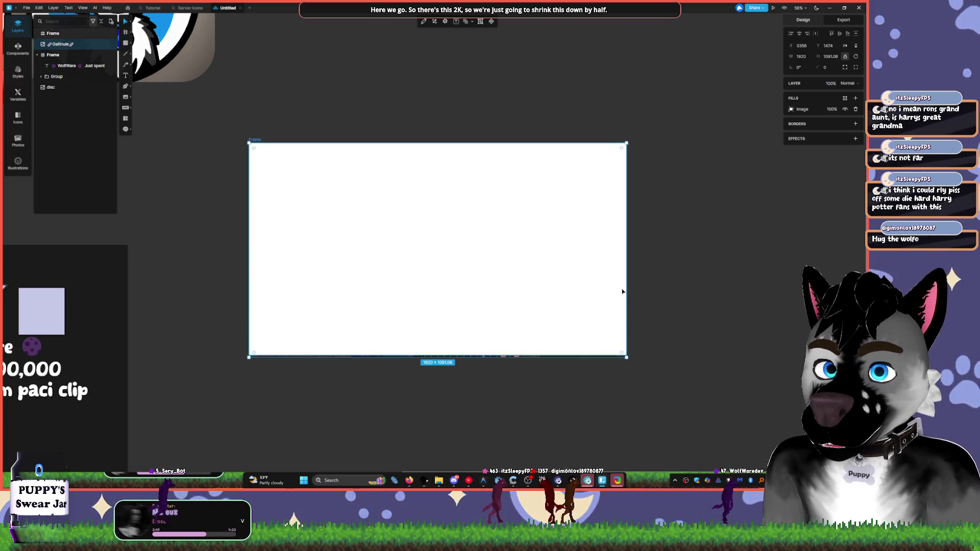
Bring the screenshot in front of the frame fill, align it top-left, and resize the frame
{"action": "right_click", "coordinate": [567, 360]}
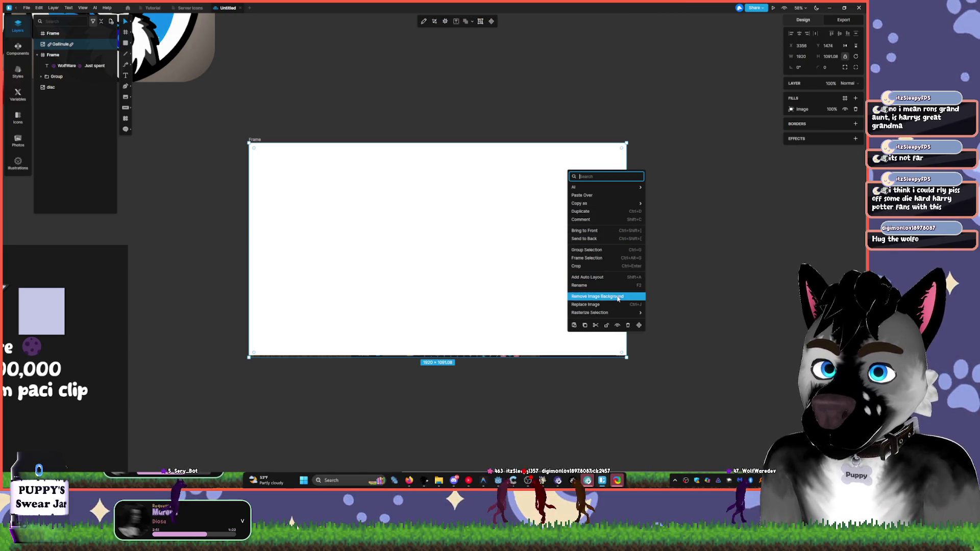
{"action": "left_click", "coordinate": [595, 231]}
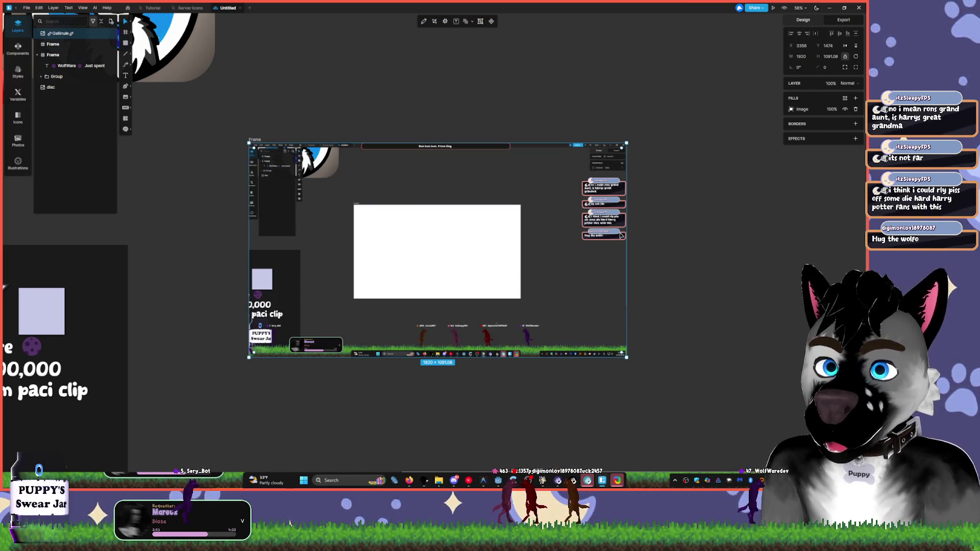
{"action": "left_click_drag", "start_coordinate": [594, 233], "coordinate": [583, 224]}
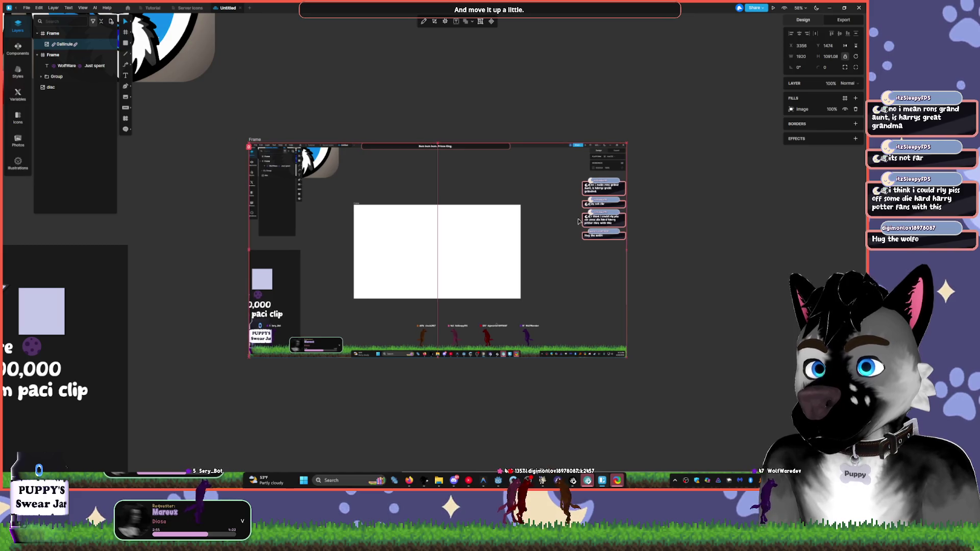
{"action": "left_click_drag", "start_coordinate": [627, 359], "coordinate": [624, 356]}
{"action": "left_click", "coordinate": [709, 332]}
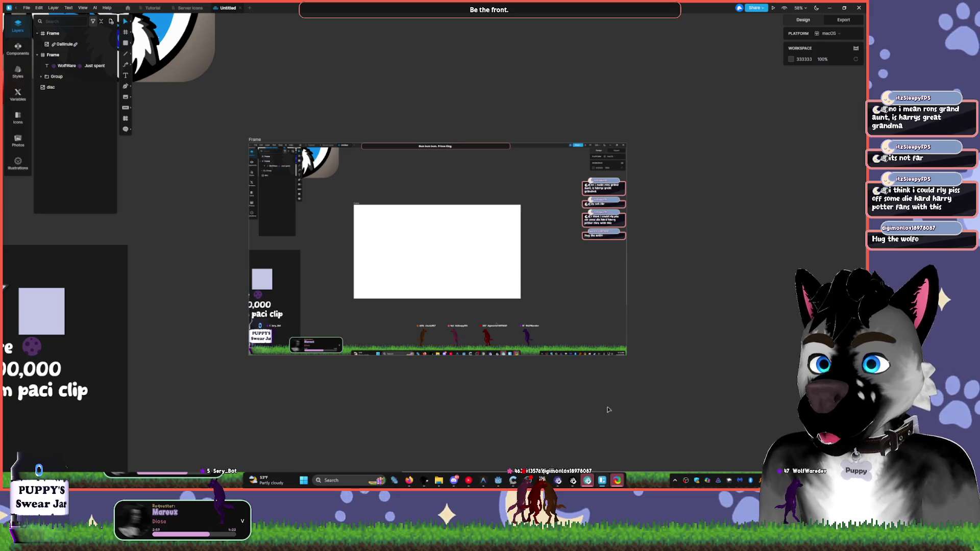
{"action": "left_click_drag", "start_coordinate": [493, 417], "coordinate": [556, 388]}
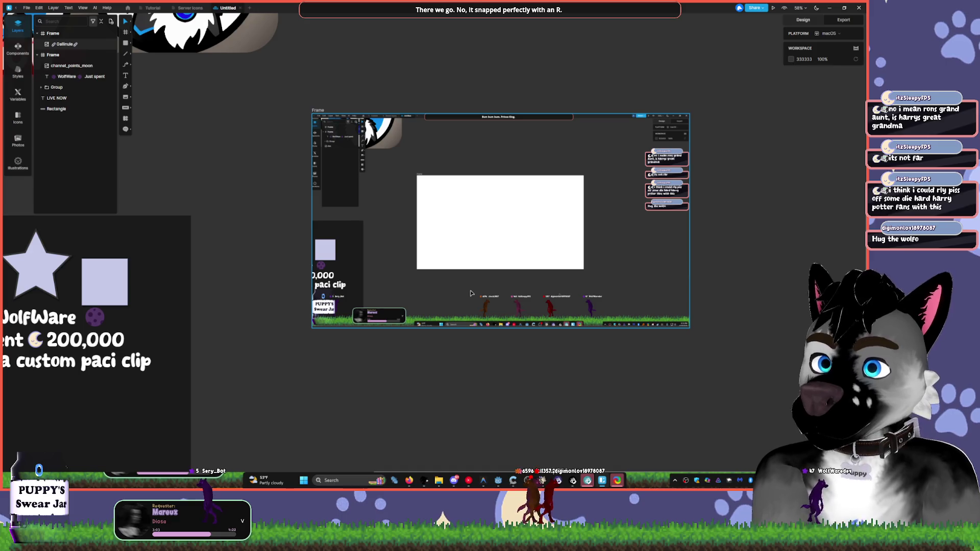
Select the Frame and draw a 1579×928 Light Primary rectangle over the screenshot's blank canvas
{"action": "scroll", "coordinate": [618, 367], "scroll_direction": "right", "scroll_amount": 5}
{"action": "scroll", "coordinate": [618, 368], "scroll_direction": "up", "scroll_amount": 2}
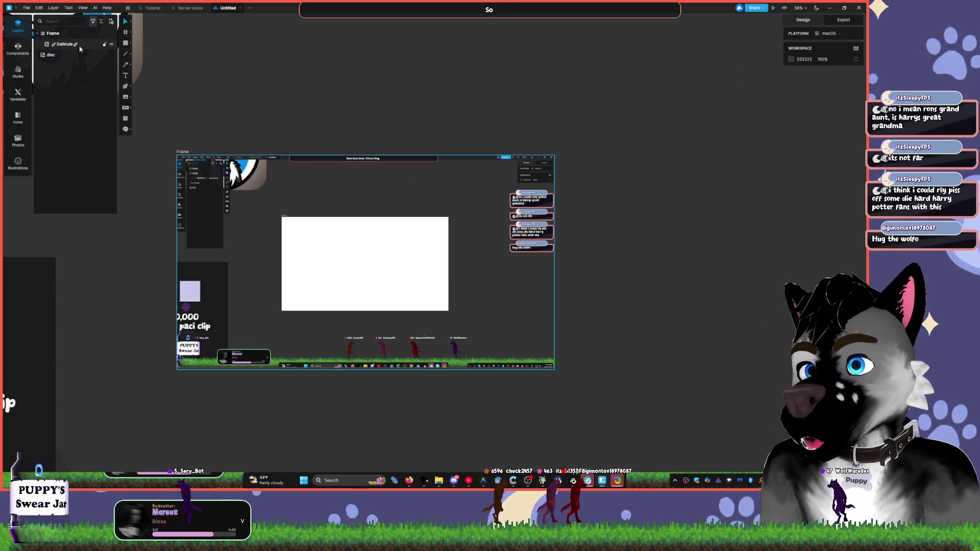
{"action": "left_click", "coordinate": [40, 34]}
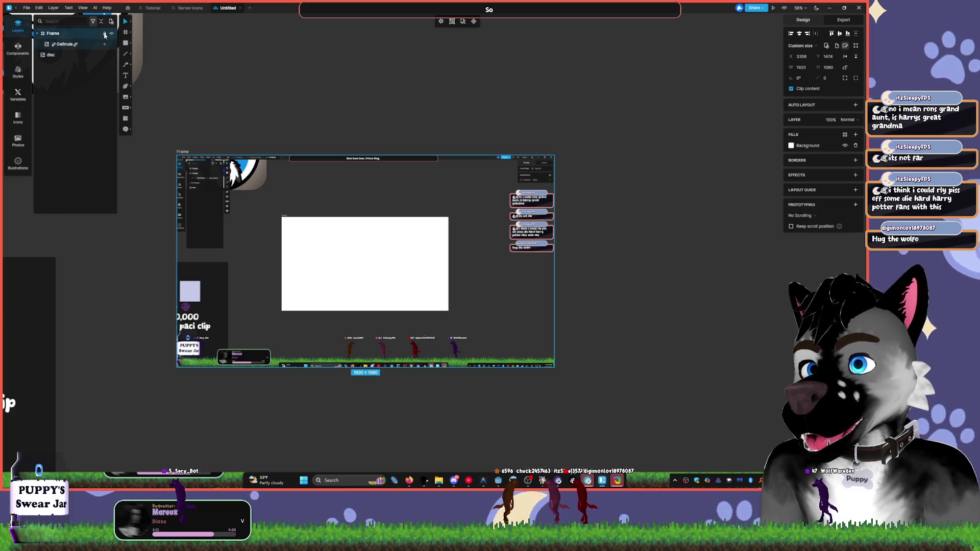
{"action": "left_click", "coordinate": [125, 43]}
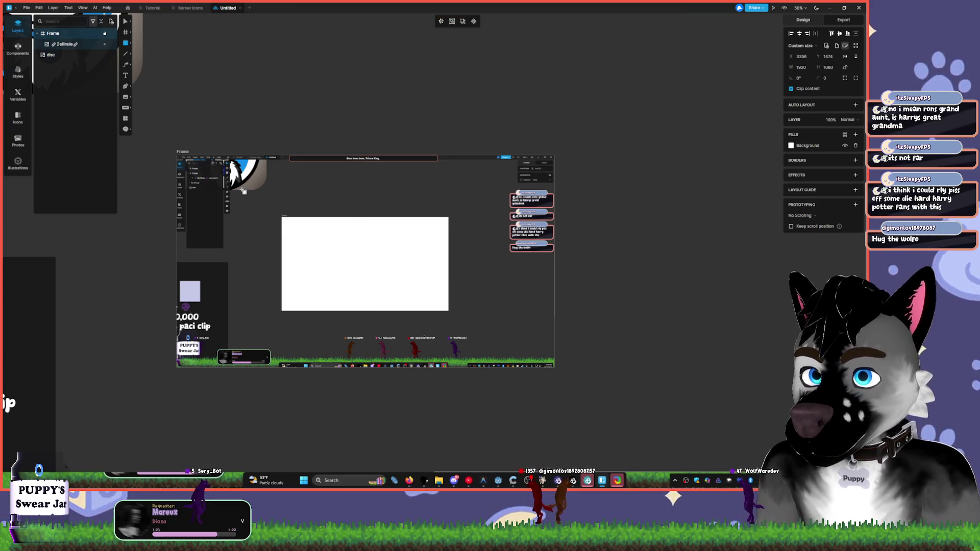
{"action": "mouse_move", "coordinate": [235, 172]}
{"action": "left_mouse_down"}
{"action": "mouse_move", "coordinate": [462, 347]}
{"action": "mouse_move", "coordinate": [506, 354]}
{"action": "left_mouse_up"}
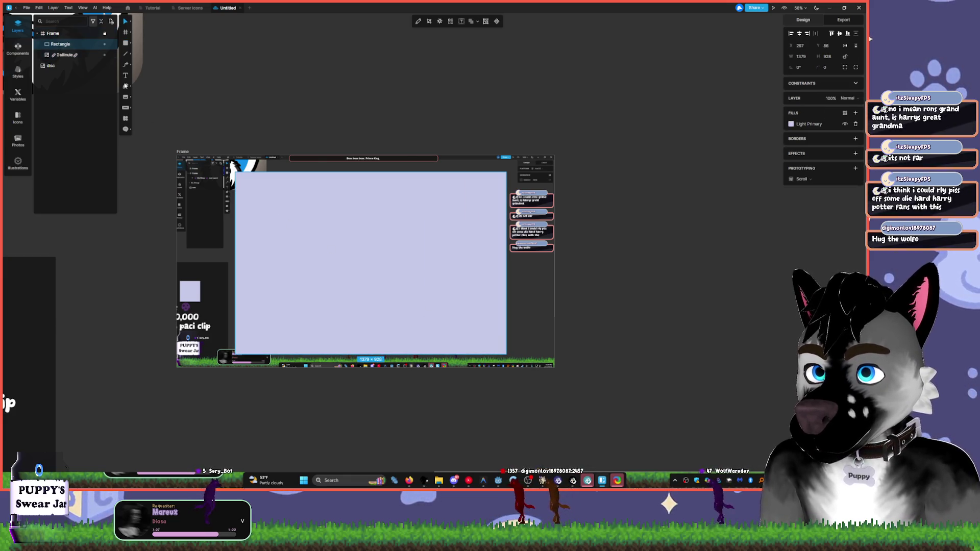
Draw two blue squares on the lavender panel and round the second's corners to radius 46
{"action": "key", "text": "o"}
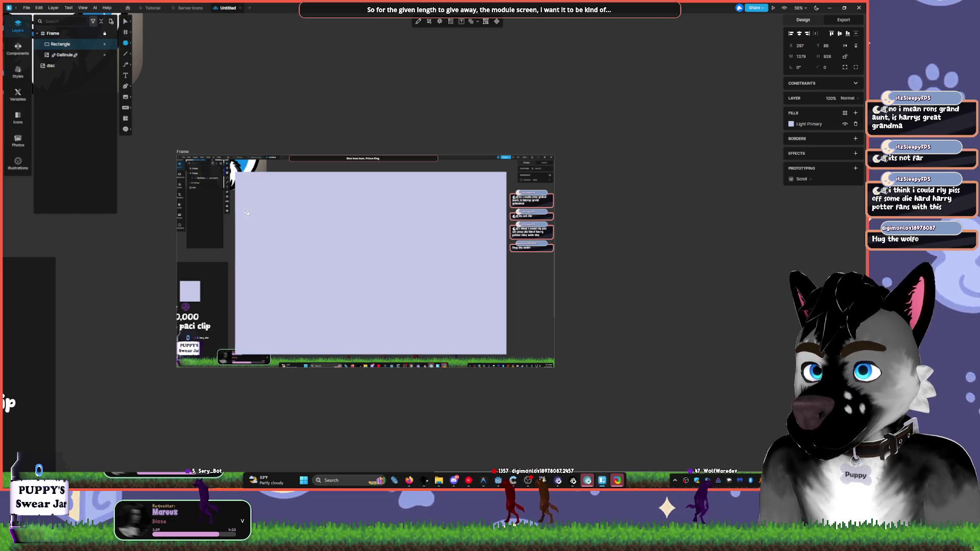
{"action": "mouse_move", "coordinate": [249, 178]}
{"action": "left_mouse_down"}
{"action": "mouse_move", "coordinate": [300, 231]}
{"action": "mouse_move", "coordinate": [295, 221]}
{"action": "left_mouse_up"}
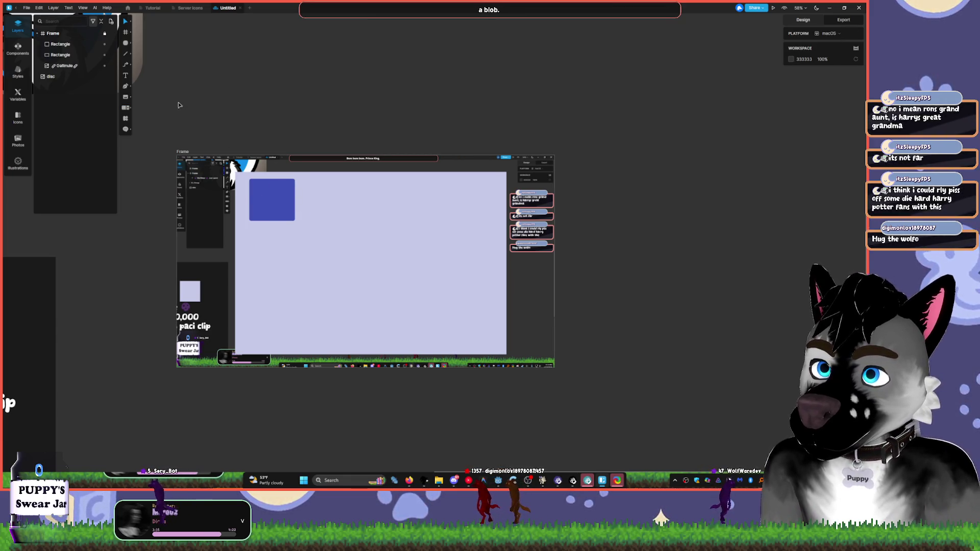
{"action": "key", "text": "r"}
{"action": "mouse_move", "coordinate": [305, 179]}
{"action": "left_mouse_down"}
{"action": "mouse_move", "coordinate": [327, 216]}
{"action": "mouse_move", "coordinate": [350, 224]}
{"action": "left_mouse_up"}
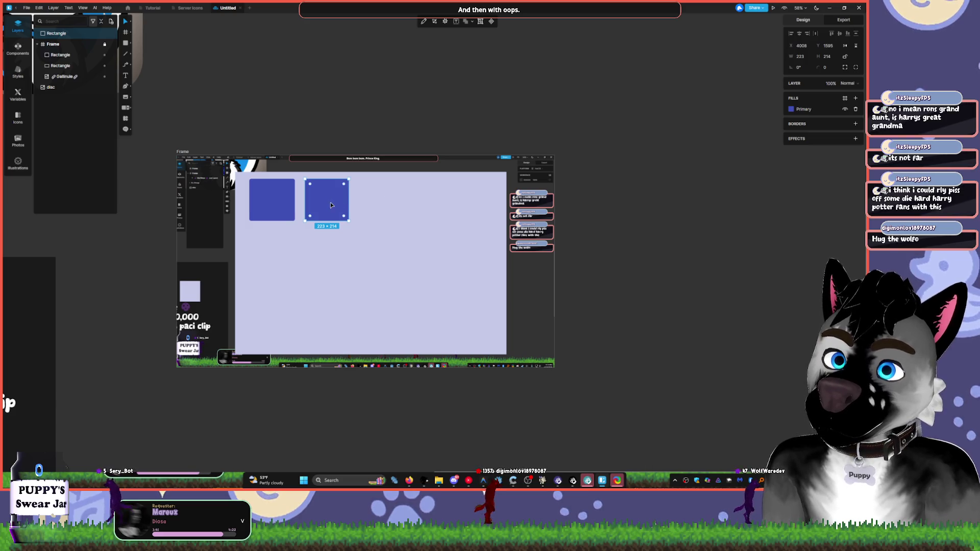
{"action": "left_click_drag", "start_coordinate": [344, 184], "coordinate": [341, 191]}
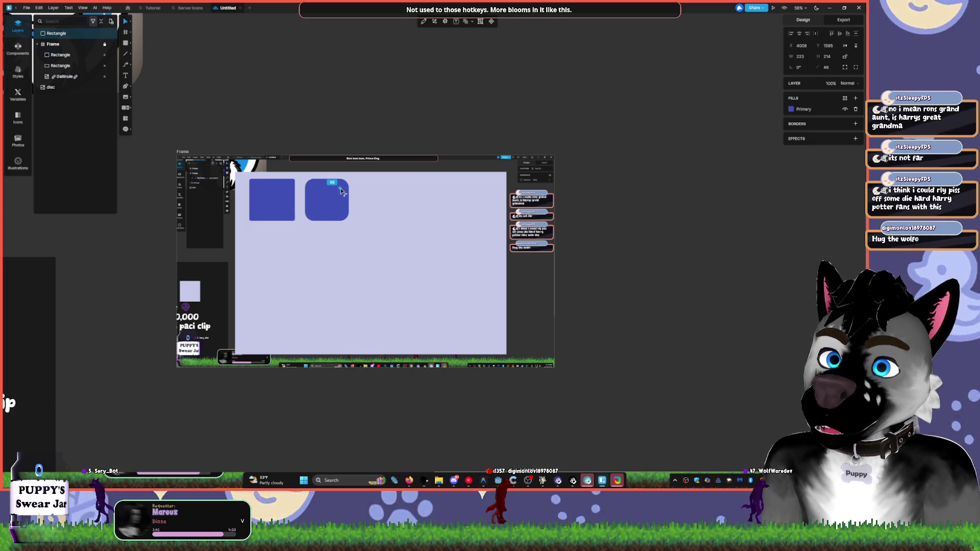
{"action": "key", "text": "Escape"}
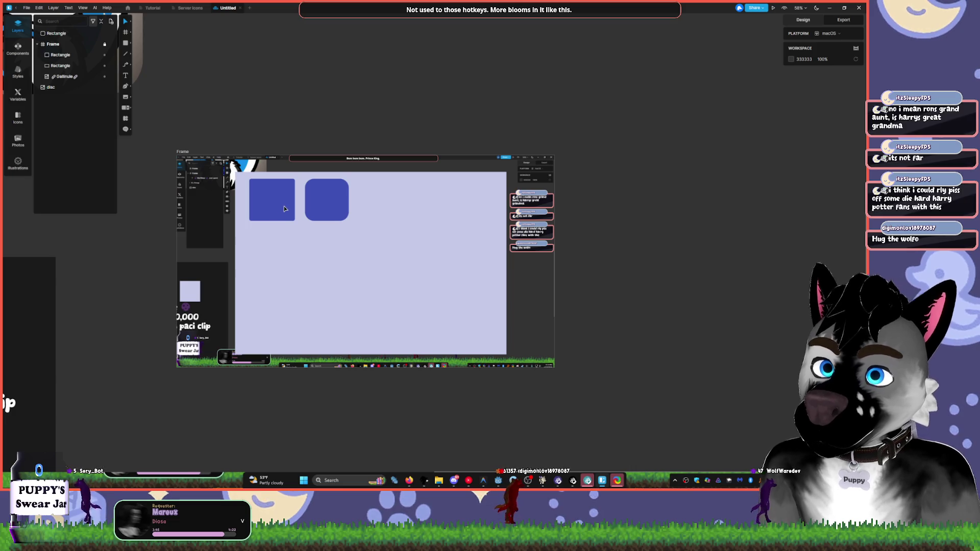
Check the rounded square, then leave full screen and hide Lunacy to reveal the Godot editor
{"action": "left_click", "coordinate": [320, 208]}
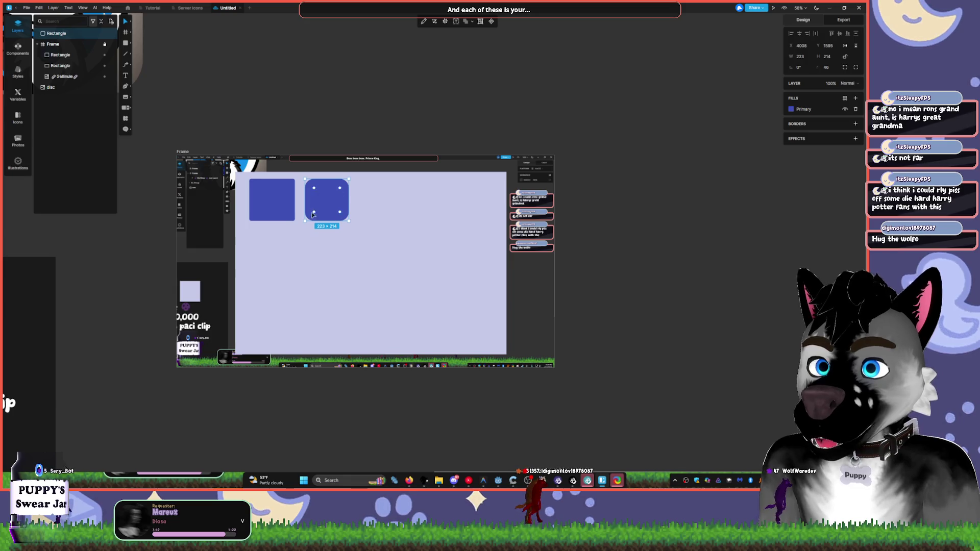
{"action": "key", "text": "Escape"}
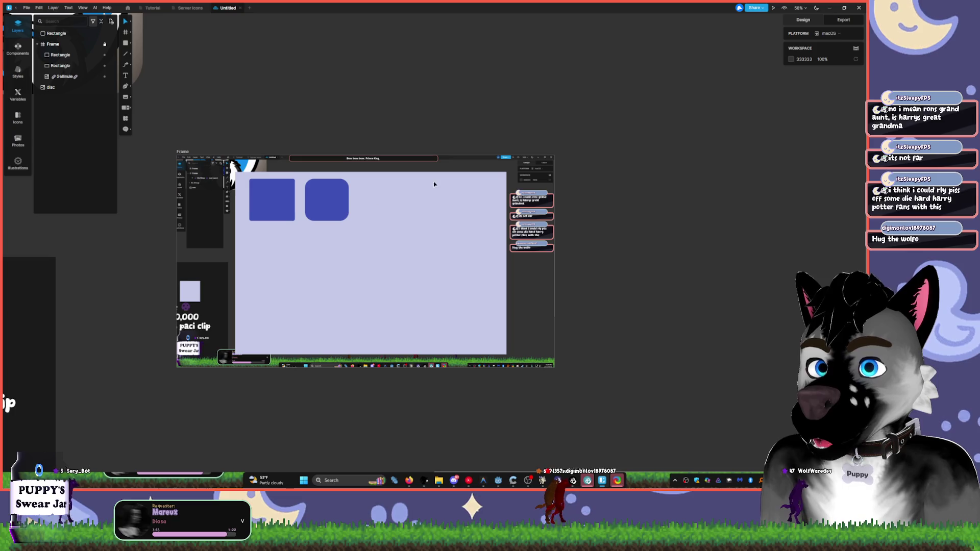
{"action": "left_click", "coordinate": [834, 11]}
{"action": "left_click", "coordinate": [834, 10]}
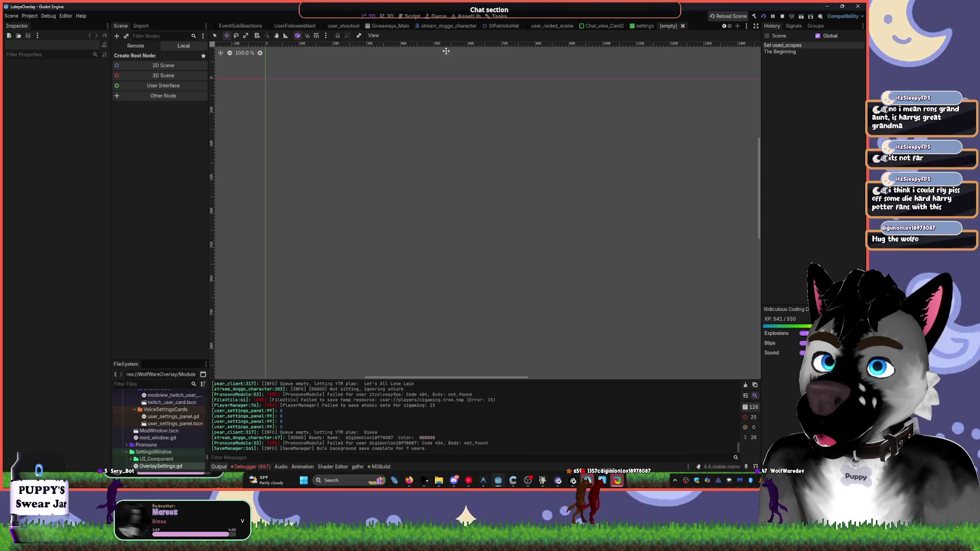
Move from OverlaySettings.gd to the Tasks board, glance at the Twitch Commands task, and focus the flyby card
{"action": "left_click", "coordinate": [412, 15]}
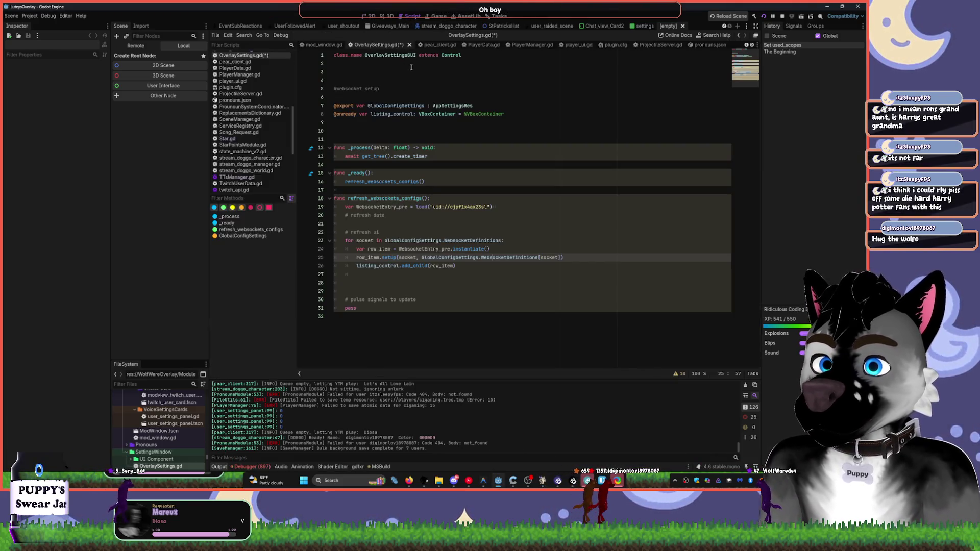
{"action": "left_click", "coordinate": [493, 15]}
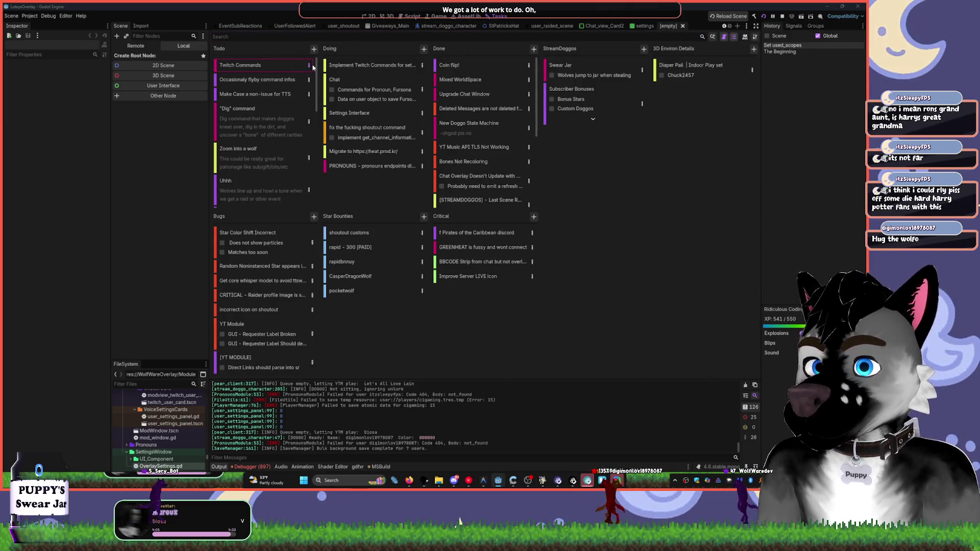
{"action": "left_click", "coordinate": [310, 66]}
{"action": "left_click", "coordinate": [434, 350]}
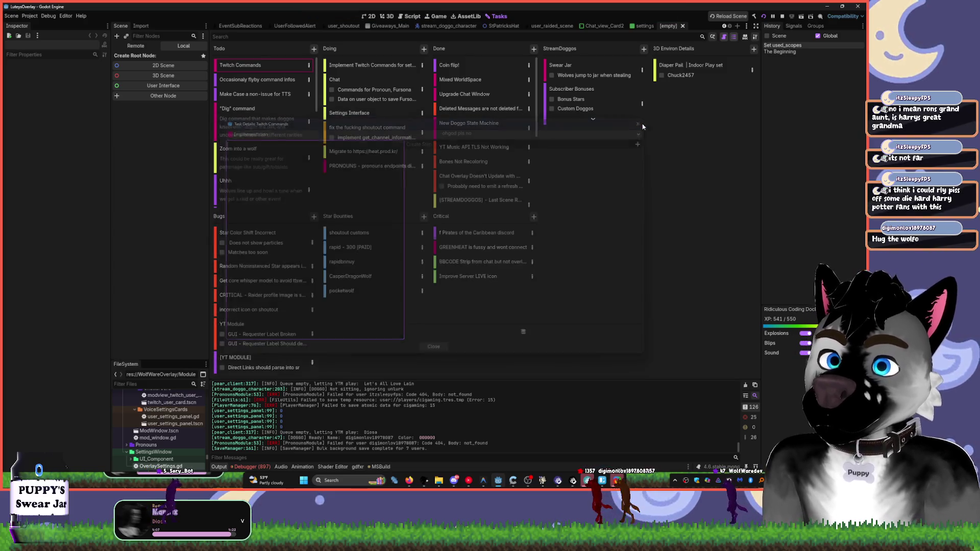
{"action": "left_click", "coordinate": [266, 78]}
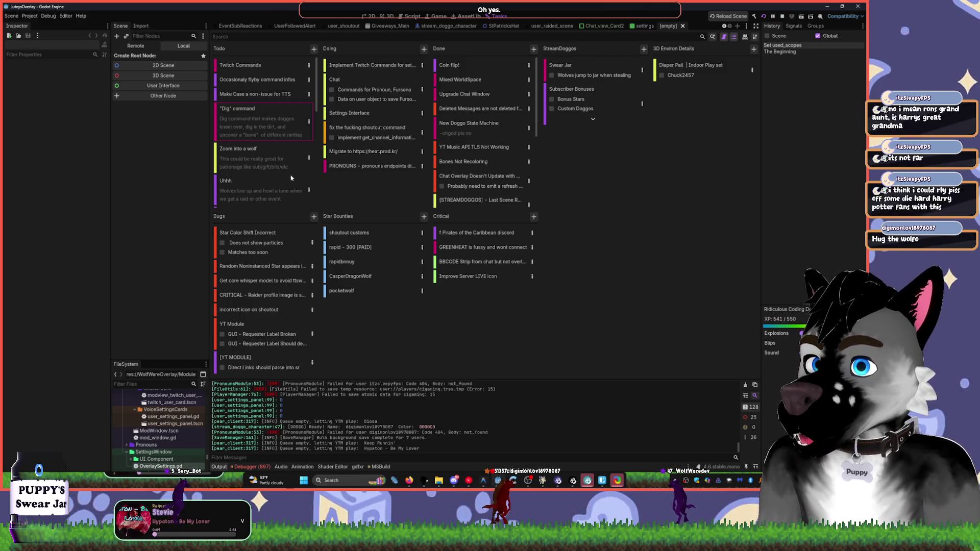
Open the Dig command task and add an 'extend spritesheet' step plus a note on avatar classes
{"action": "double_click", "coordinate": [303, 123]}
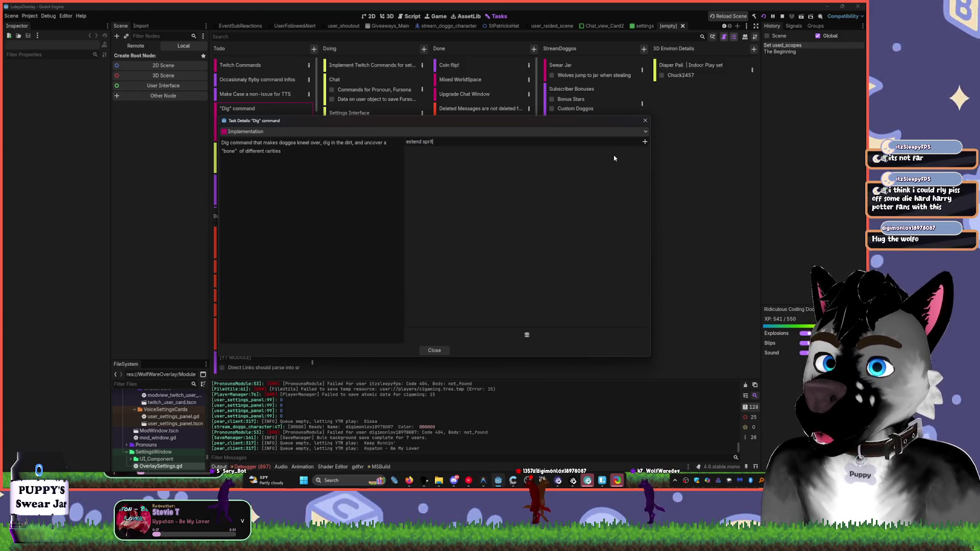
{"action": "type", "text": "sheet"}
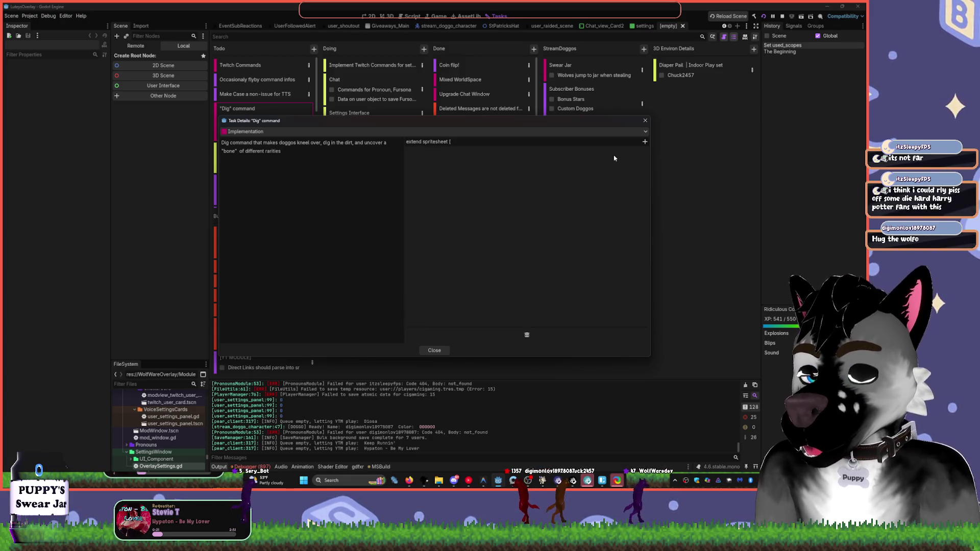
{"action": "key", "text": "Return"}
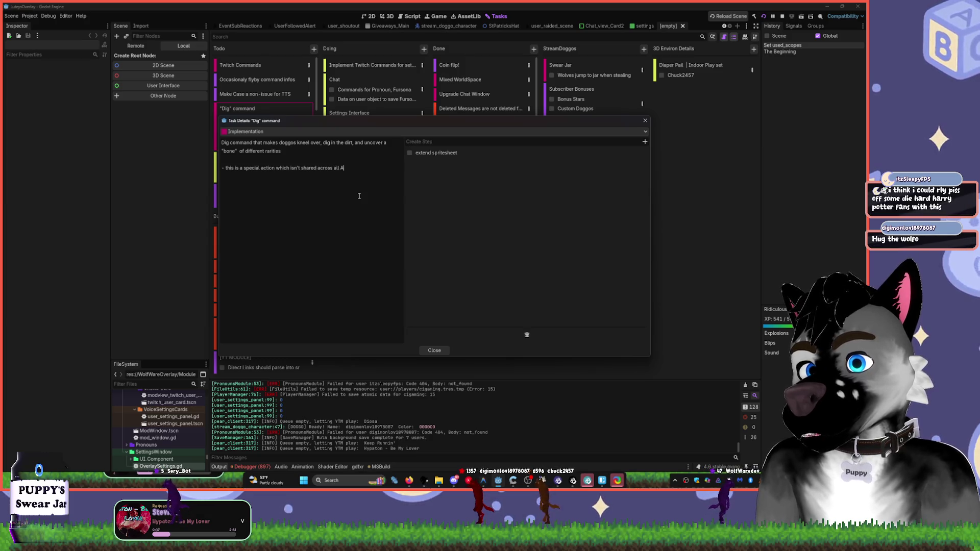
{"action": "type", "text": "classes"}
{"action": "key", "text": "Return"}
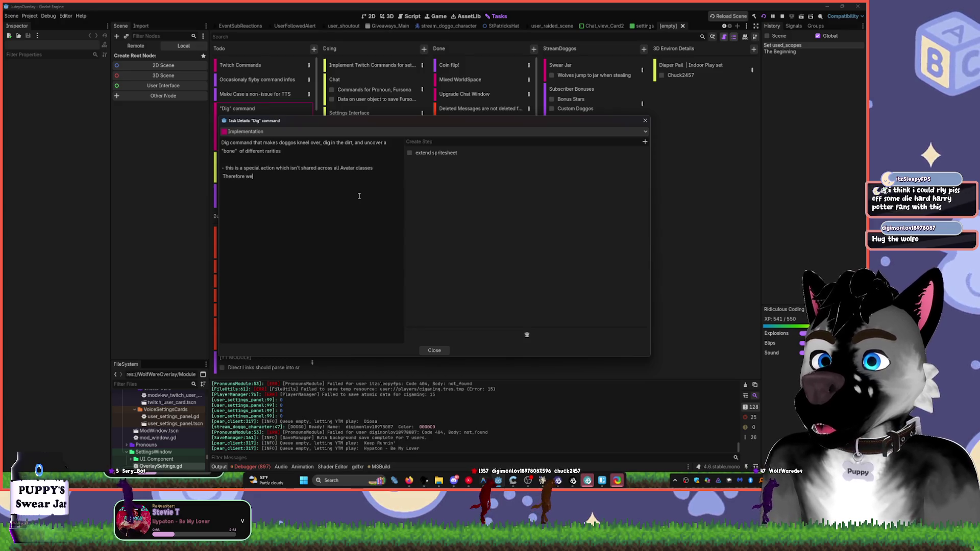
Add the 'extend statemachine for [agnos] state(s)' step and close the Dig task details
{"action": "type", "text": "t consider a route to keep special animation cases agnostic"}
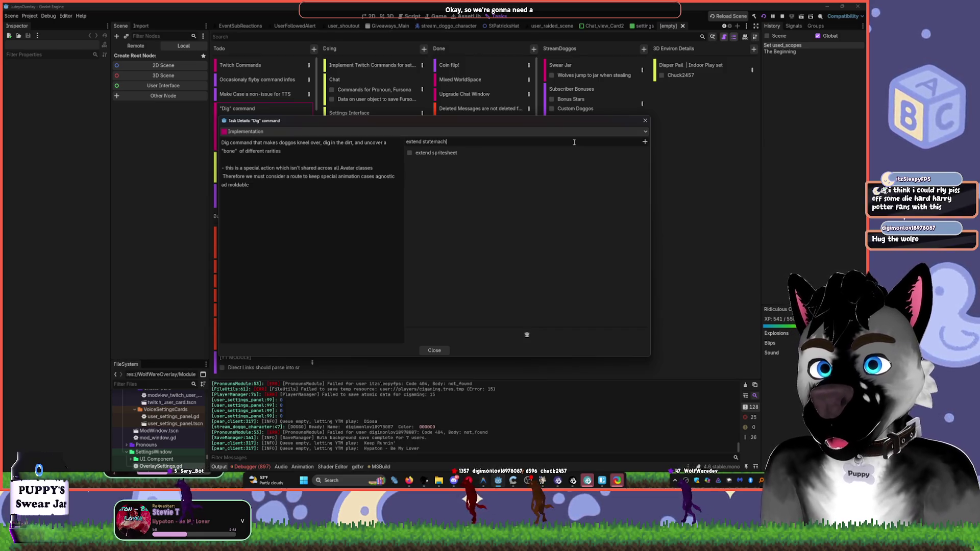
{"action": "type", "text": "fo"}
{"action": "type", "text": "["}
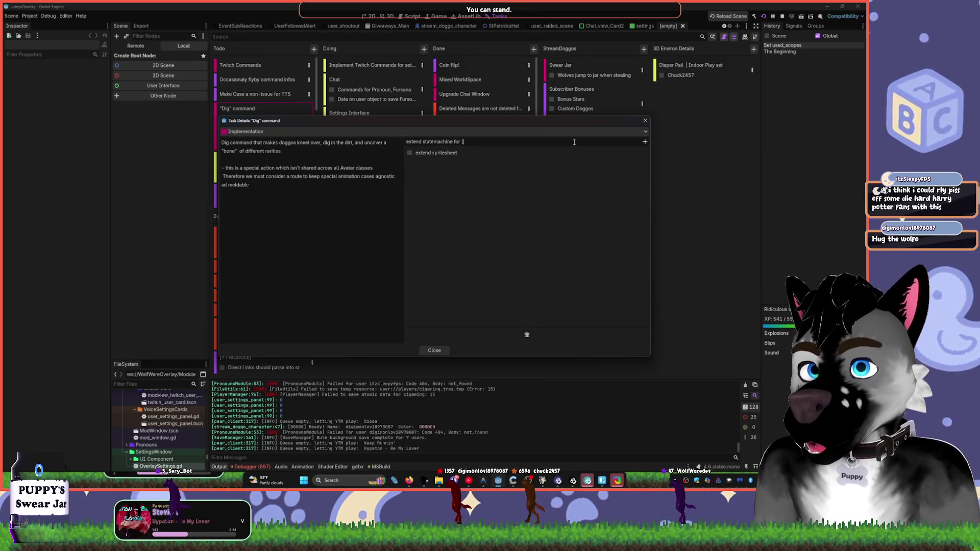
{"action": "type", "text": "s] state("}
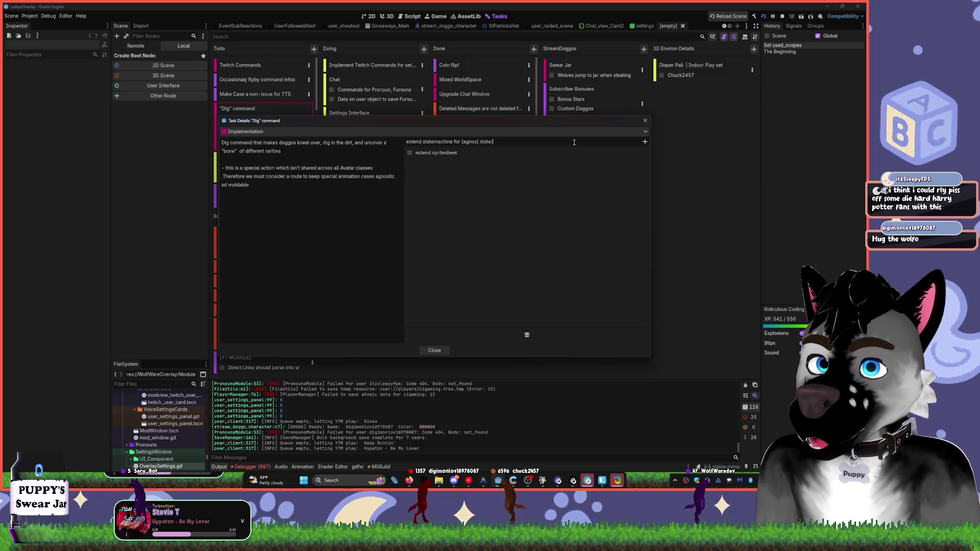
{"action": "type", "text": "s)"}
{"action": "key", "text": "Return"}
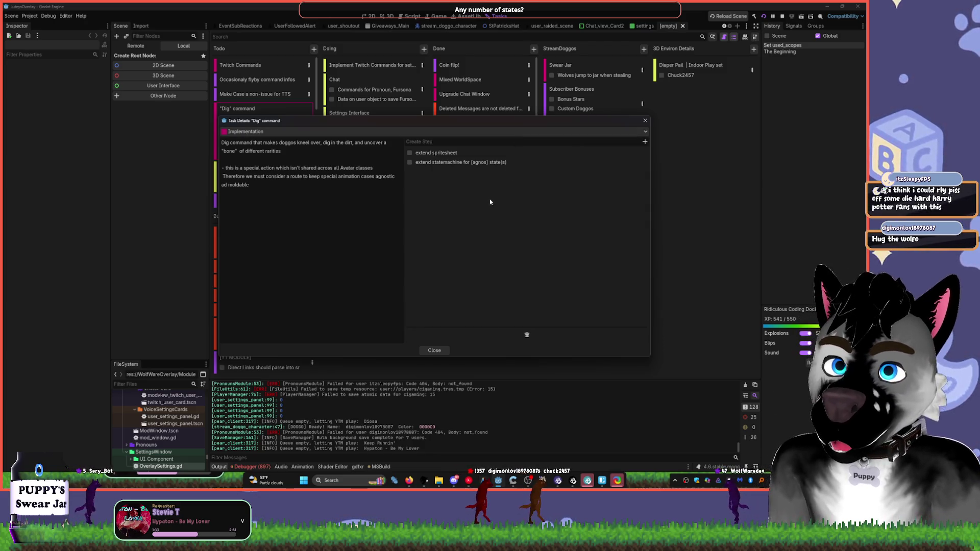
{"action": "left_click", "coordinate": [435, 350]}
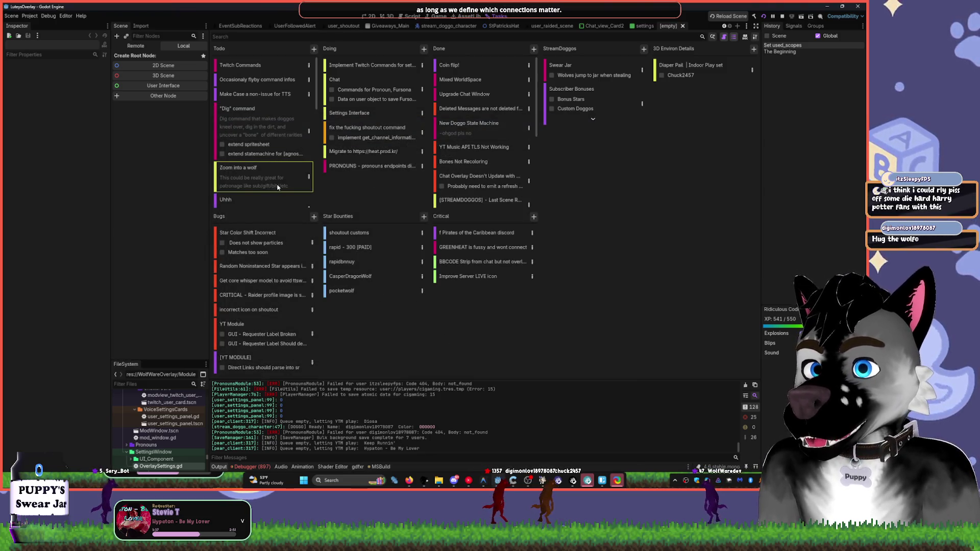
Add a new line referencing the Dig command to the Zoom into a wolf description, then close it
{"action": "scroll", "coordinate": [278, 187], "scroll_direction": "down", "scroll_amount": 2}
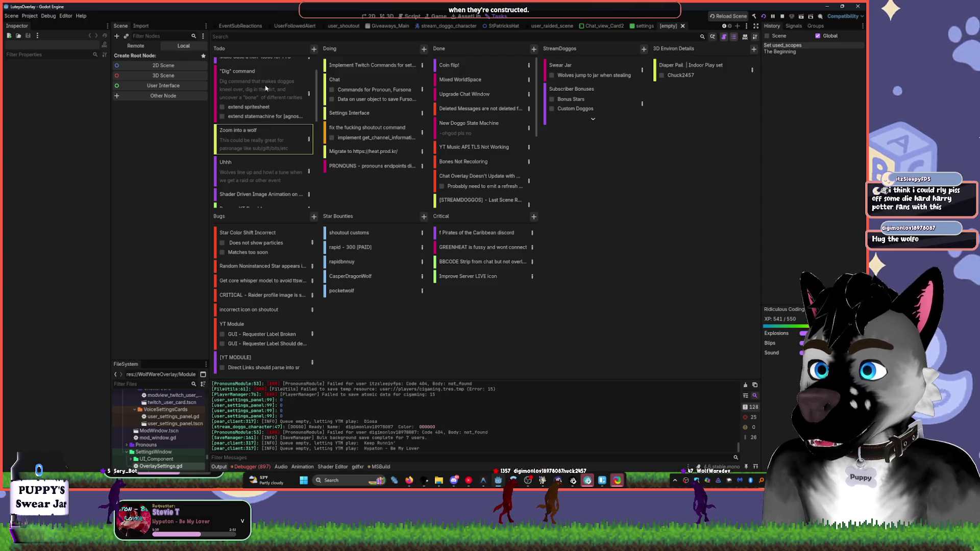
{"action": "double_click", "coordinate": [302, 141]}
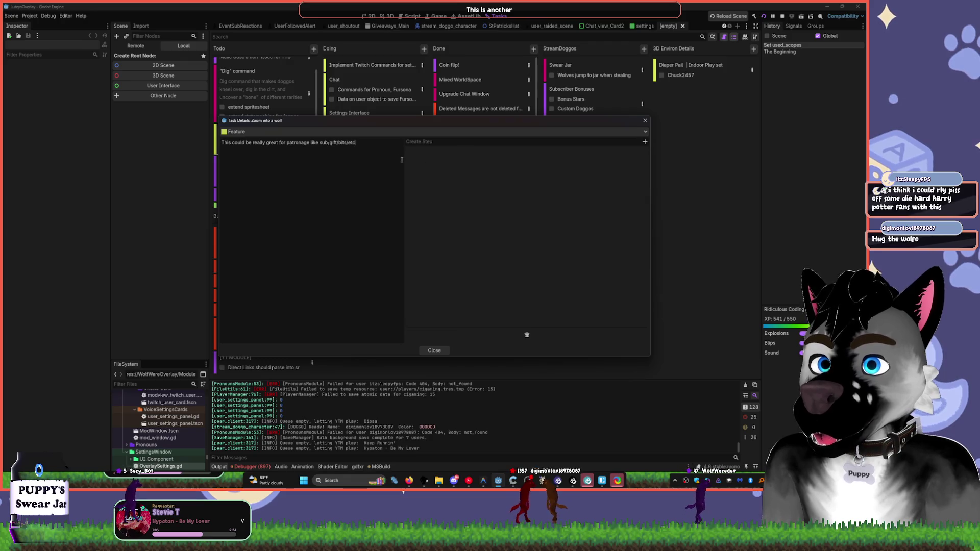
{"action": "key", "text": "Return"}
{"action": "type", "text": "REf"}
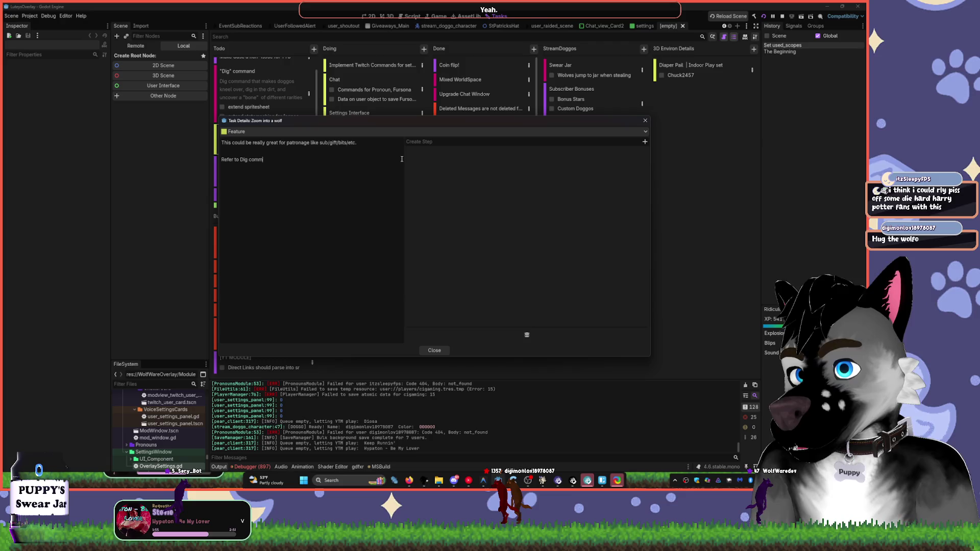
{"action": "left_click", "coordinate": [434, 350]}
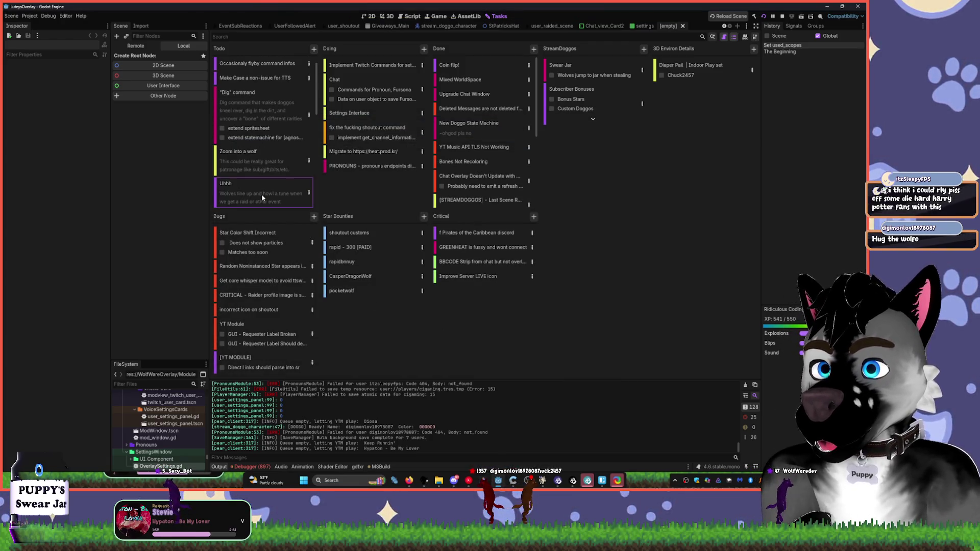
Move the Uhhh card into Bugs and the Resume YT Panel card into Doing
{"action": "scroll", "coordinate": [284, 166], "scroll_direction": "down", "scroll_amount": 3}
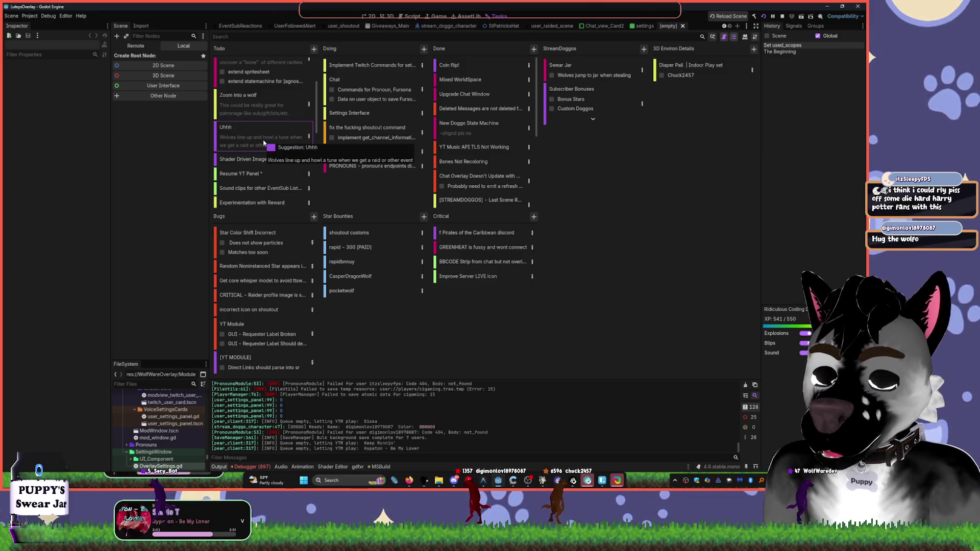
{"action": "mouse_move", "coordinate": [265, 142]}
{"action": "left_mouse_down"}
{"action": "mouse_move", "coordinate": [452, 187]}
{"action": "mouse_move", "coordinate": [584, 296]}
{"action": "mouse_move", "coordinate": [491, 356]}
{"action": "mouse_move", "coordinate": [311, 325]}
{"action": "mouse_move", "coordinate": [234, 268]}
{"action": "left_mouse_up"}
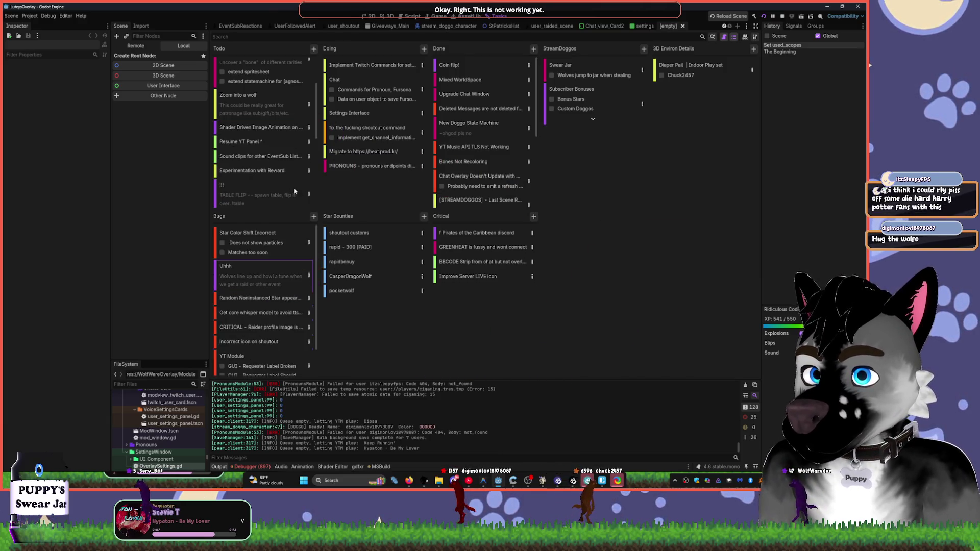
{"action": "left_click", "coordinate": [280, 173]}
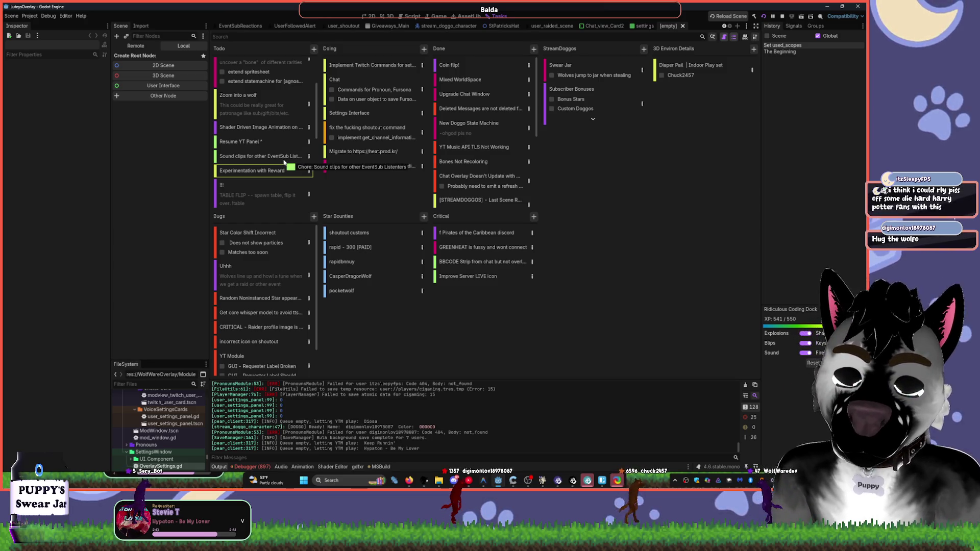
{"action": "left_click", "coordinate": [278, 145]}
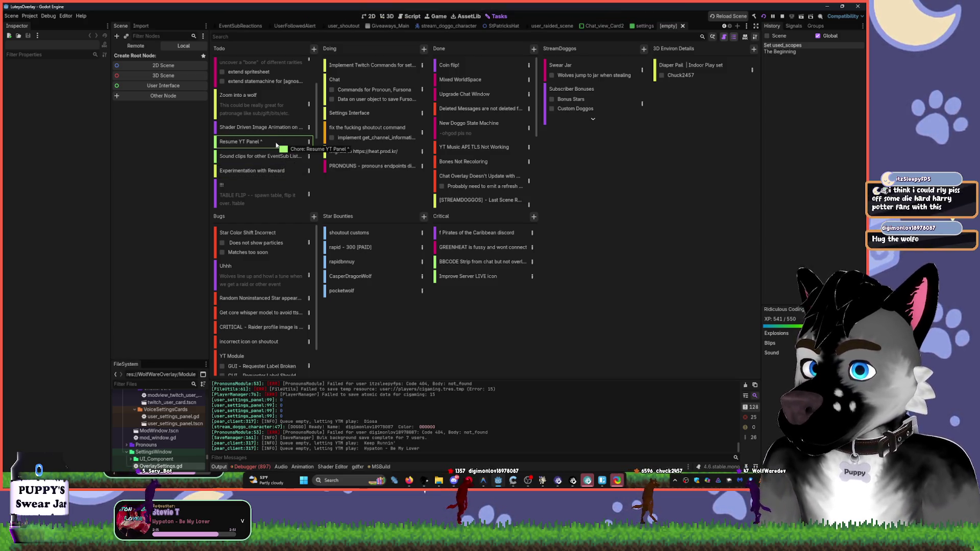
{"action": "left_click_drag", "start_coordinate": [277, 145], "coordinate": [343, 174]}
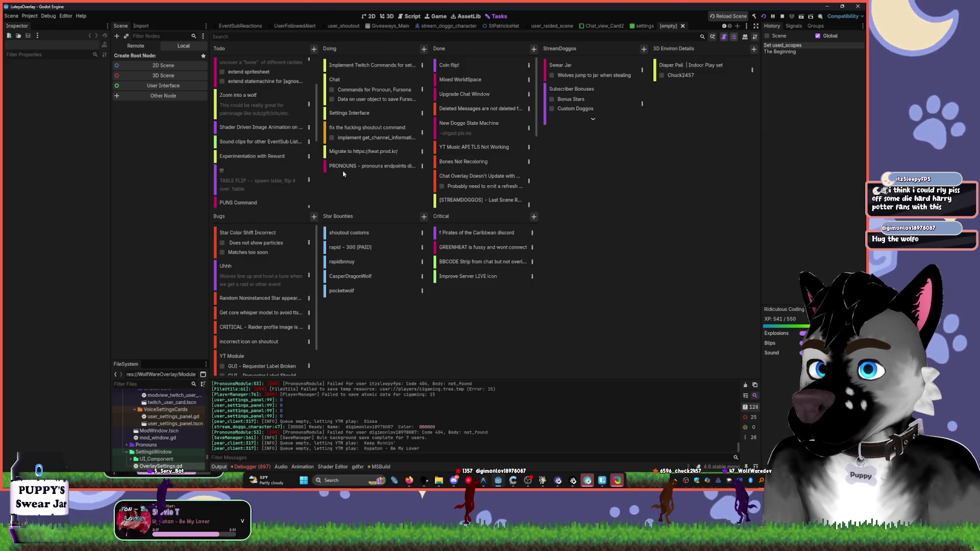
Delete Shader Driven Image Animation and move Nursery: 3D ColoringBooks under pocketwolf in Star Bounties
{"action": "right_click", "coordinate": [272, 131]}
{"action": "left_click", "coordinate": [286, 153]}
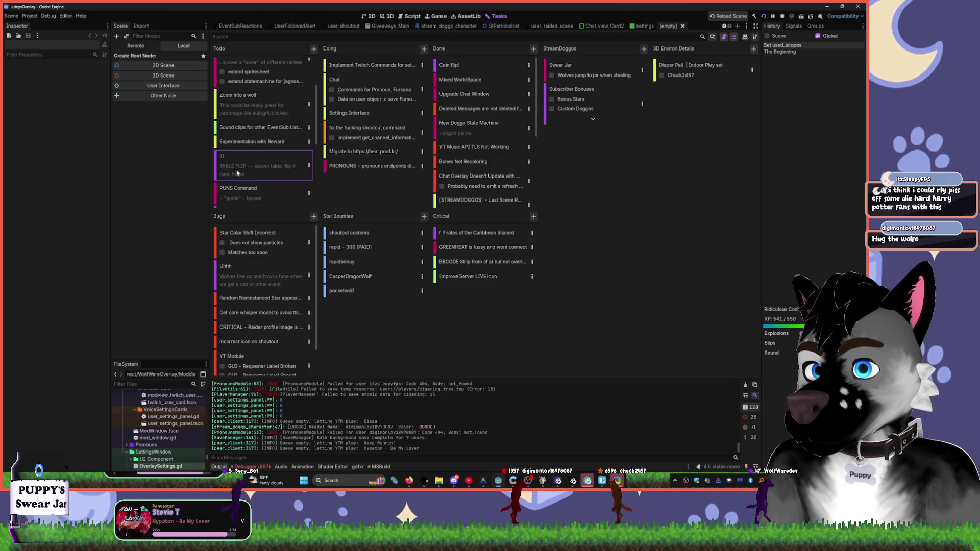
{"action": "scroll", "coordinate": [254, 193], "scroll_direction": "down", "scroll_amount": 1}
{"action": "scroll", "coordinate": [253, 193], "scroll_direction": "down", "scroll_amount": 1}
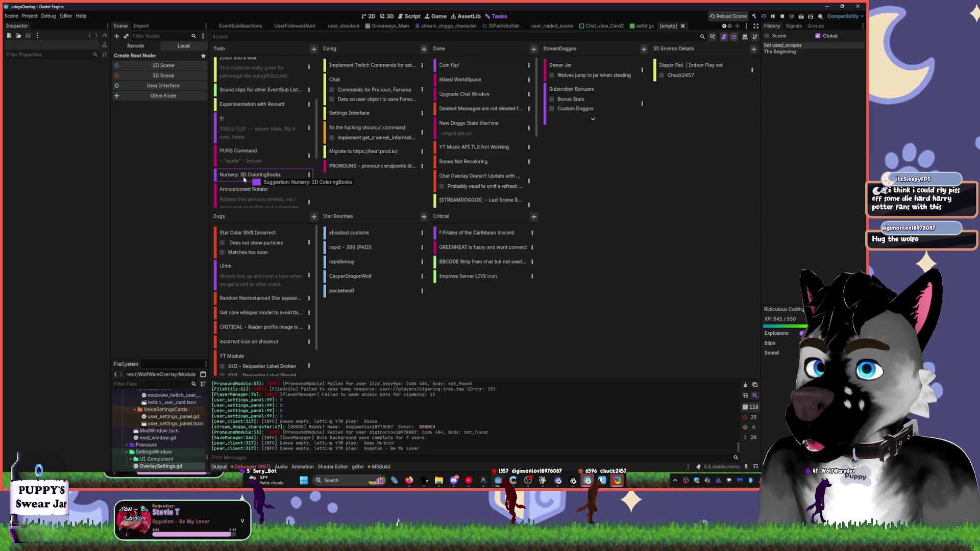
{"action": "mouse_move", "coordinate": [243, 179]}
{"action": "left_mouse_down"}
{"action": "mouse_move", "coordinate": [339, 198]}
{"action": "mouse_move", "coordinate": [403, 309]}
{"action": "mouse_move", "coordinate": [388, 307]}
{"action": "left_mouse_up"}
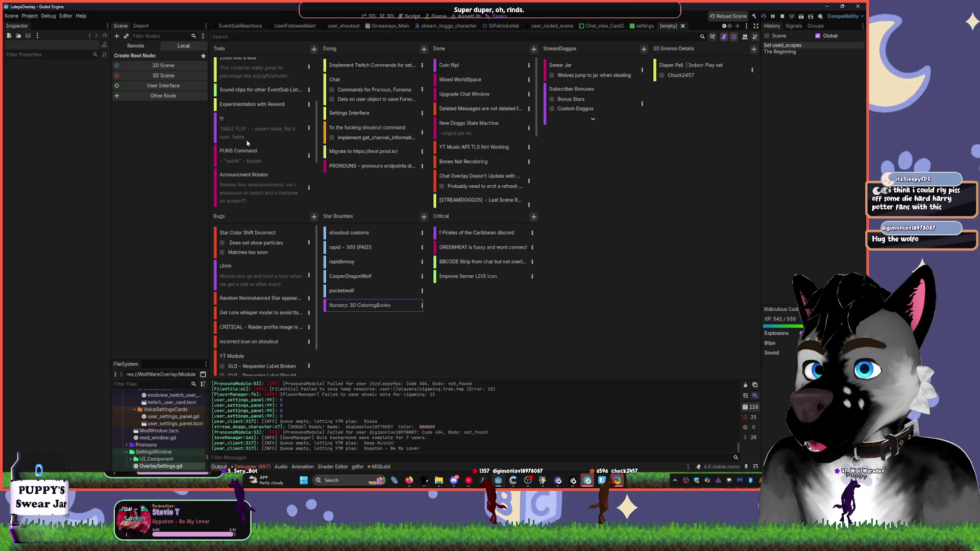
{"action": "left_click", "coordinate": [268, 131]}
{"action": "scroll", "coordinate": [269, 163], "scroll_direction": "down", "scroll_amount": 5}
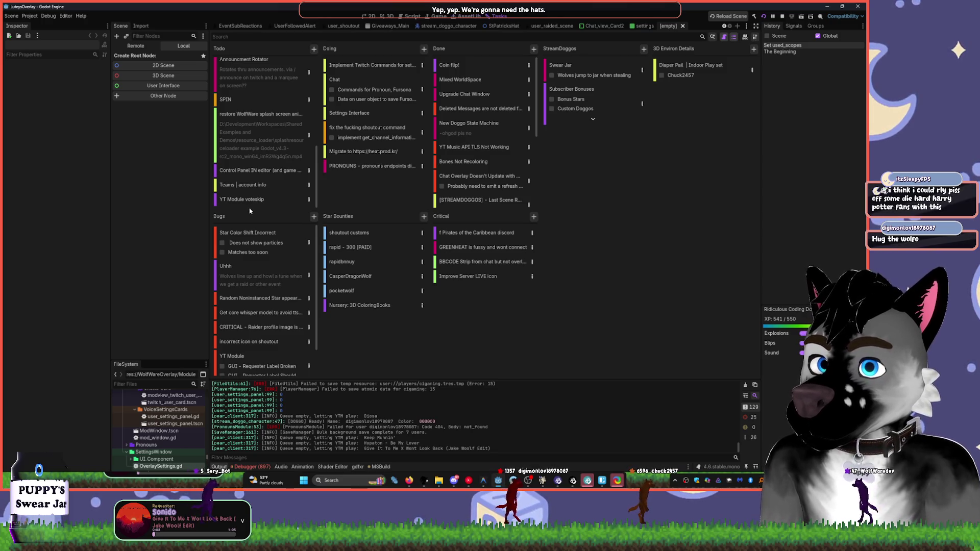
{"action": "left_click", "coordinate": [252, 190]}
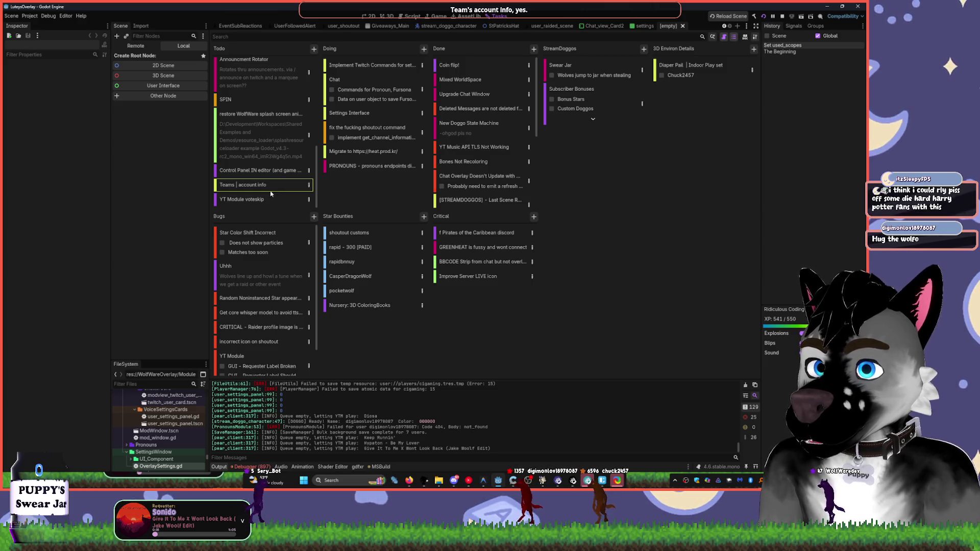
{"action": "scroll", "coordinate": [289, 299], "scroll_direction": "down", "scroll_amount": 2}
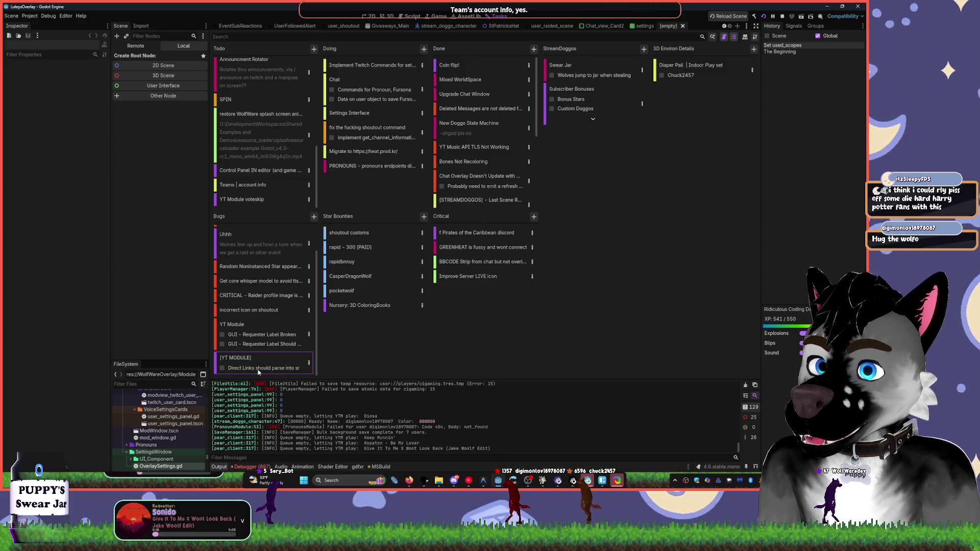
{"action": "scroll", "coordinate": [274, 307], "scroll_direction": "up", "scroll_amount": 2}
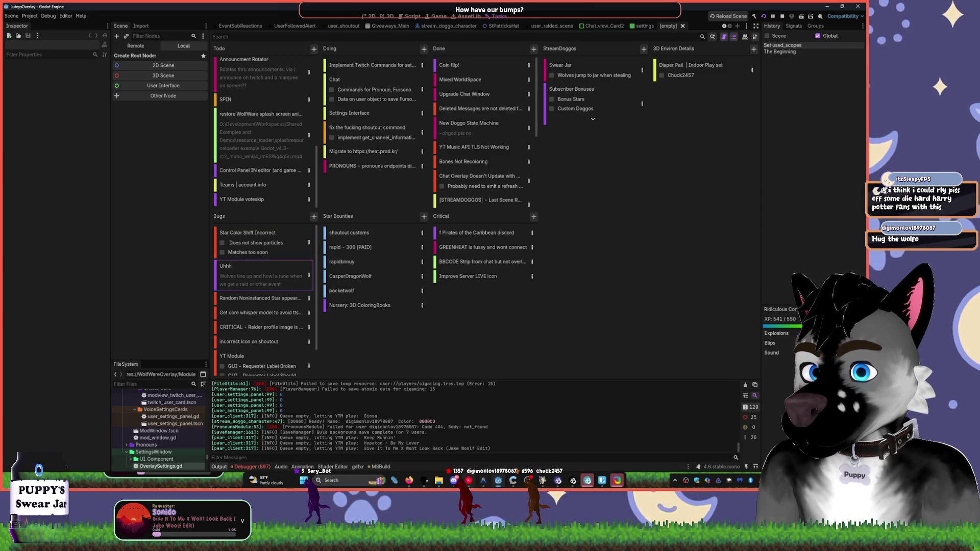
{"action": "mouse_move", "coordinate": [469, 480]}
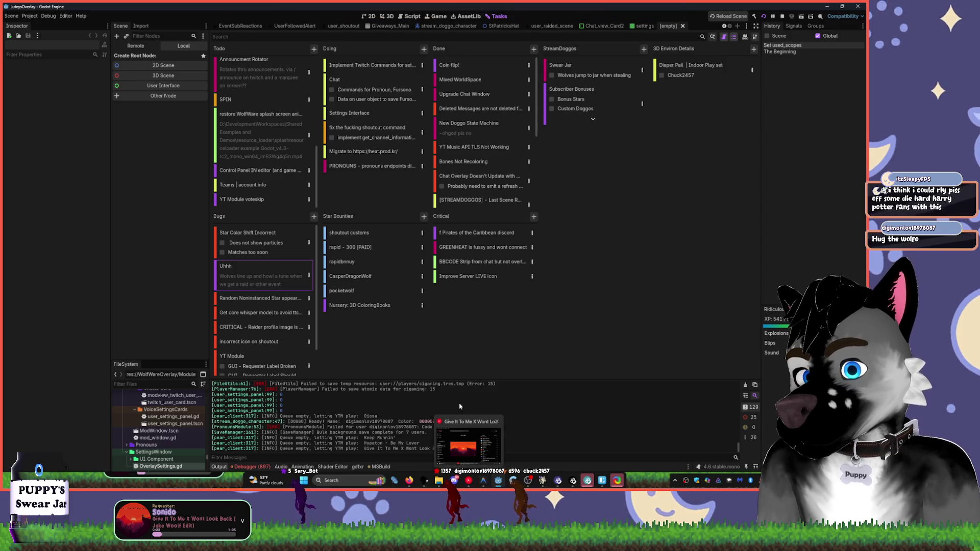
{"action": "left_click", "coordinate": [280, 298]}
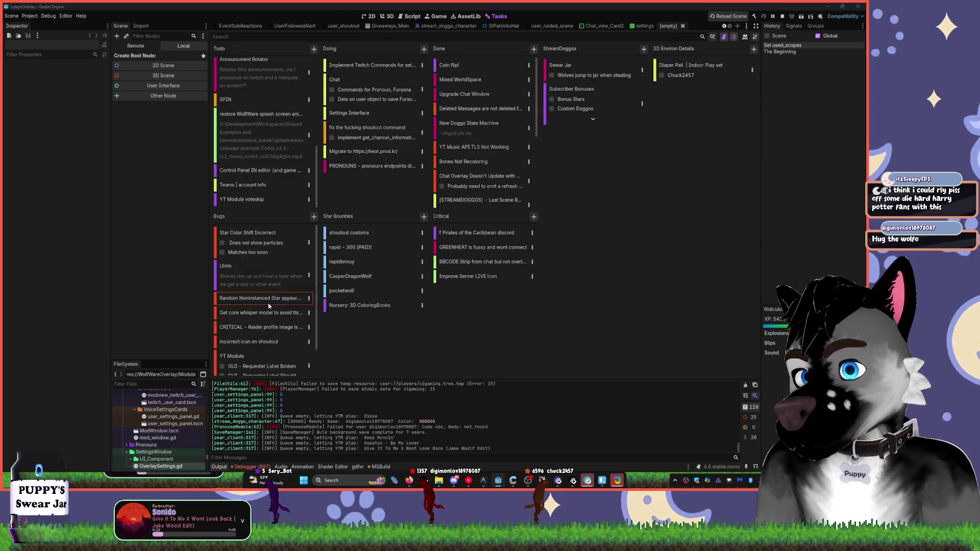
Delete the Random Noninstanced Star and core whisper model cards from Bugs
{"action": "double_click", "coordinate": [281, 298]}
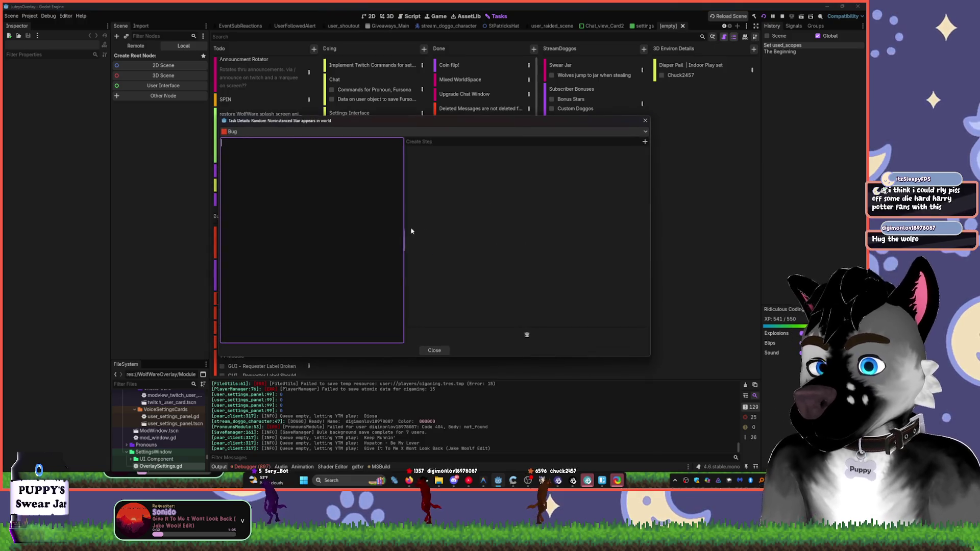
{"action": "left_click", "coordinate": [435, 350]}
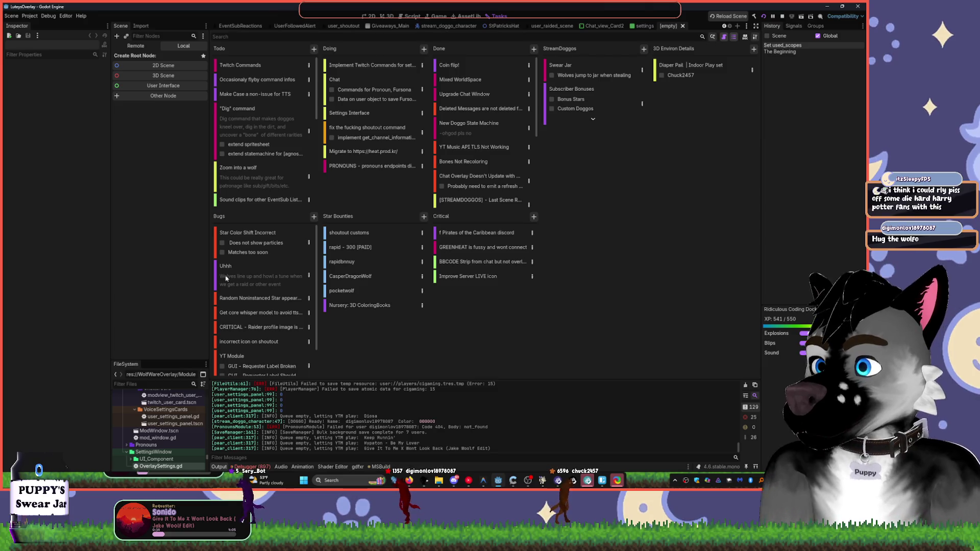
{"action": "right_click", "coordinate": [259, 299]}
{"action": "left_click", "coordinate": [393, 331]}
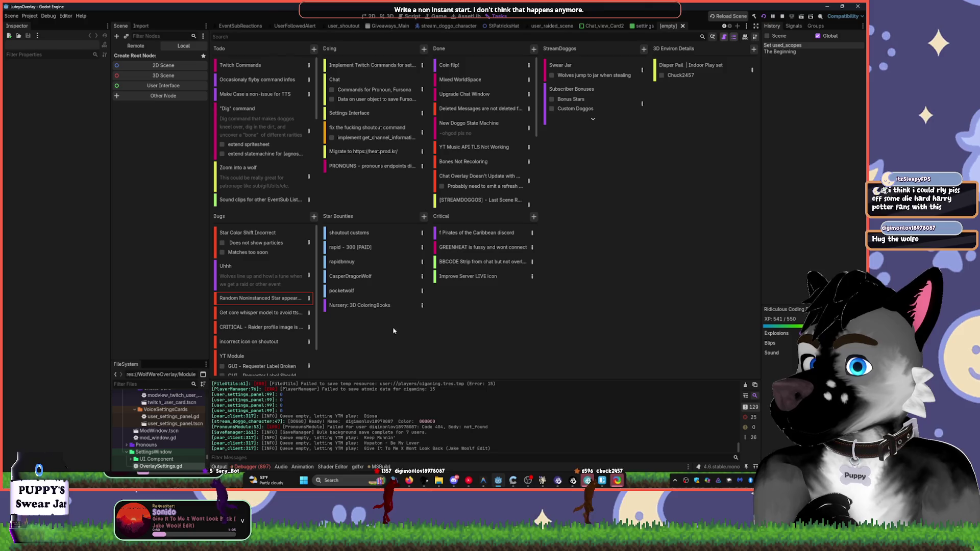
{"action": "right_click", "coordinate": [283, 299]}
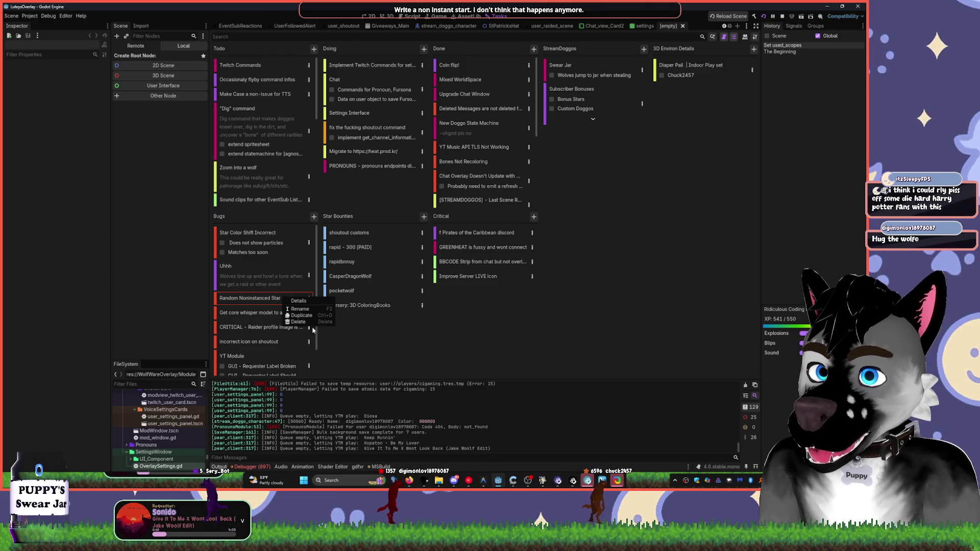
{"action": "left_click", "coordinate": [278, 296]}
{"action": "right_click", "coordinate": [223, 299]}
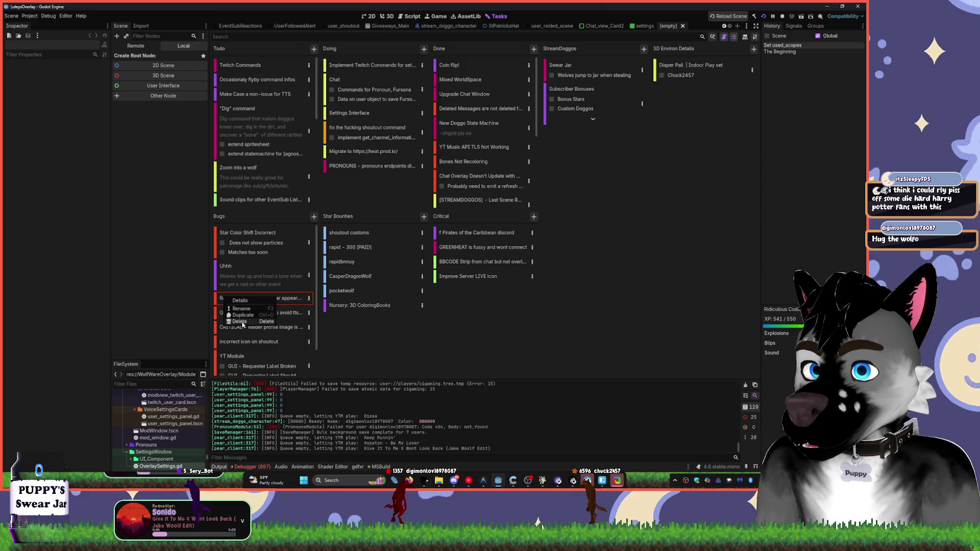
{"action": "left_click", "coordinate": [251, 324]}
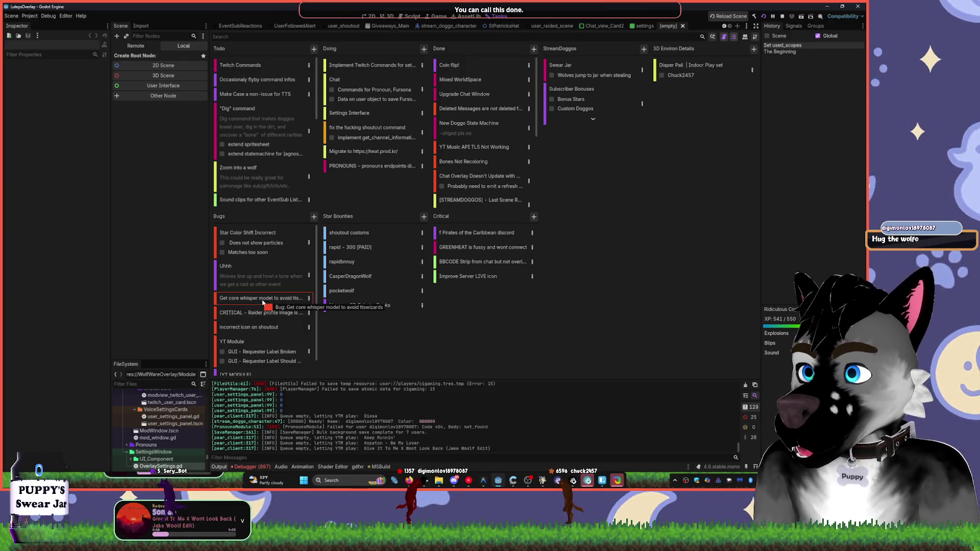
{"action": "right_click", "coordinate": [263, 303]}
{"action": "left_click", "coordinate": [274, 325]}
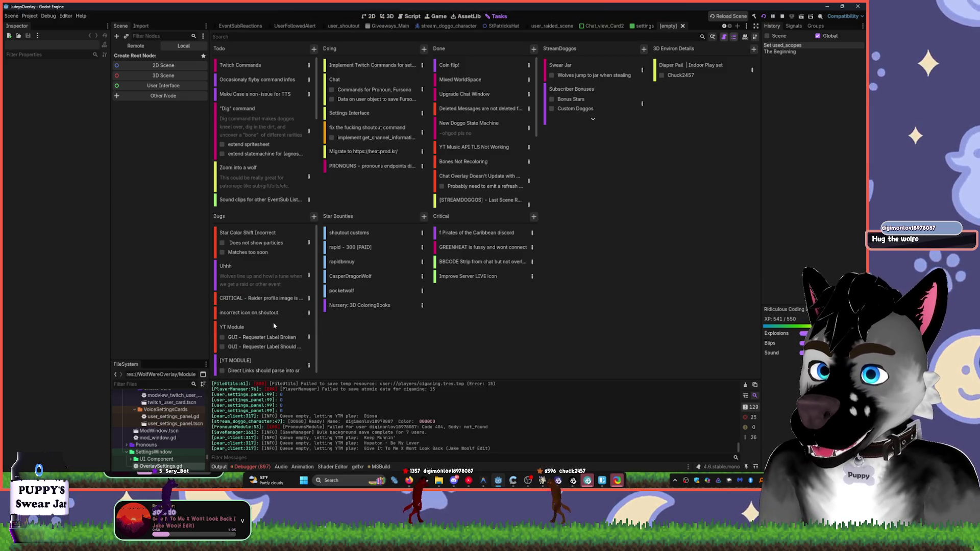
Delete the CRITICAL raider profile image, incorrect icon on shoutout, and YT Module bug cards
{"action": "double_click", "coordinate": [287, 300]}
{"action": "key", "text": "Return"}
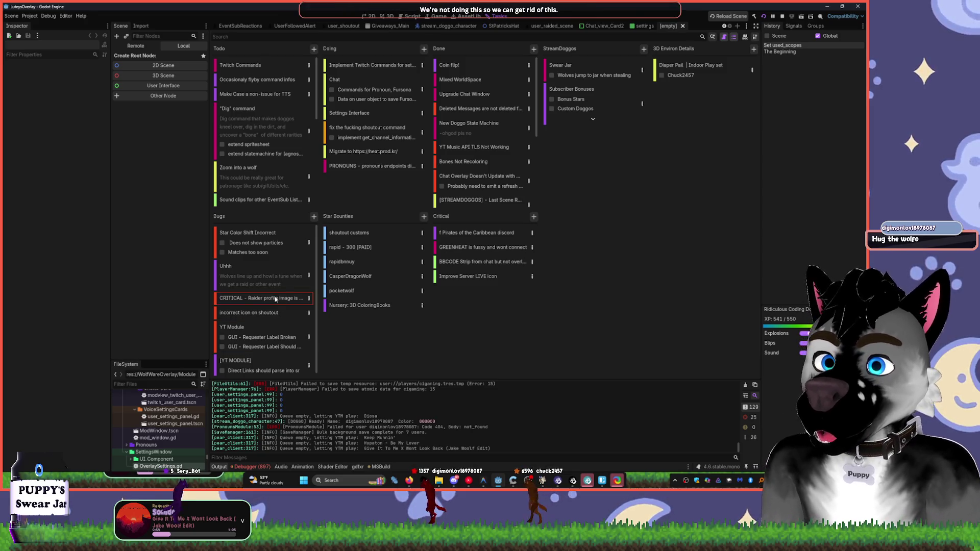
{"action": "key", "text": "Delete"}
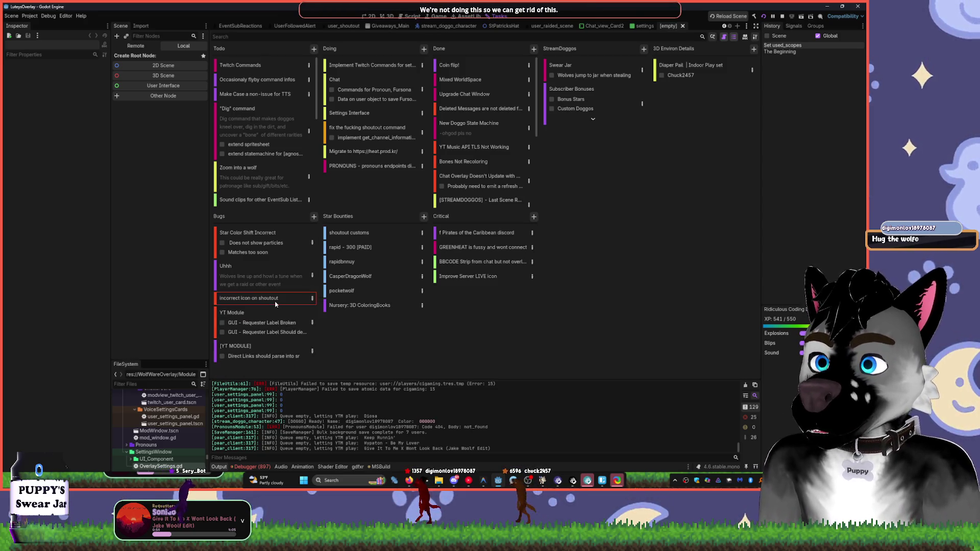
{"action": "double_click", "coordinate": [276, 300]}
{"action": "key", "text": "Return"}
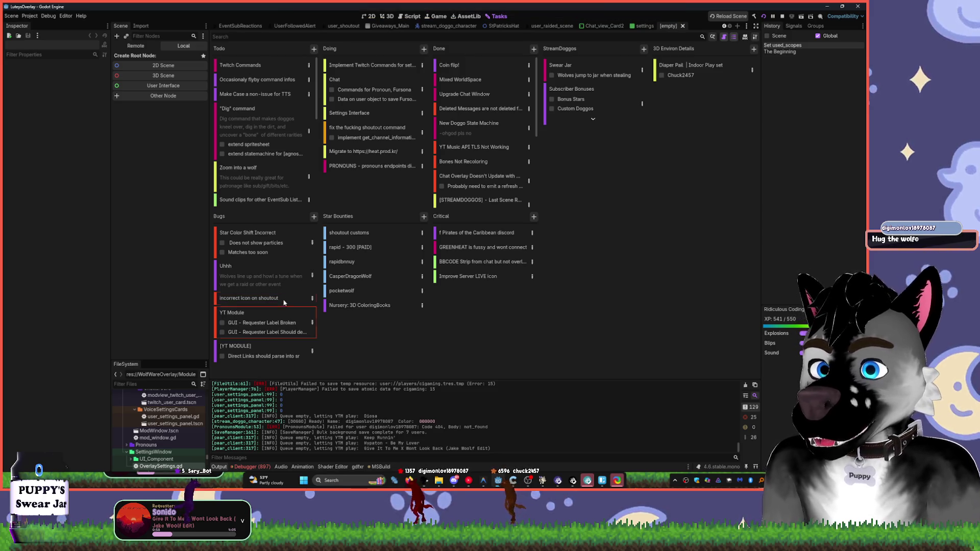
{"action": "right_click", "coordinate": [286, 301]}
{"action": "left_click", "coordinate": [301, 325]}
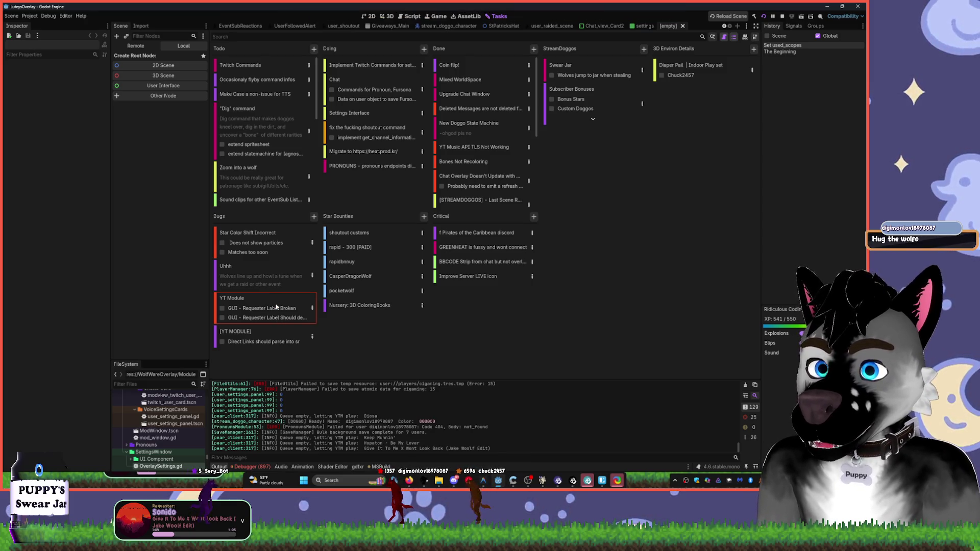
{"action": "right_click", "coordinate": [277, 320]}
{"action": "left_click", "coordinate": [299, 329]}
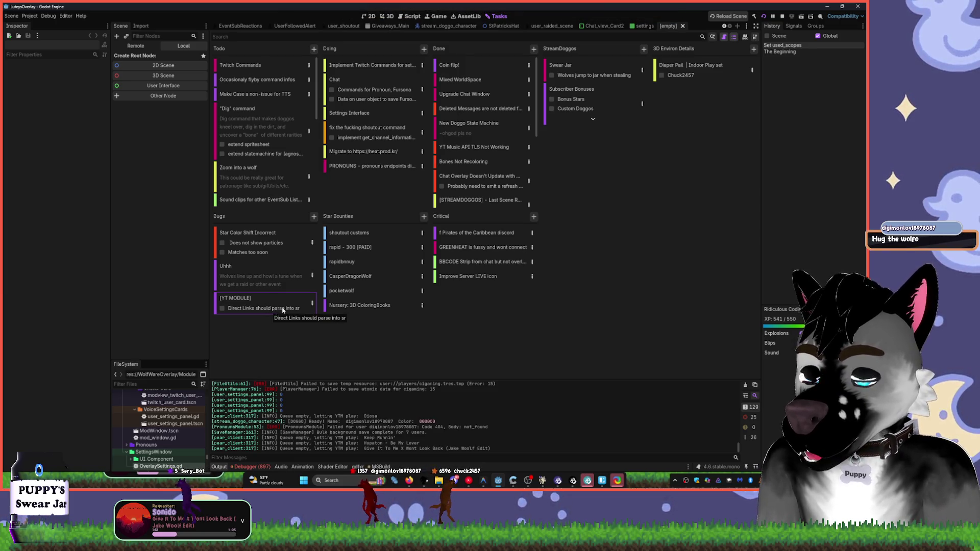
{"action": "mouse_move", "coordinate": [409, 482]}
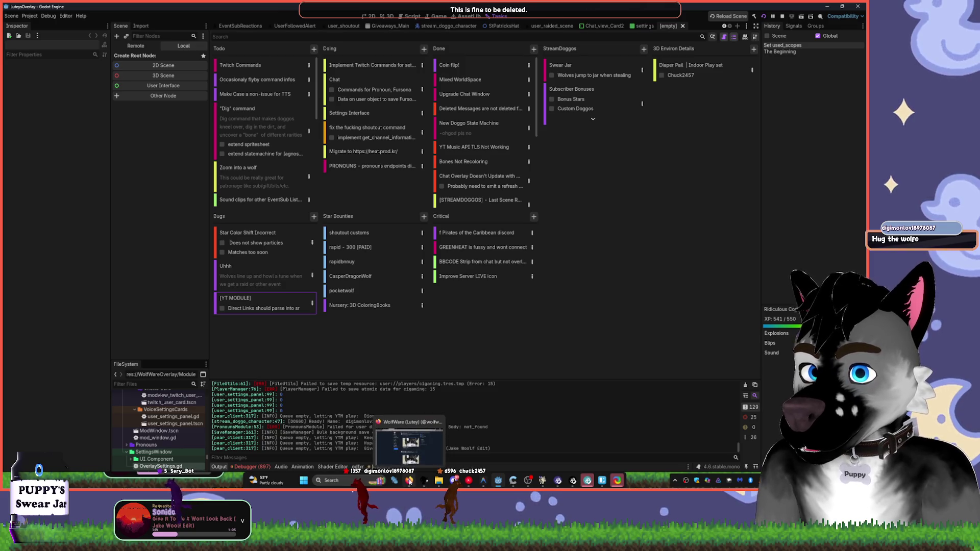
{"action": "left_click", "coordinate": [410, 443]}
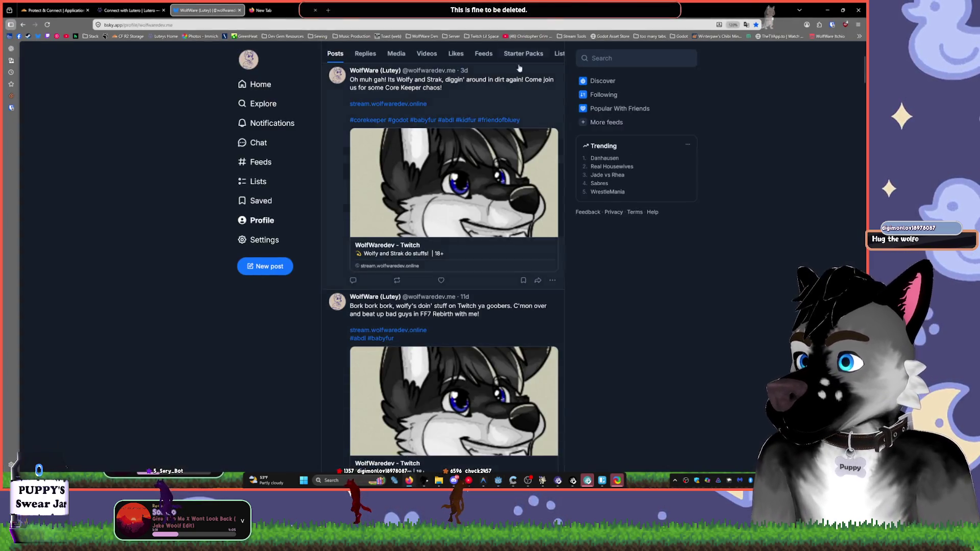
{"action": "key", "text": "alt+Tab"}
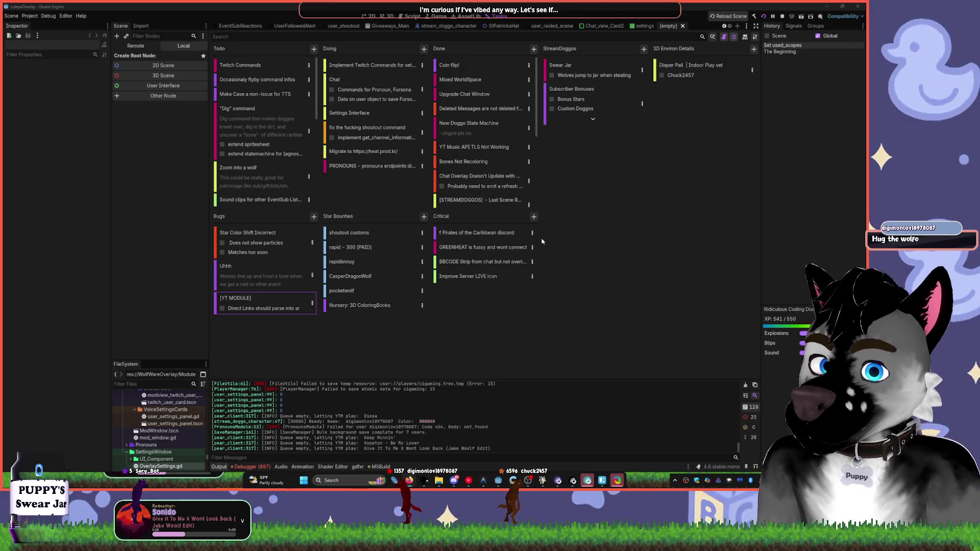
Launch Docker Desktop, start the svc-invidious container, and minimize Docker to return to Godot
{"action": "key", "text": "super"}
{"action": "type", "text": "dock"}
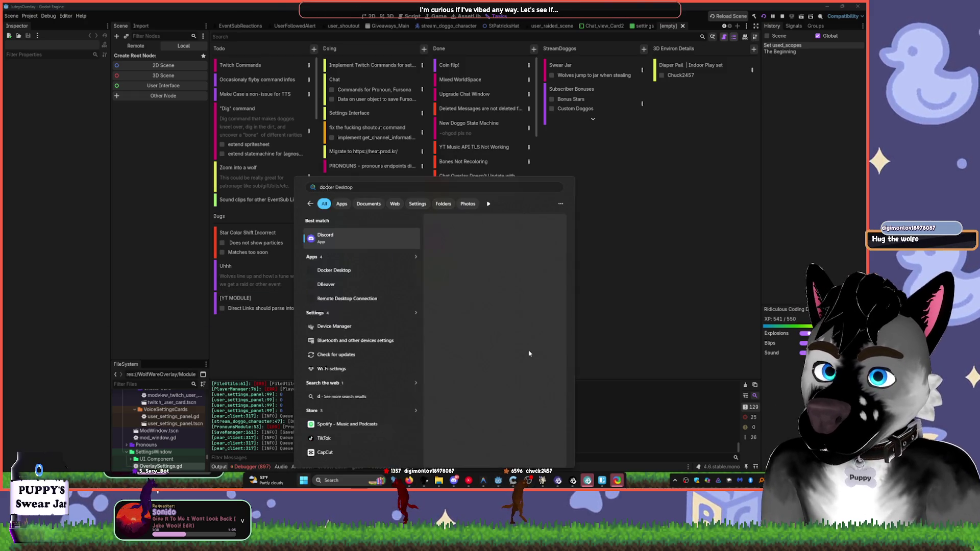
{"action": "key", "text": "Return"}
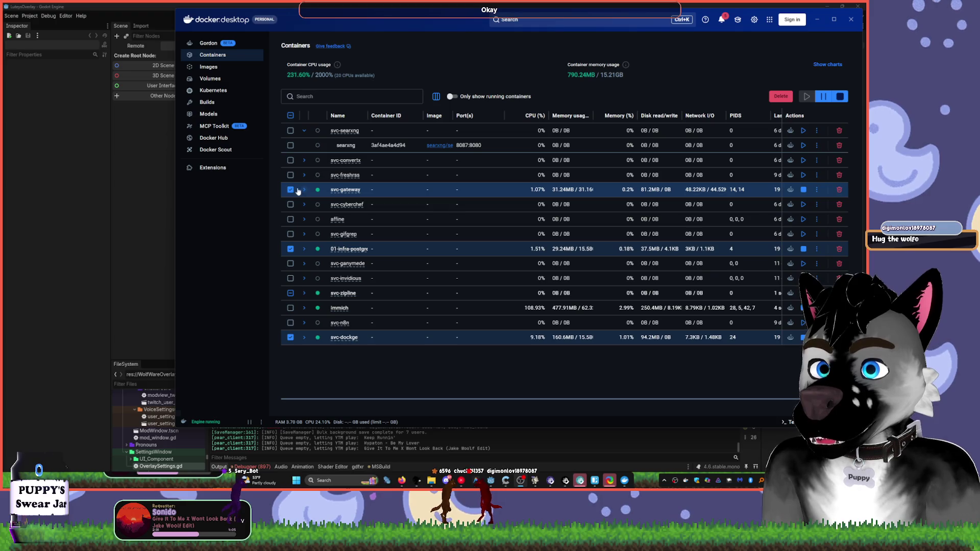
{"action": "left_click", "coordinate": [291, 278]}
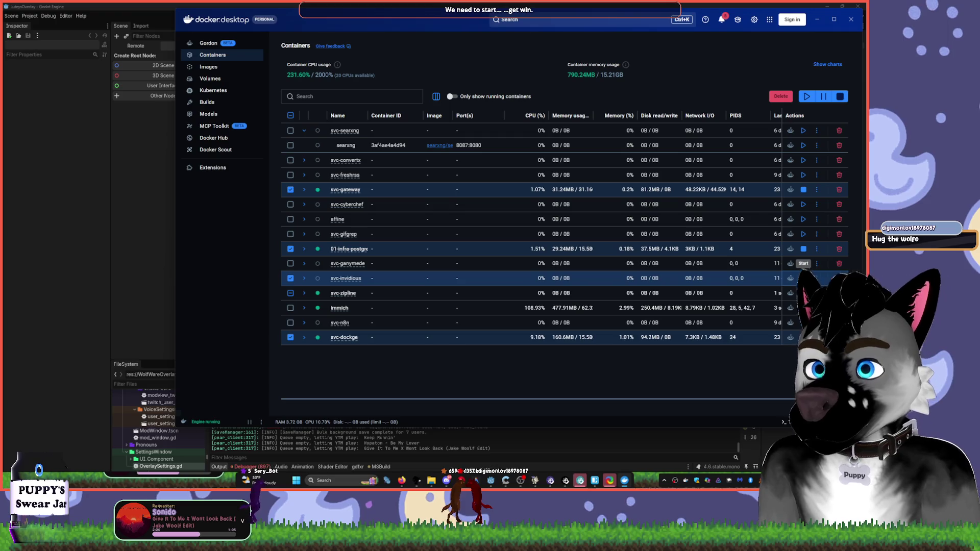
{"action": "left_click", "coordinate": [803, 279]}
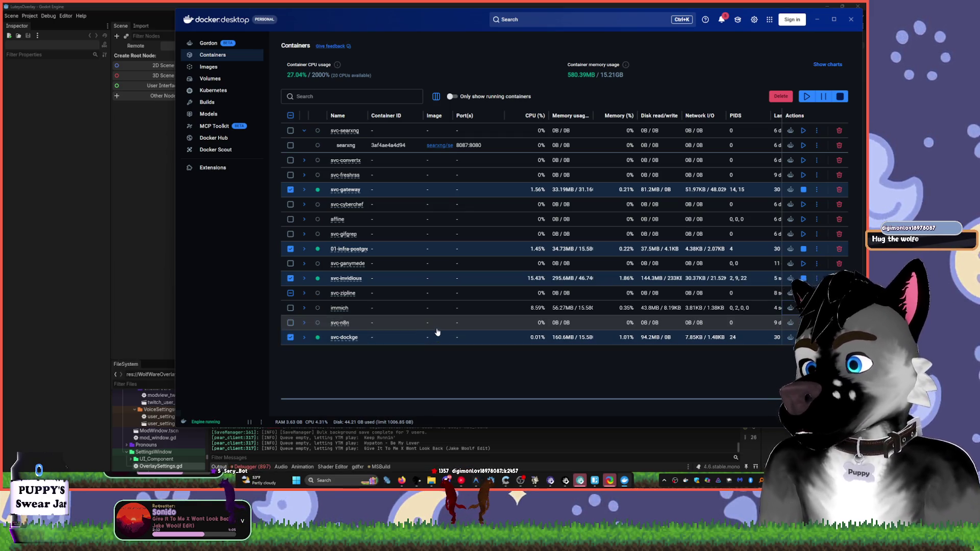
{"action": "left_click", "coordinate": [817, 20]}
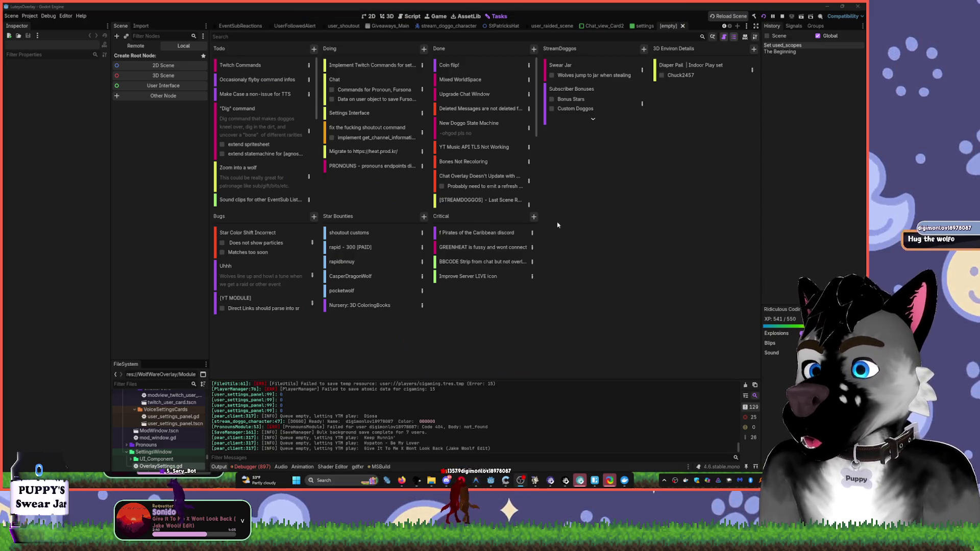
Go back to the script editor and open api_client.gd from the filtered script list
{"action": "left_click", "coordinate": [410, 16]}
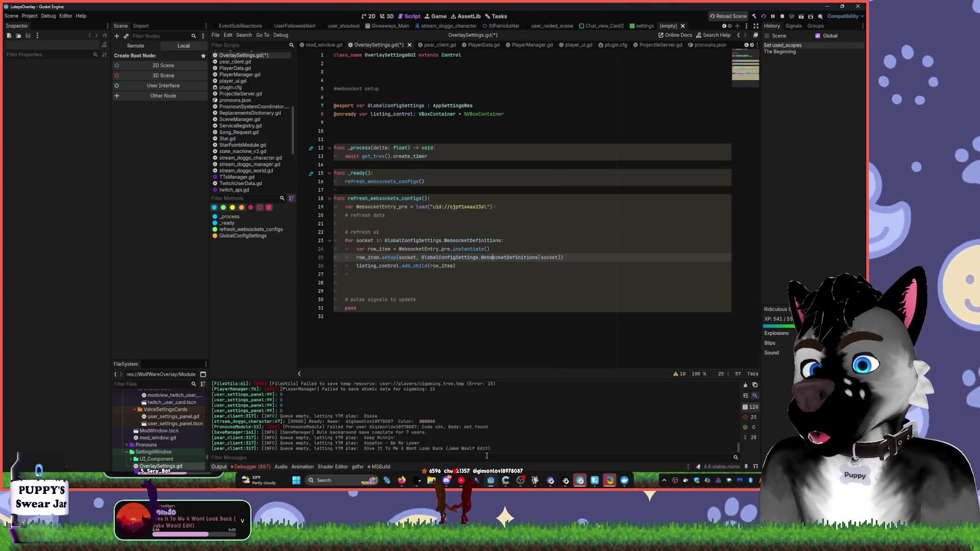
{"action": "left_click", "coordinate": [371, 18]}
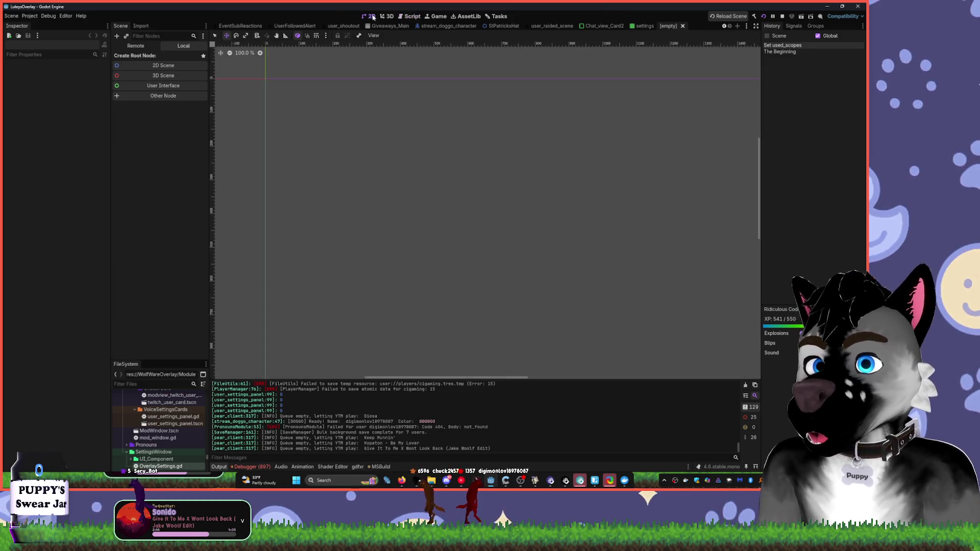
{"action": "left_click", "coordinate": [413, 17]}
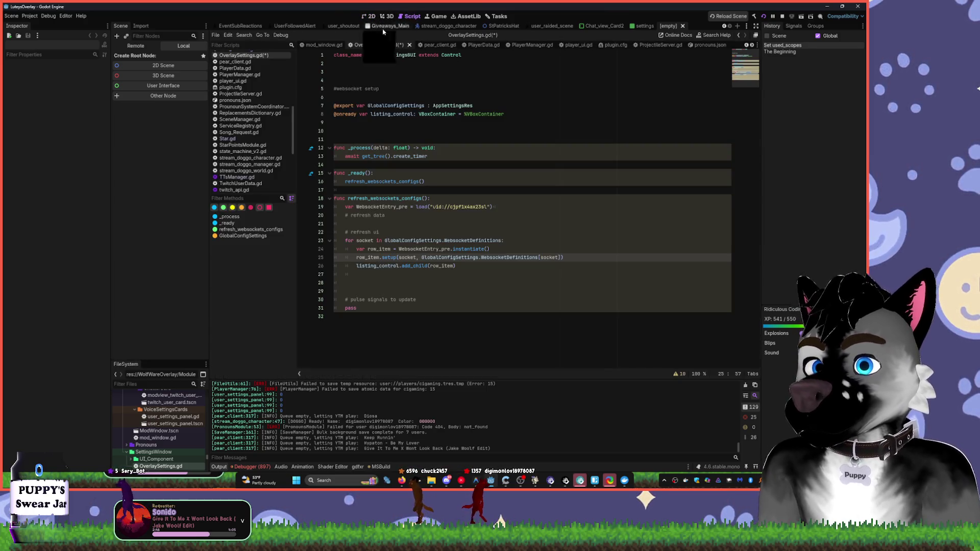
{"action": "left_click", "coordinate": [262, 42]}
{"action": "type", "text": "yt"}
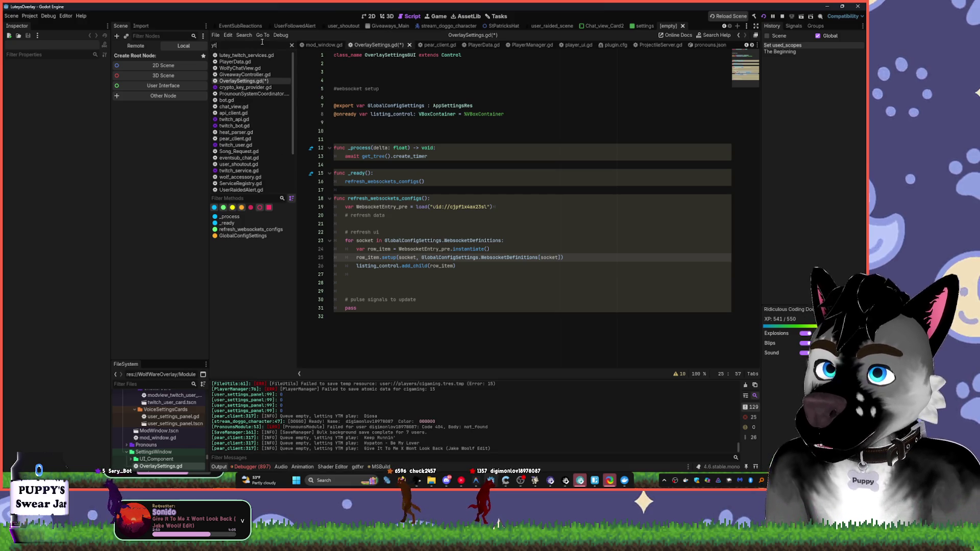
{"action": "left_click", "coordinate": [234, 112]}
{"action": "left_click", "coordinate": [481, 106]}
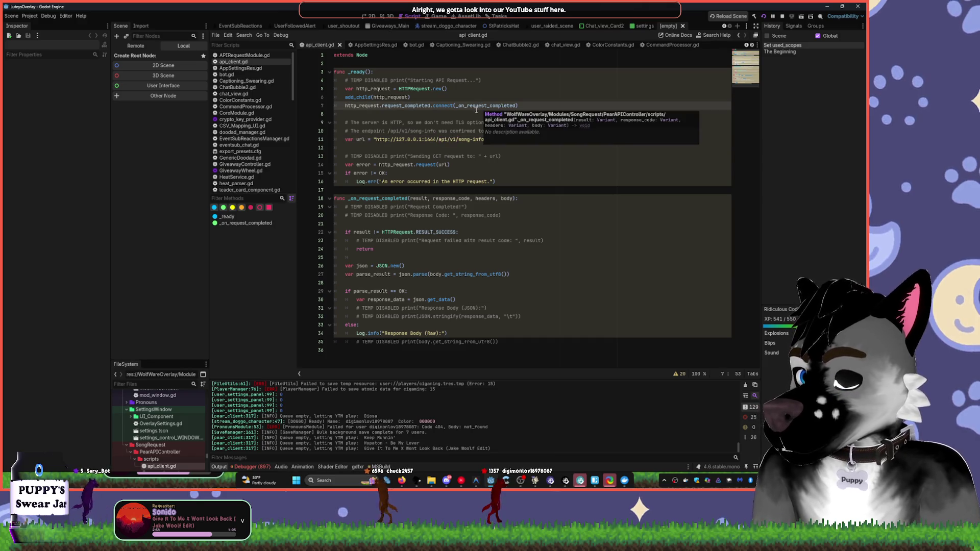
Delete every # TEMP DISABLED print line in api_client.gd and save the script
{"action": "left_click", "coordinate": [563, 242]}
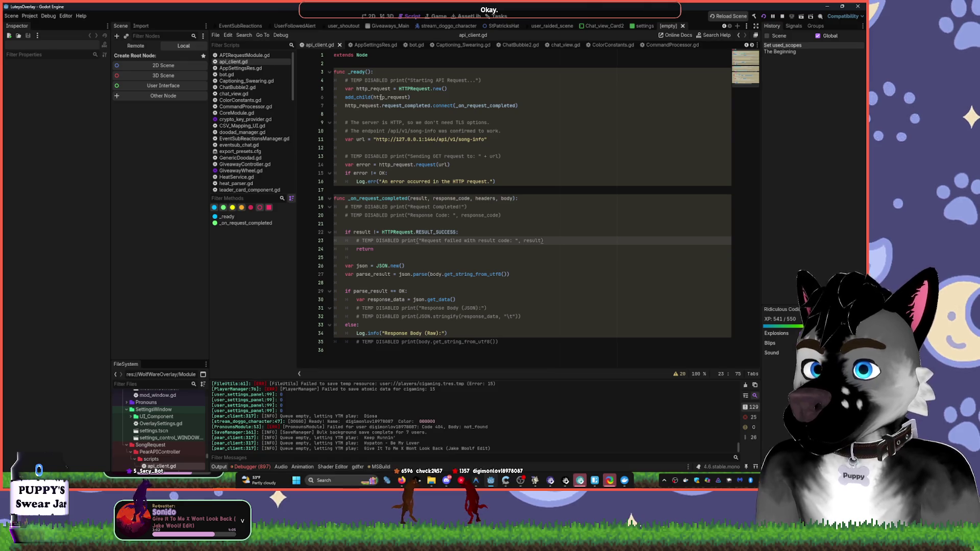
{"action": "left_click_drag", "start_coordinate": [346, 80], "coordinate": [389, 80]}
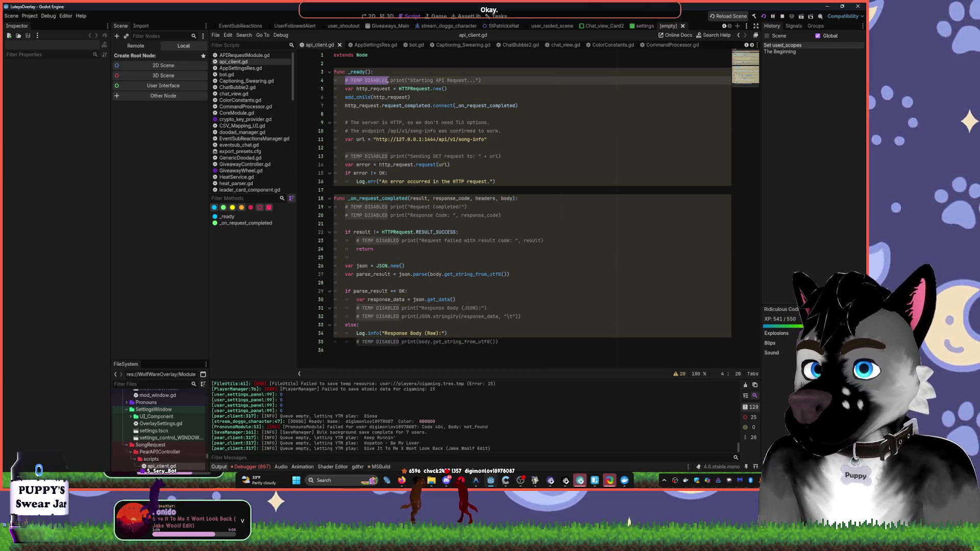
{"action": "key", "text": "ctrl+d"}
{"action": "key", "text": "ctrl+d"}
{"action": "key", "text": "ctrl+d"}
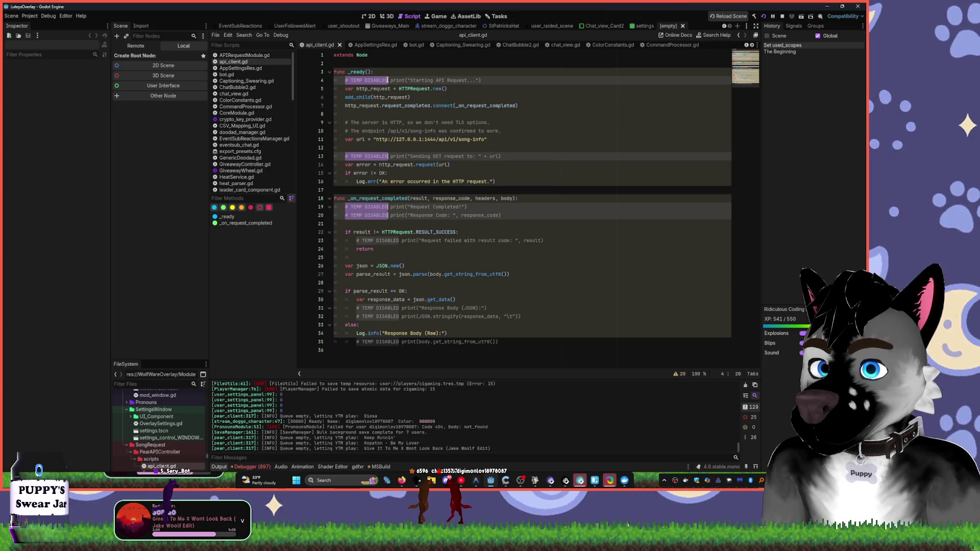
{"action": "key", "text": "shift+End"}
{"action": "key", "text": "Delete"}
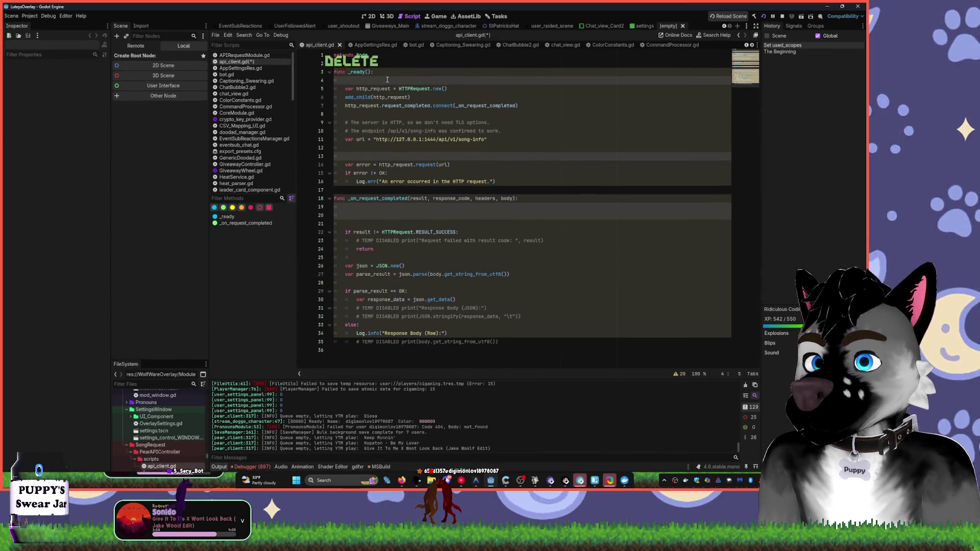
{"action": "left_click_drag", "start_coordinate": [356, 240], "coordinate": [401, 243]}
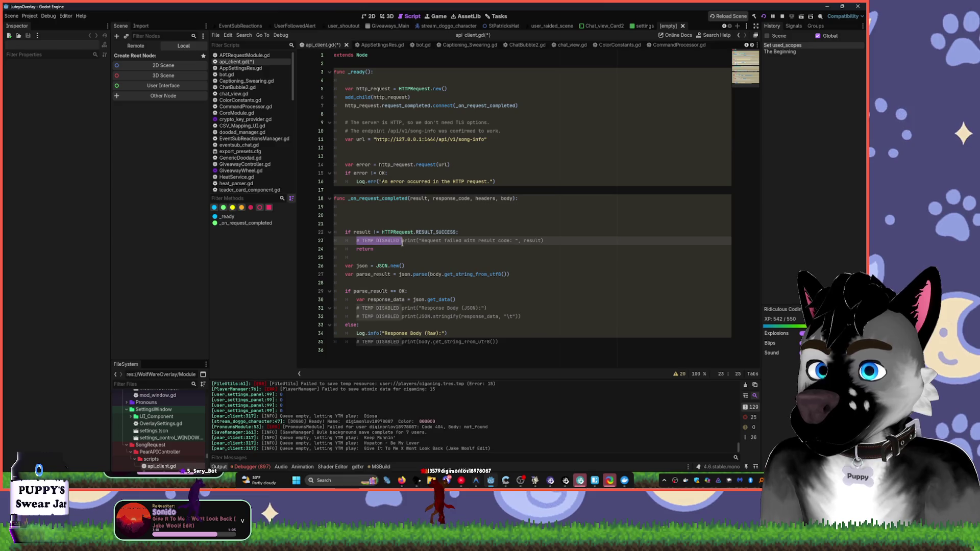
{"action": "key", "text": "ctrl+d"}
{"action": "key", "text": "ctrl+d"}
{"action": "key", "text": "ctrl+d"}
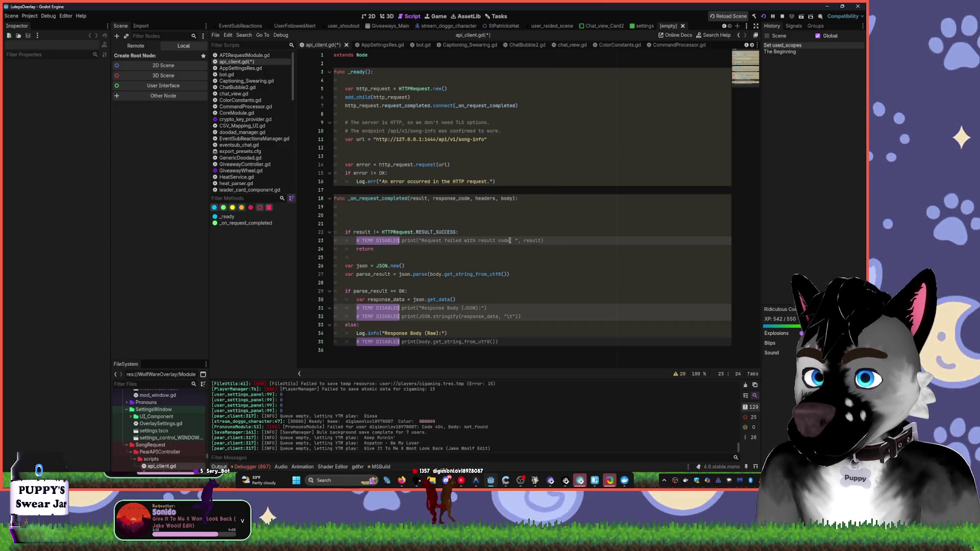
{"action": "key", "text": "shift+End"}
{"action": "key", "text": "BackSpace"}
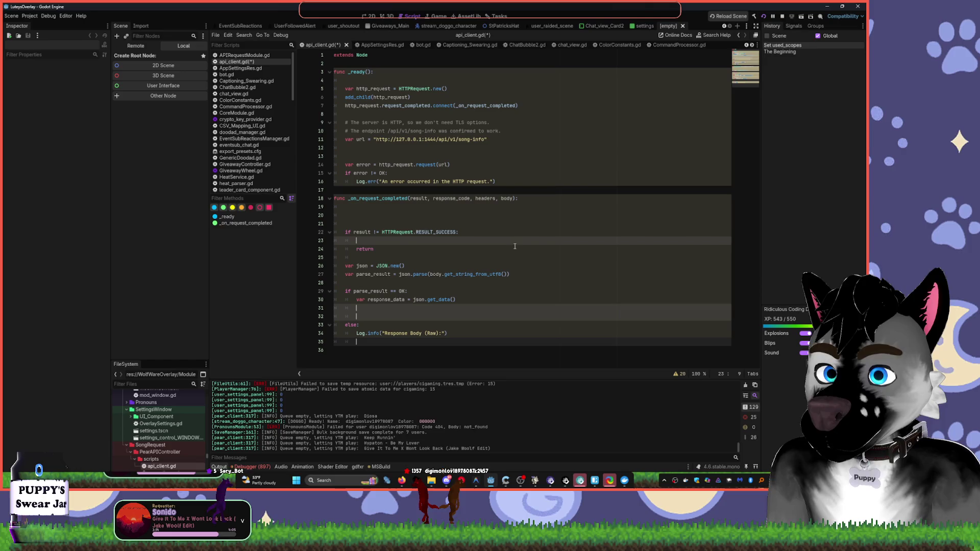
{"action": "key", "text": "ctrl+s"}
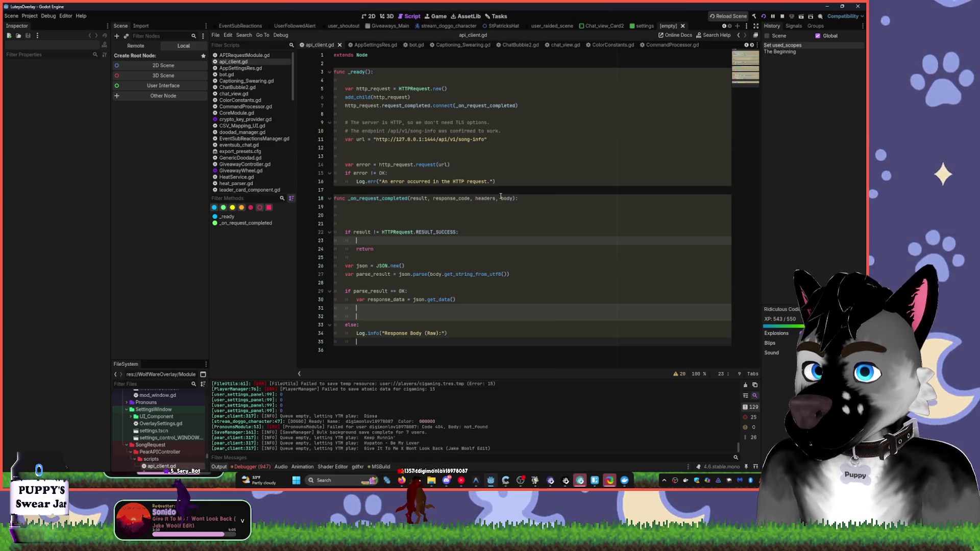
Delete the blank line in _ready, select the URL's port 1444, and bring up Docker Desktop
{"action": "left_click", "coordinate": [375, 82]}
{"action": "key", "text": "BackSpace"}
{"action": "key", "text": "BackSpace"}
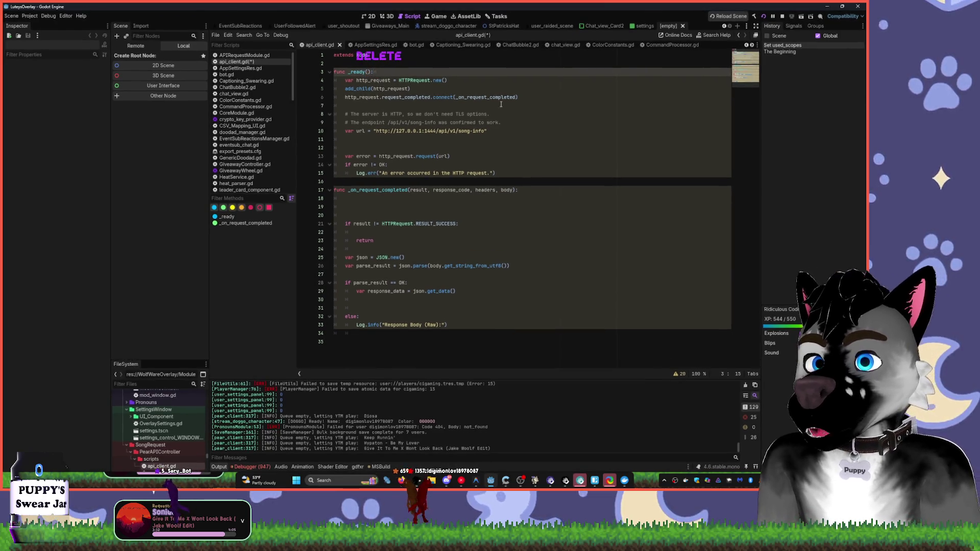
{"action": "left_click", "coordinate": [540, 99]}
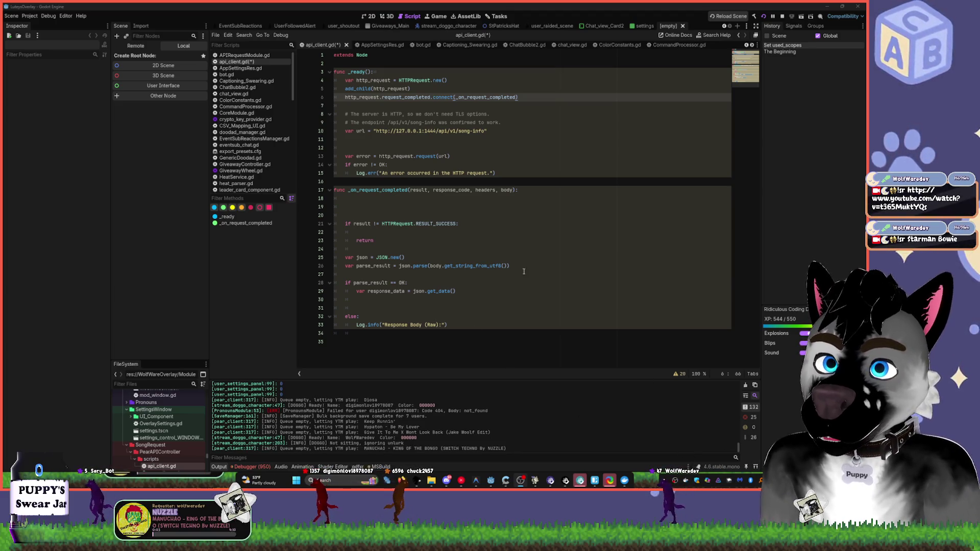
{"action": "double_click", "coordinate": [430, 131]}
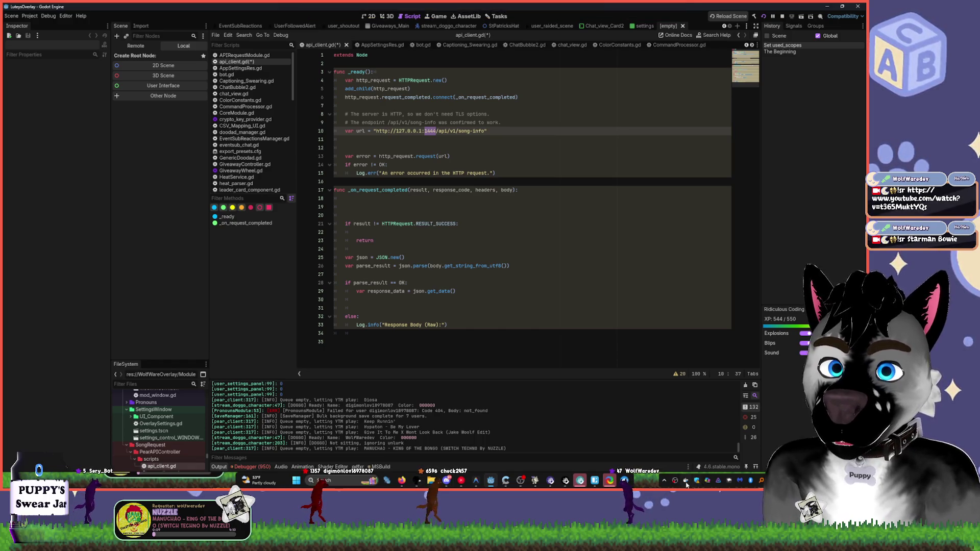
{"action": "left_click", "coordinate": [595, 482]}
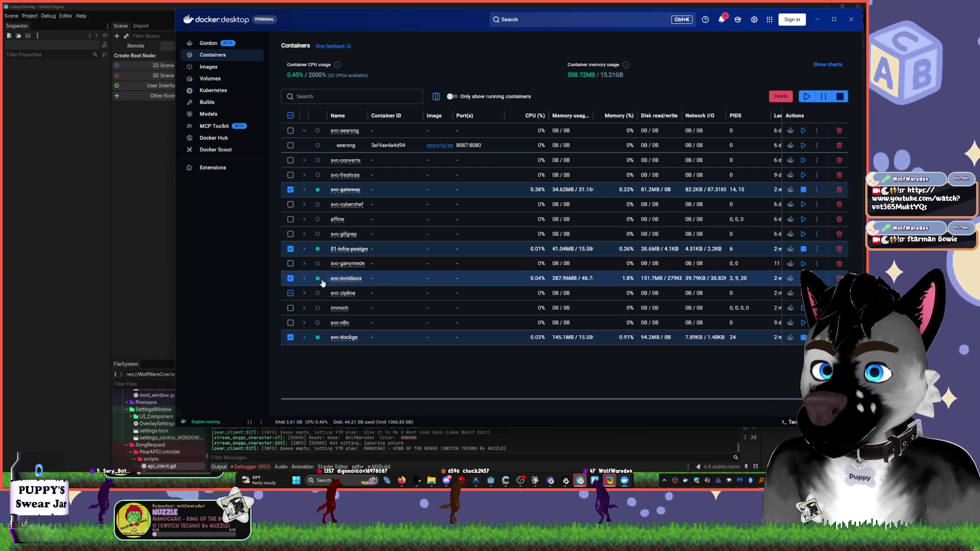
Expand svc-invidious in Docker Desktop to read its port 8086, then return to Godot
{"action": "left_click", "coordinate": [304, 280]}
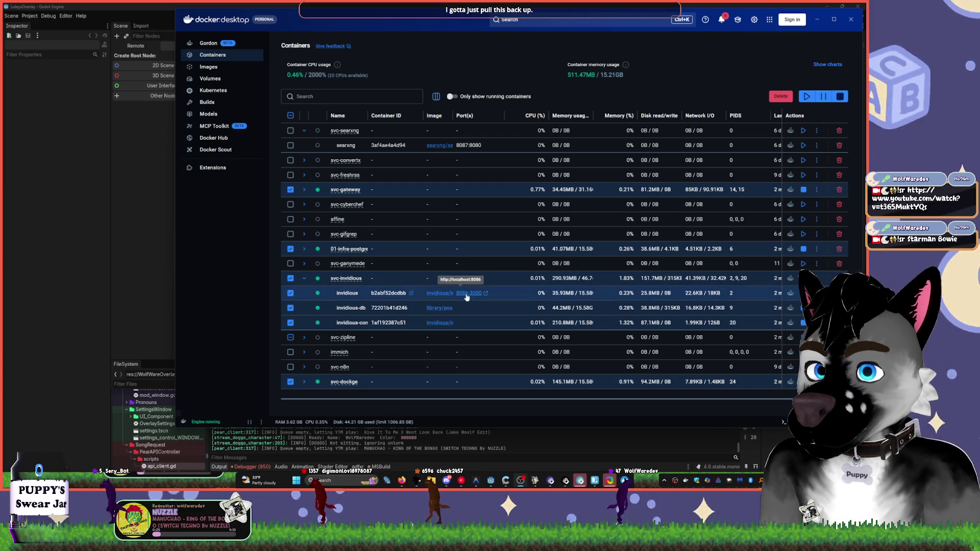
{"action": "left_click", "coordinate": [129, 185]}
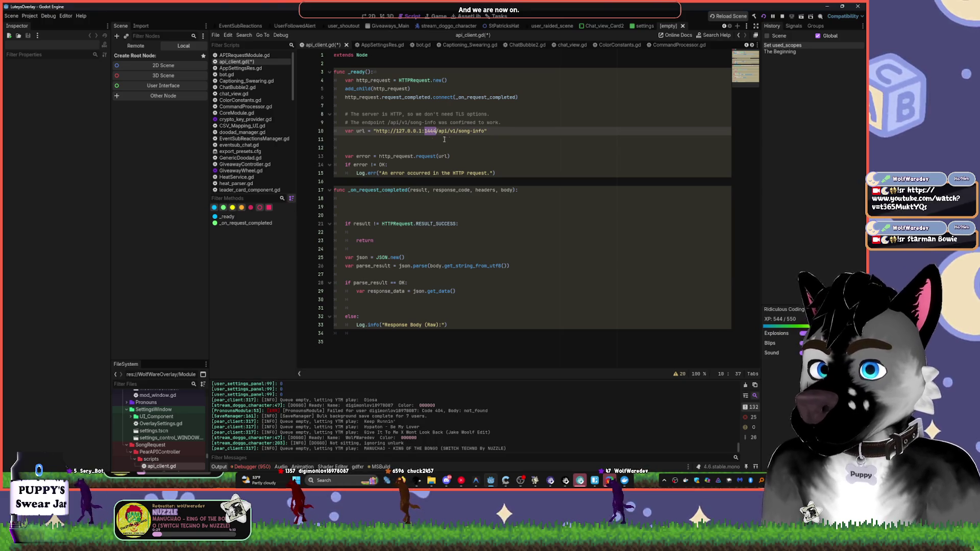
Change the song-info URL port to 8086, save api_client.gd, and run the overlay project
{"action": "type", "text": "8086"}
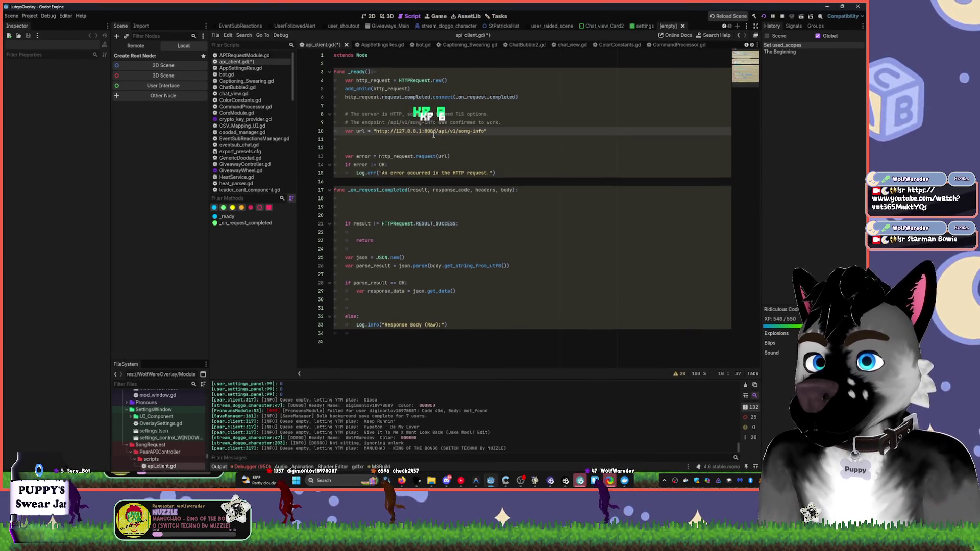
{"action": "left_click", "coordinate": [572, 198]}
{"action": "key", "text": "ctrl+s"}
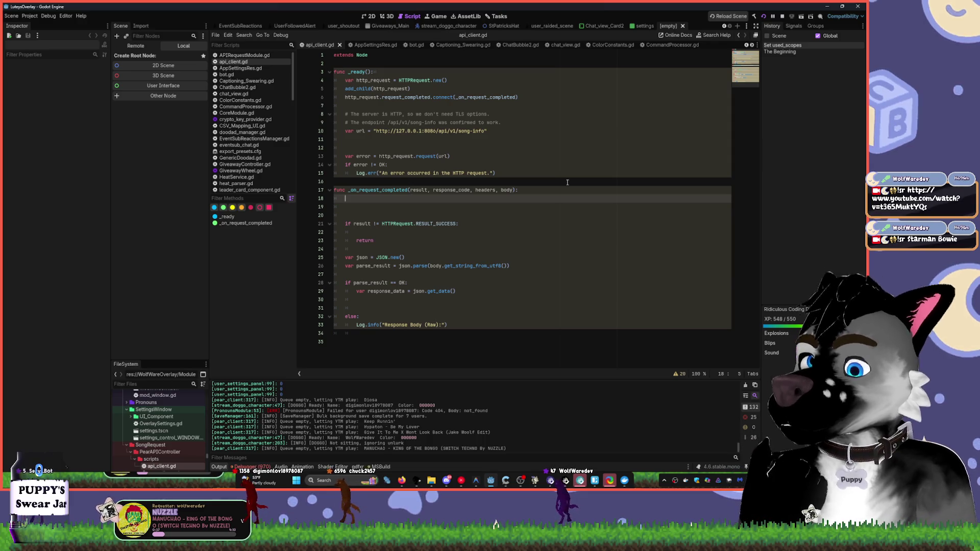
{"action": "left_click", "coordinate": [772, 16]}
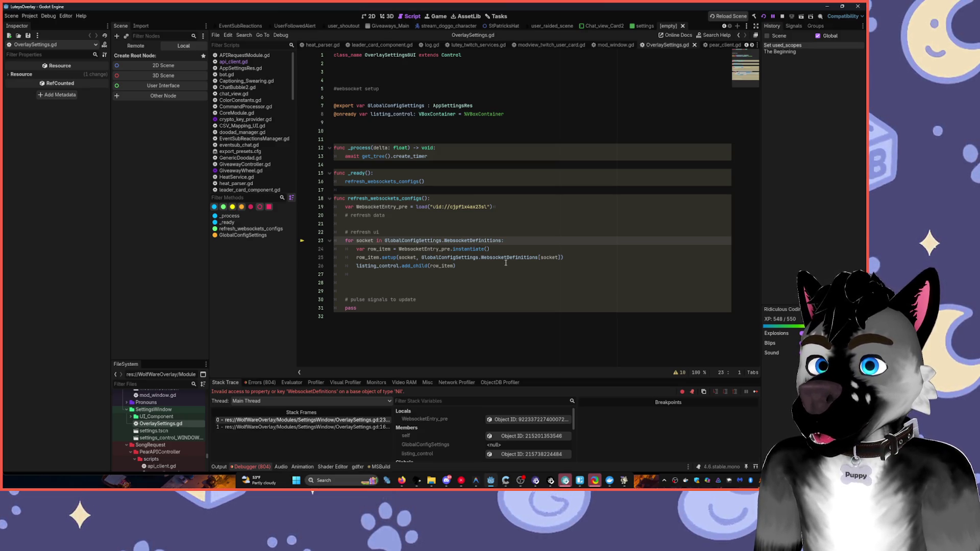
Continue the debugger twice so the overlay resumes past its OverlaySettings.gd error breaks
{"action": "key", "text": "F12"}
{"action": "key", "text": "F12"}
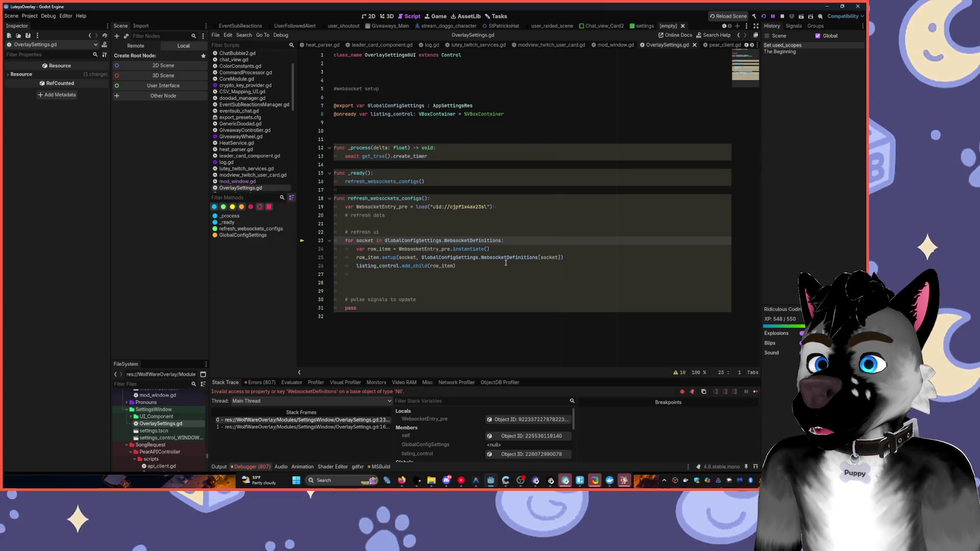
{"action": "key", "text": "F12"}
{"action": "mouse_move", "coordinate": [509, 257]}
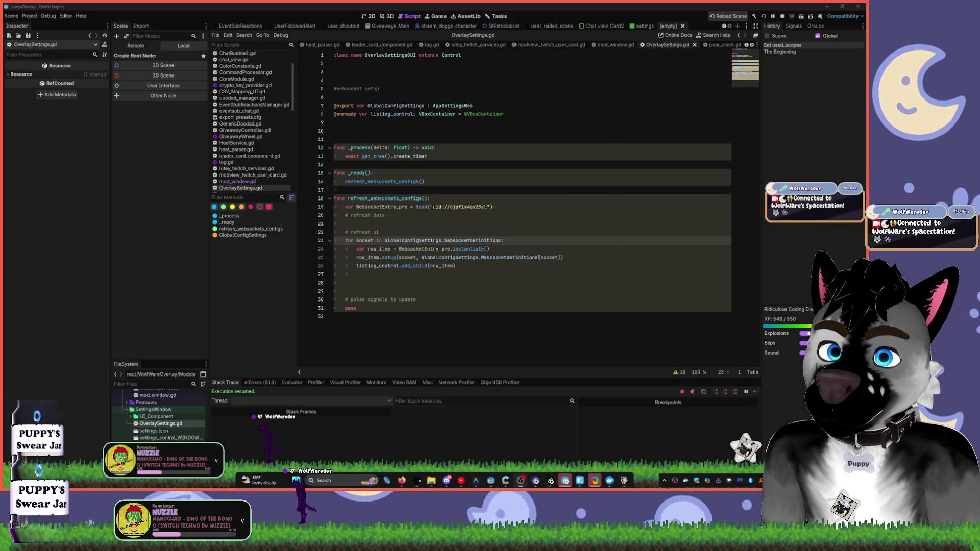
{"action": "left_click", "coordinate": [427, 182]}
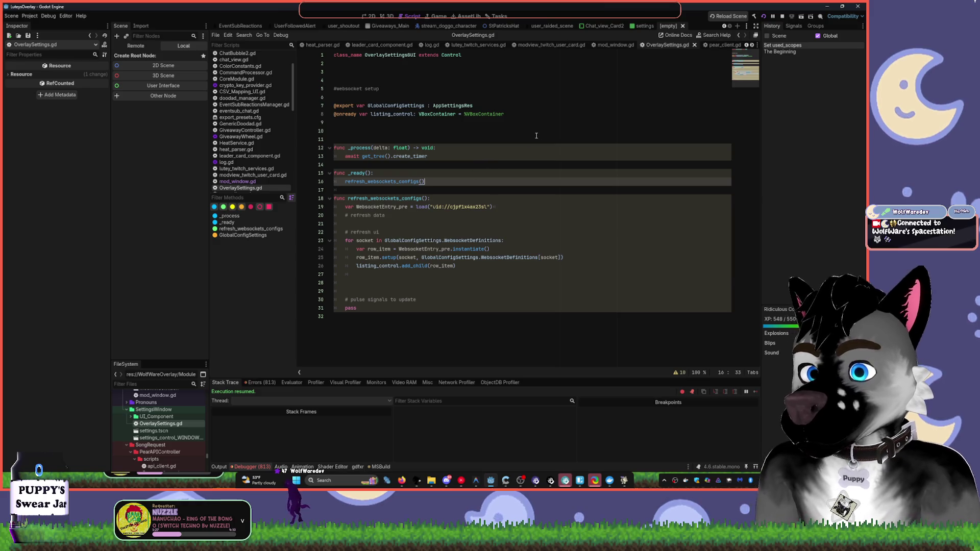
Search all project files for 'connected to WolfWare' and open the lutey_twitch_services.gd match
{"action": "left_click", "coordinate": [249, 466]}
{"action": "left_click", "coordinate": [495, 234]}
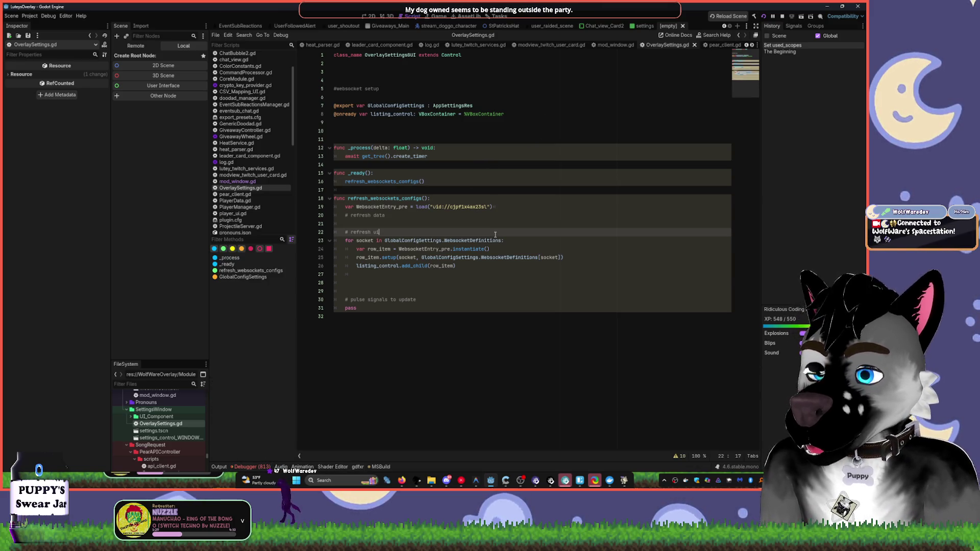
{"action": "key", "text": "ctrl+shift+f"}
{"action": "type", "text": "connec"}
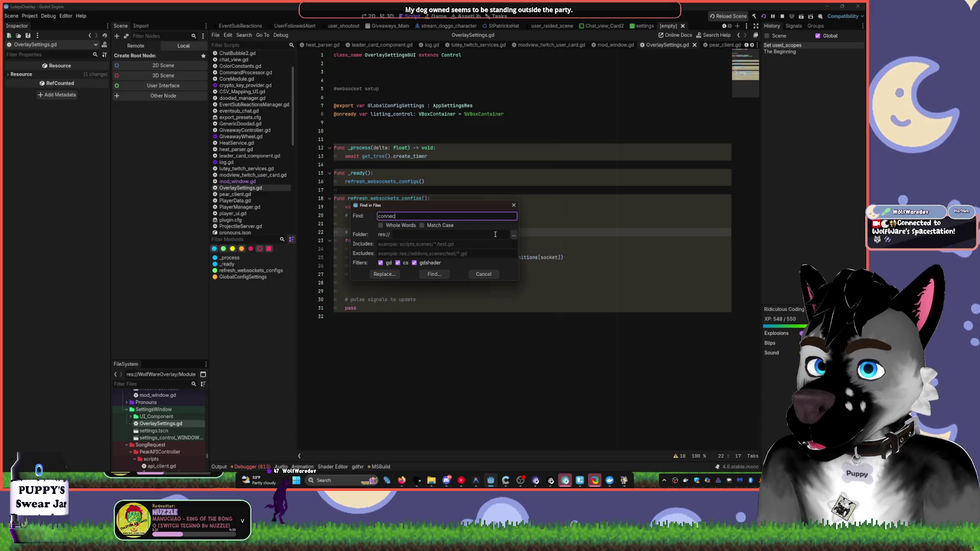
{"action": "type", "text": "are"}
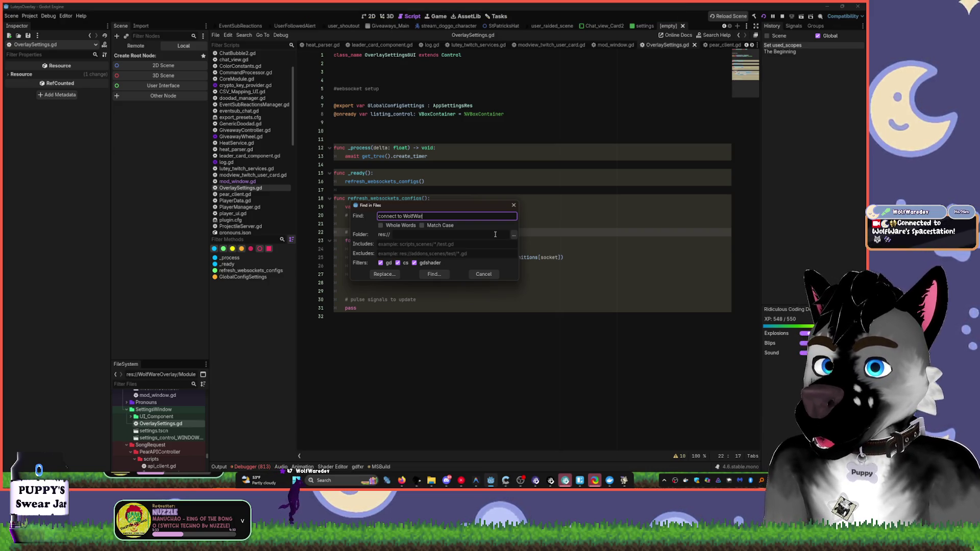
{"action": "key", "text": "Return"}
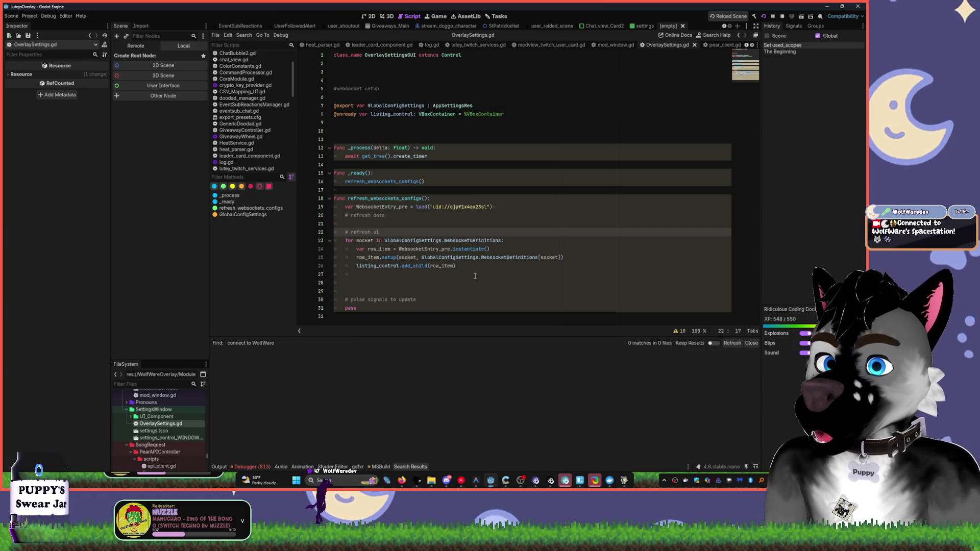
{"action": "key", "text": "ctrl+shift+f"}
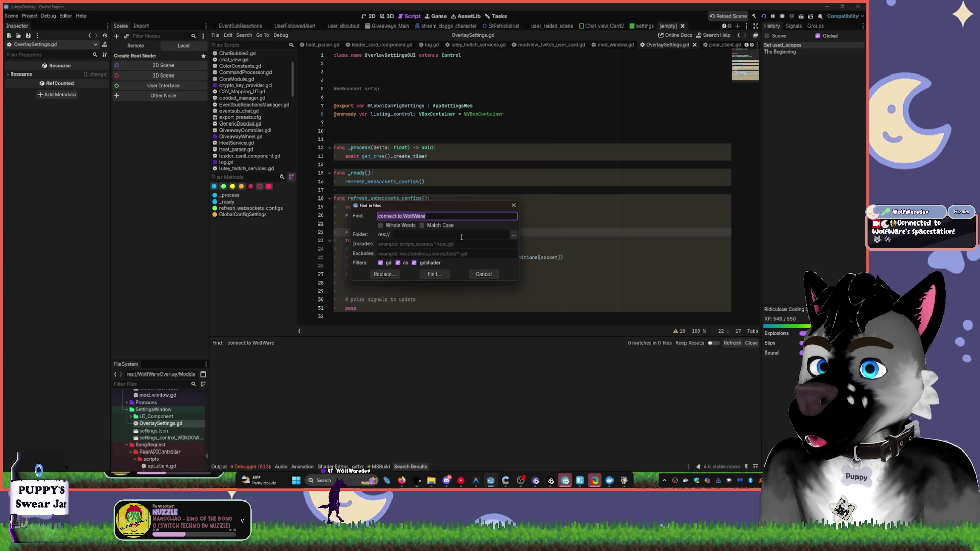
{"action": "key", "text": "End"}
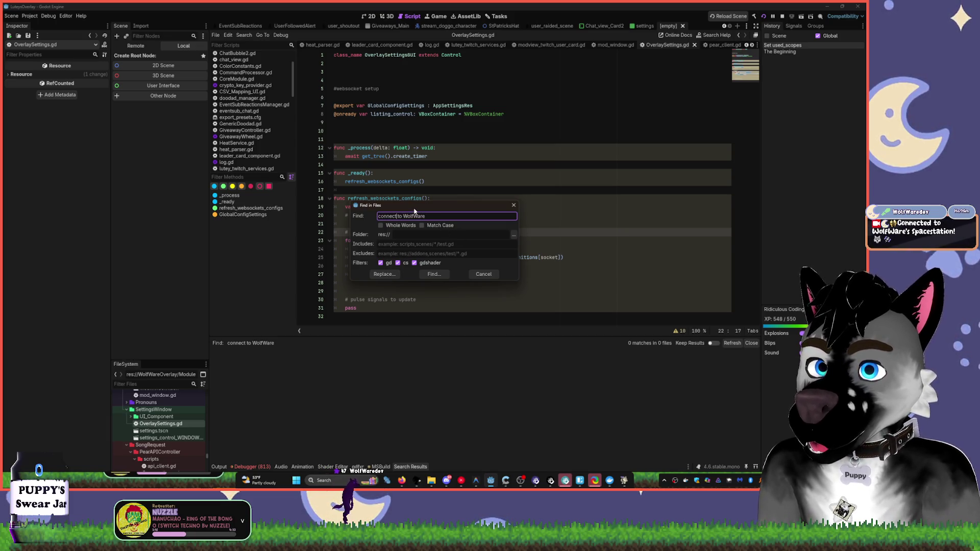
{"action": "type", "text": "ed"}
{"action": "key", "text": "Return"}
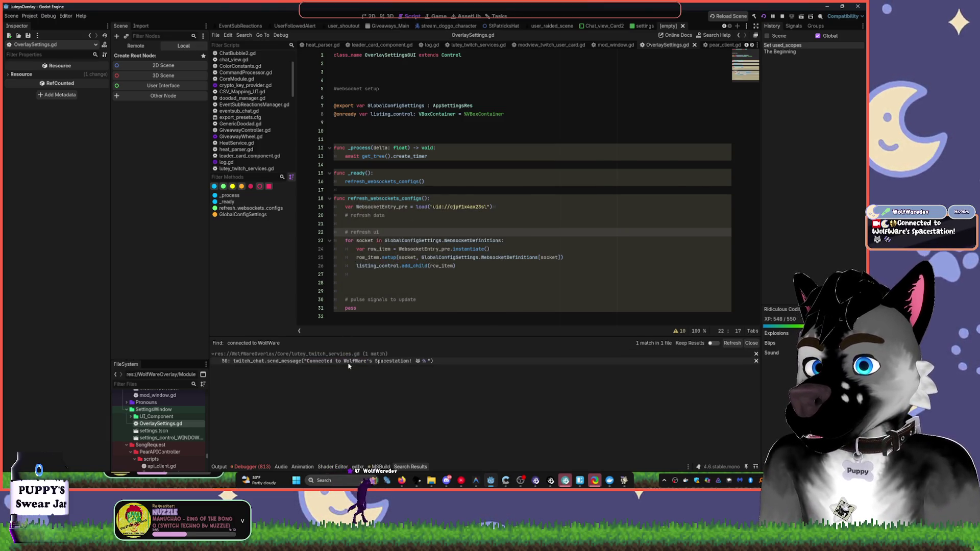
{"action": "left_click", "coordinate": [349, 362]}
Remove twitch_chat from line 50's send_message call and switch to the lutey_twitch_services scene
{"action": "scroll", "coordinate": [386, 199], "scroll_direction": "up", "scroll_amount": 3}
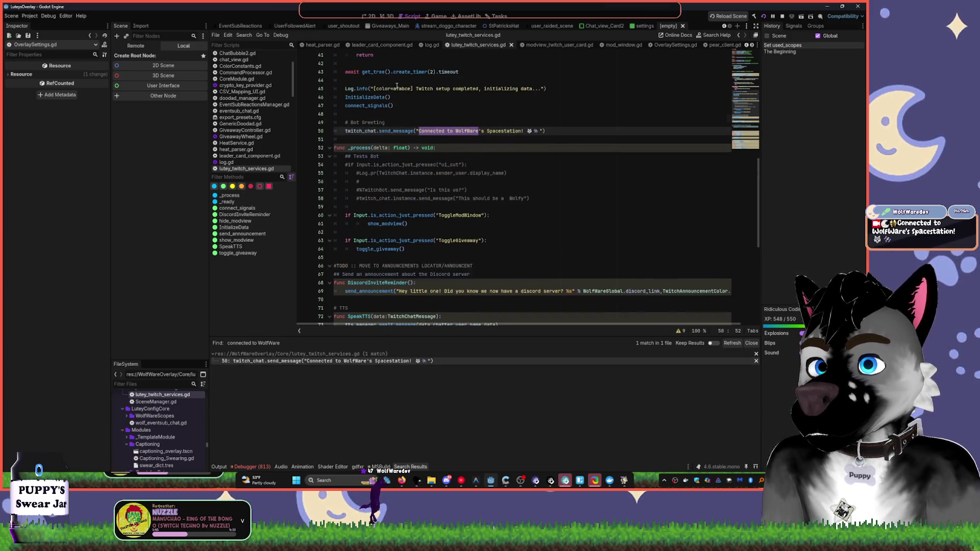
{"action": "double_click", "coordinate": [361, 131]}
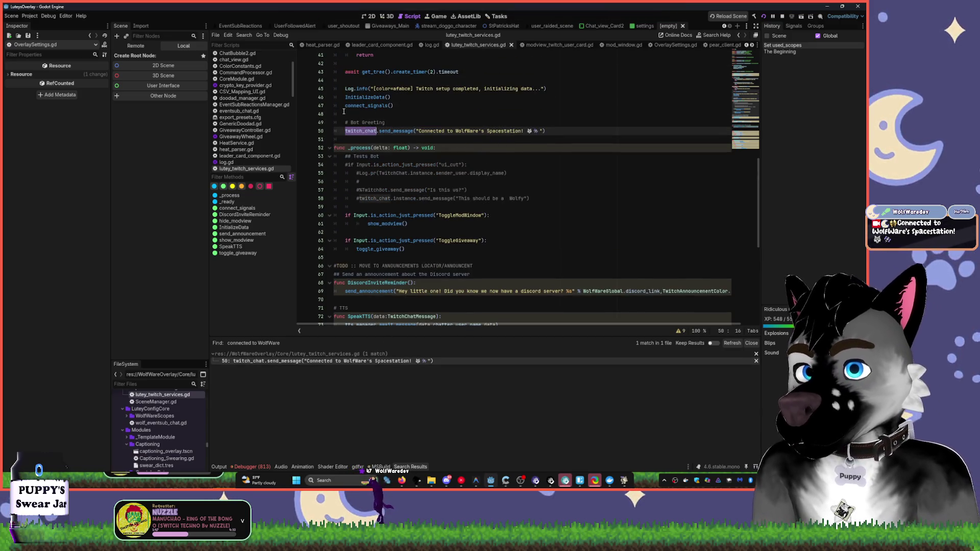
{"action": "type", "text": "bot"}
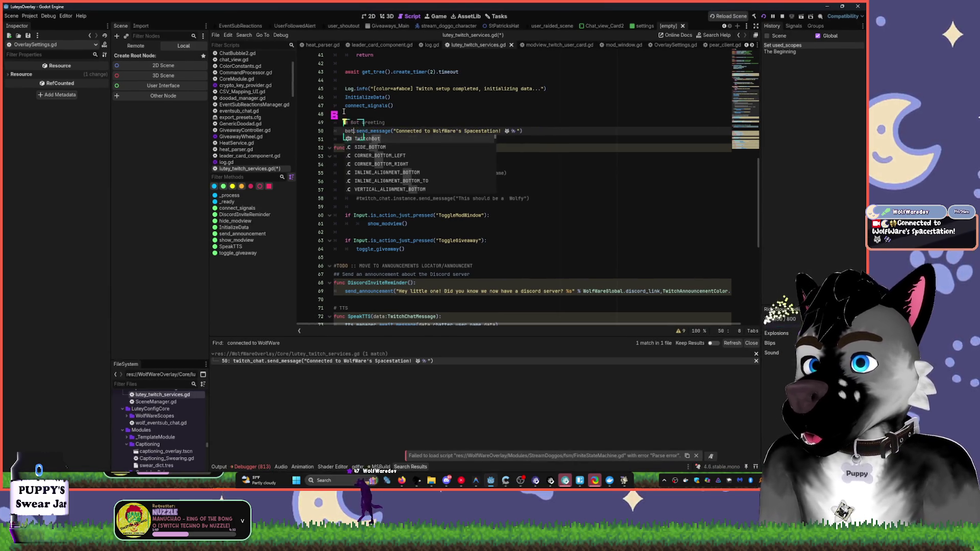
{"action": "key", "text": "ctrl+BackSpace"}
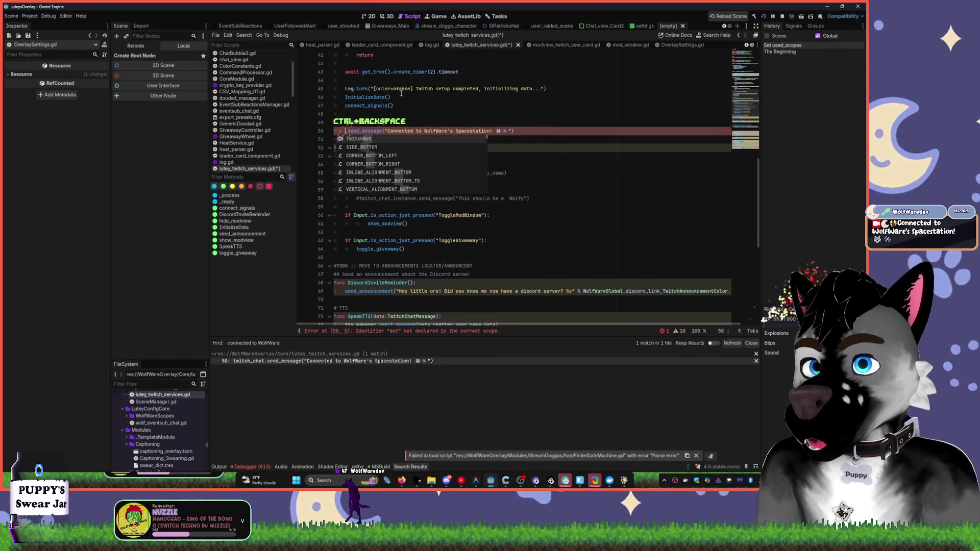
{"action": "scroll", "coordinate": [407, 91], "scroll_direction": "up", "scroll_amount": 6}
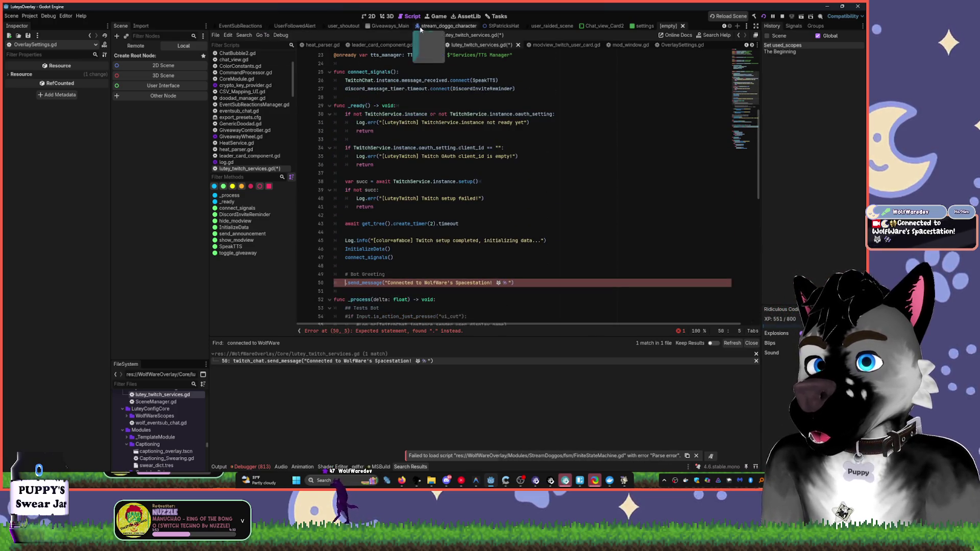
{"action": "scroll", "coordinate": [252, 24], "scroll_direction": "up", "scroll_amount": 4}
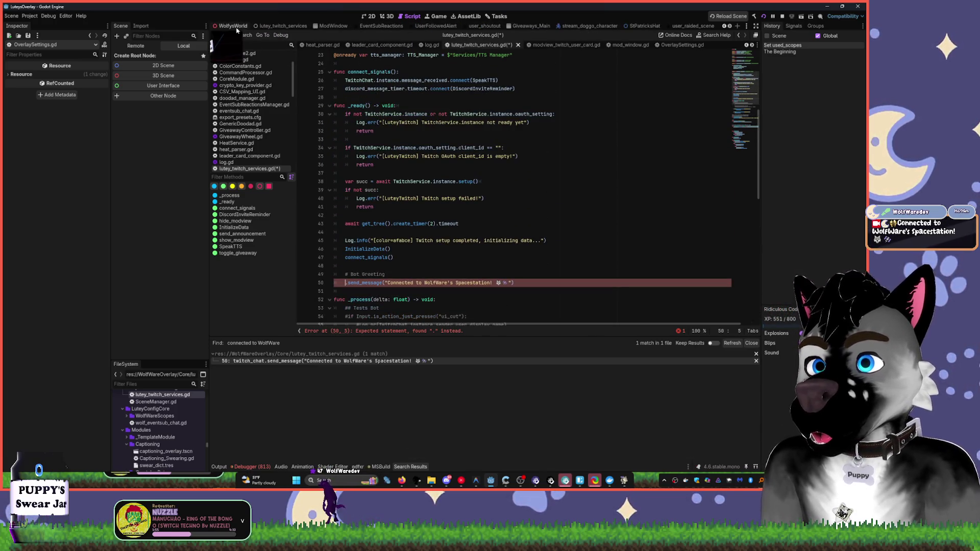
{"action": "scroll", "coordinate": [253, 24], "scroll_direction": "up", "scroll_amount": 1}
{"action": "left_click", "coordinate": [387, 26]}
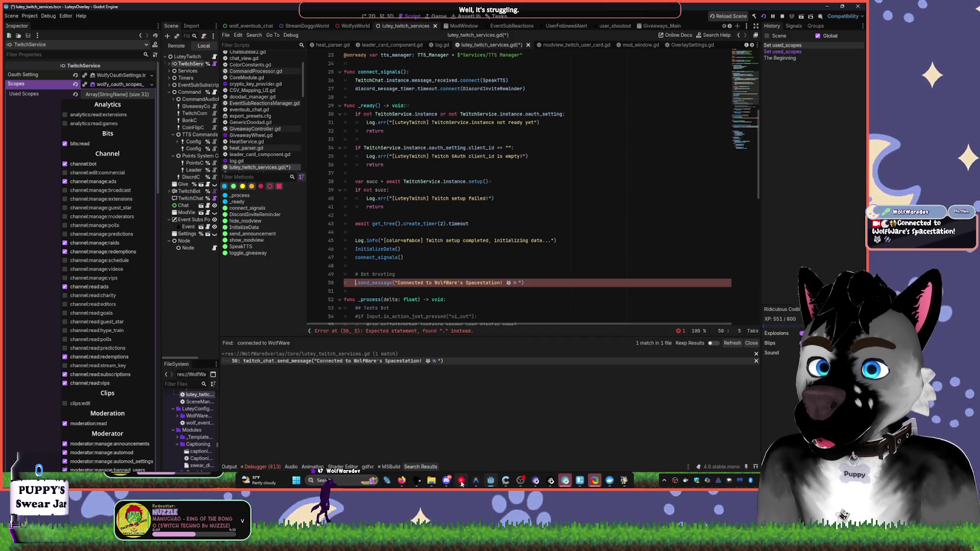
{"action": "mouse_move", "coordinate": [462, 481]}
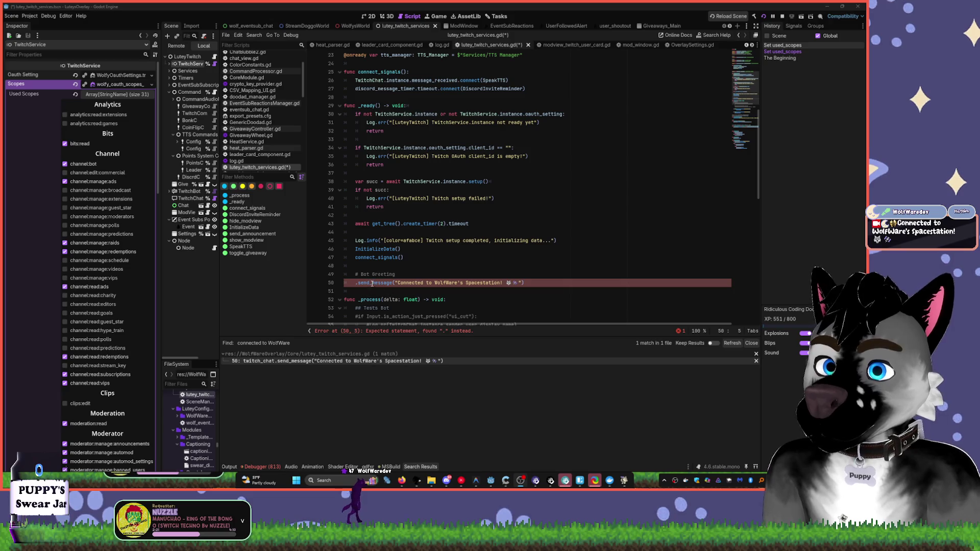
Make line 50's greeting call use twitch_bot.send_message, widening the Scene dock
{"action": "key", "text": "ctrl+z"}
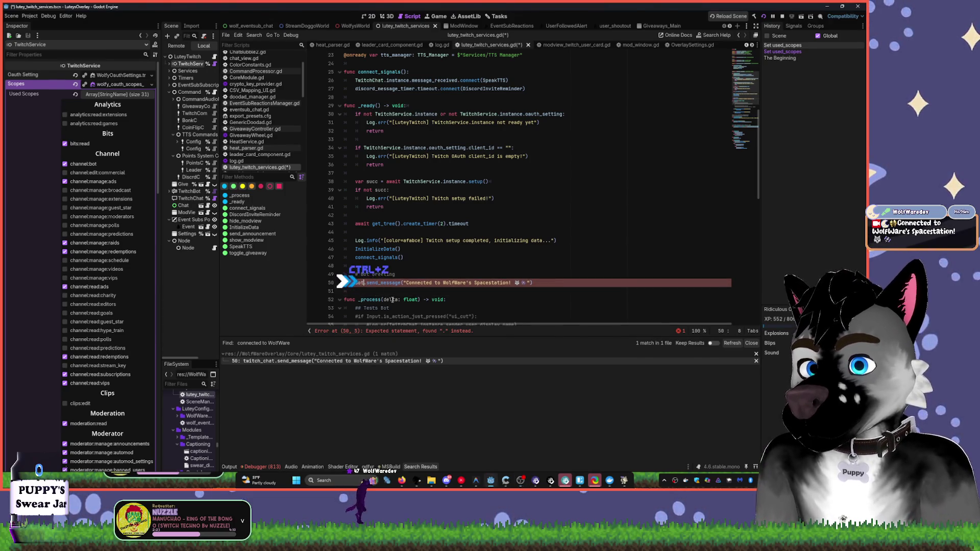
{"action": "key", "text": "ctrl+BackSpace"}
{"action": "type", "text": "tw"}
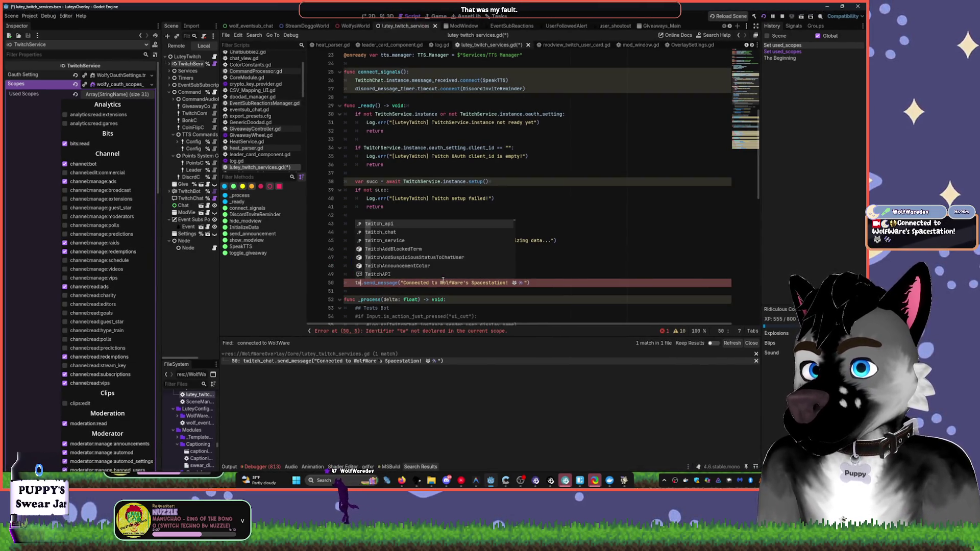
{"action": "type", "text": "itchb"}
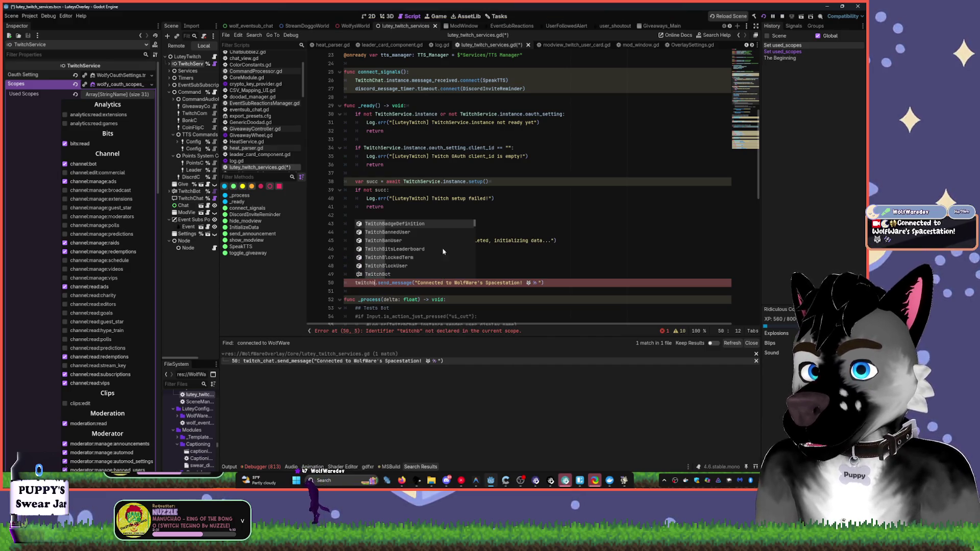
{"action": "scroll", "coordinate": [429, 204], "scroll_direction": "up", "scroll_amount": 7}
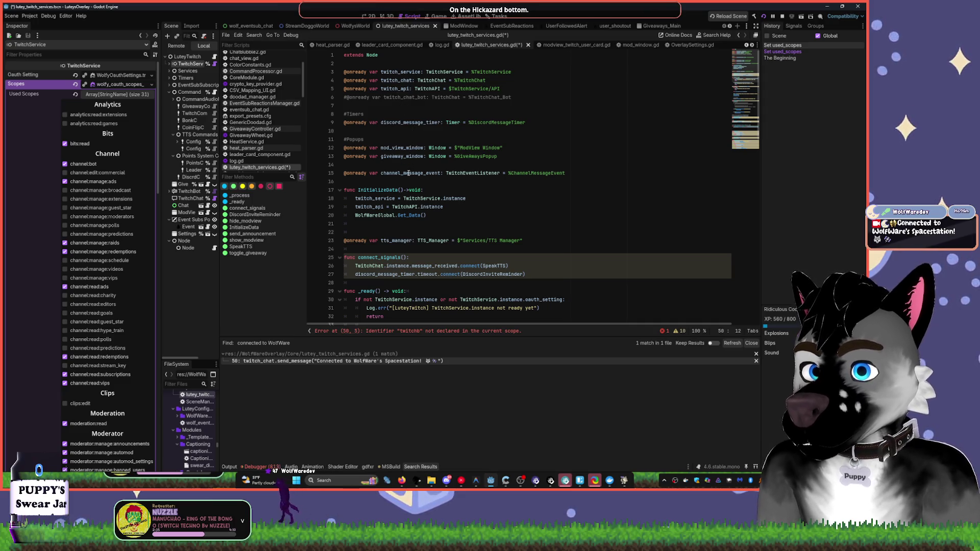
{"action": "scroll", "coordinate": [406, 174], "scroll_direction": "down", "scroll_amount": 2}
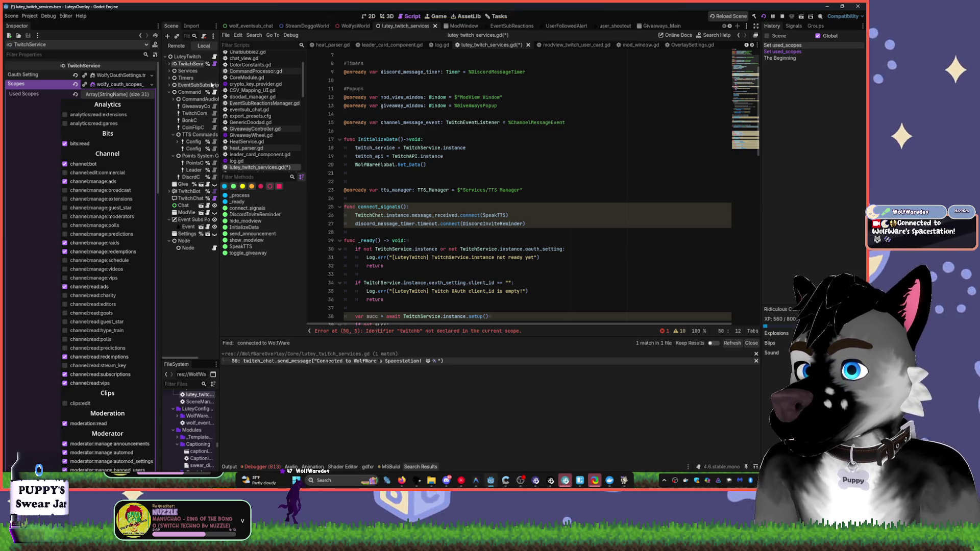
{"action": "left_click_drag", "start_coordinate": [221, 85], "coordinate": [298, 82]}
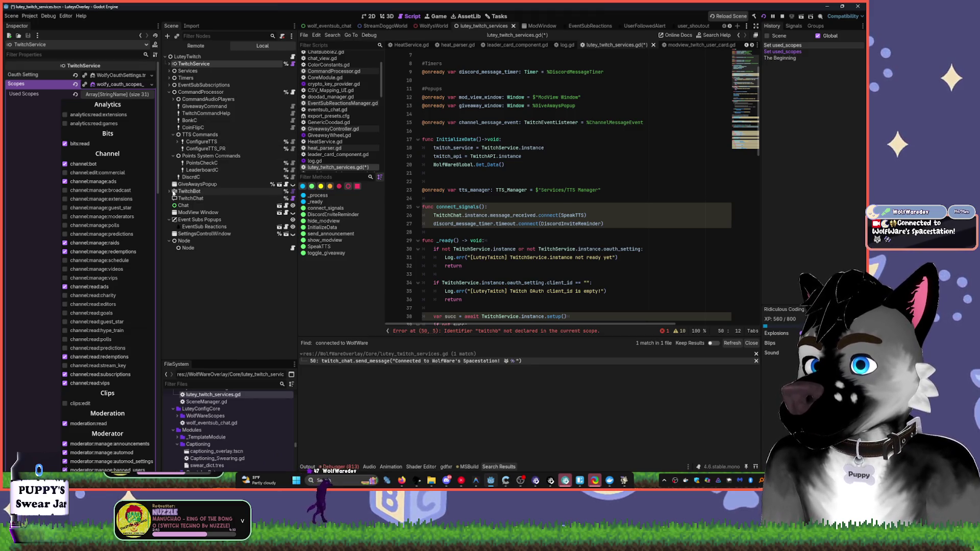
{"action": "scroll", "coordinate": [484, 264], "scroll_direction": "down", "scroll_amount": 8}
{"action": "double_click", "coordinate": [443, 216]}
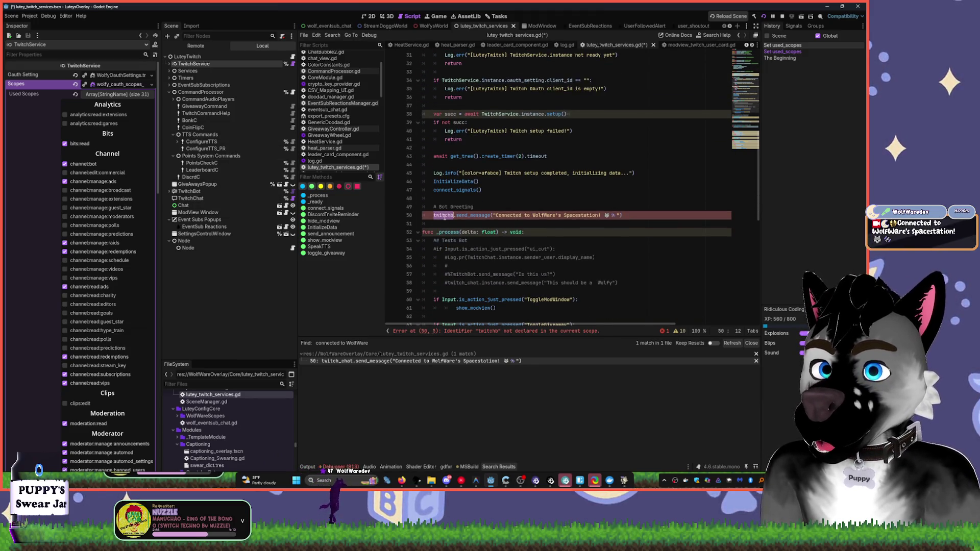
{"action": "type", "text": "Tw"}
{"action": "key", "text": "ctrl+BackSpace"}
{"action": "type", "text": "twit"}
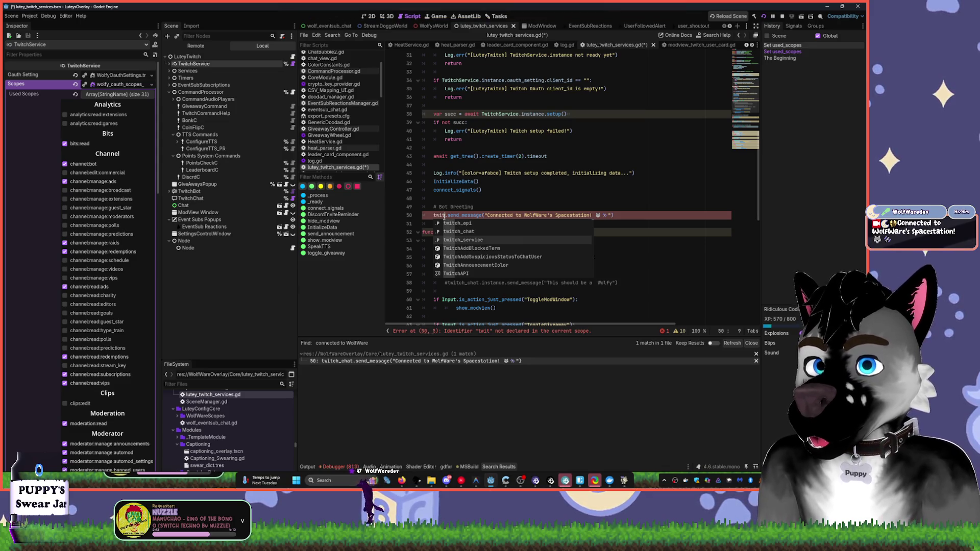
{"action": "type", "text": "ch_bot"}
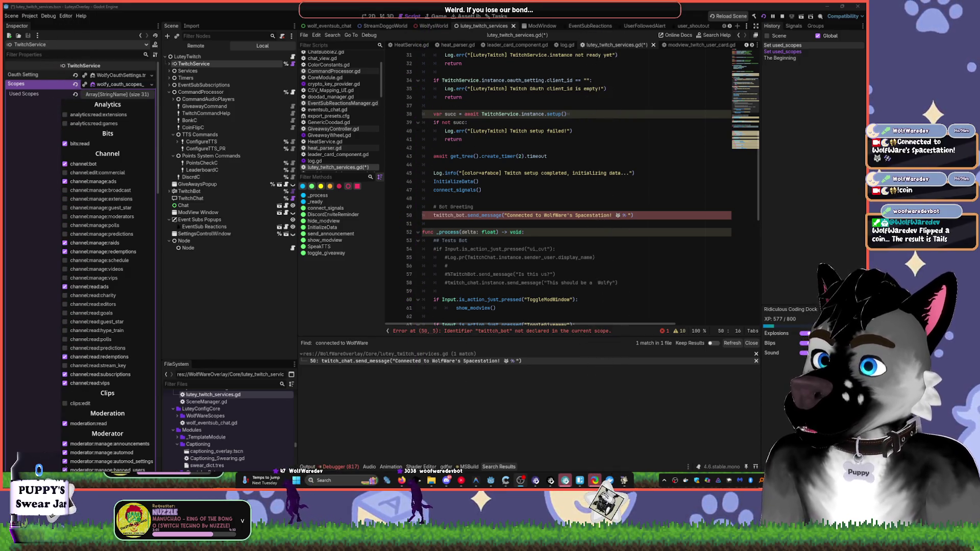
Start a project-wide Find in Files search for 'coin'
{"action": "left_click", "coordinate": [583, 206]}
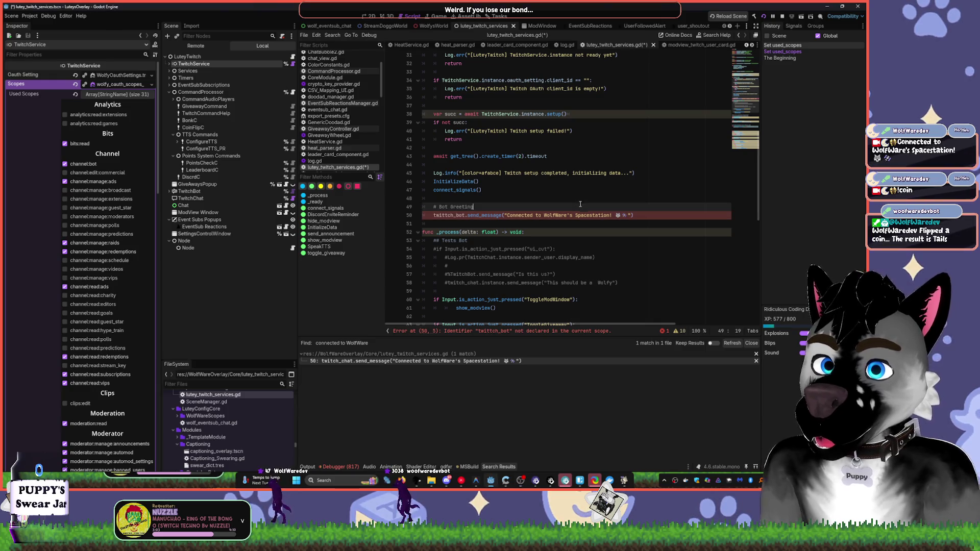
{"action": "key", "text": "ctrl+shift+f"}
{"action": "type", "text": "coin"}
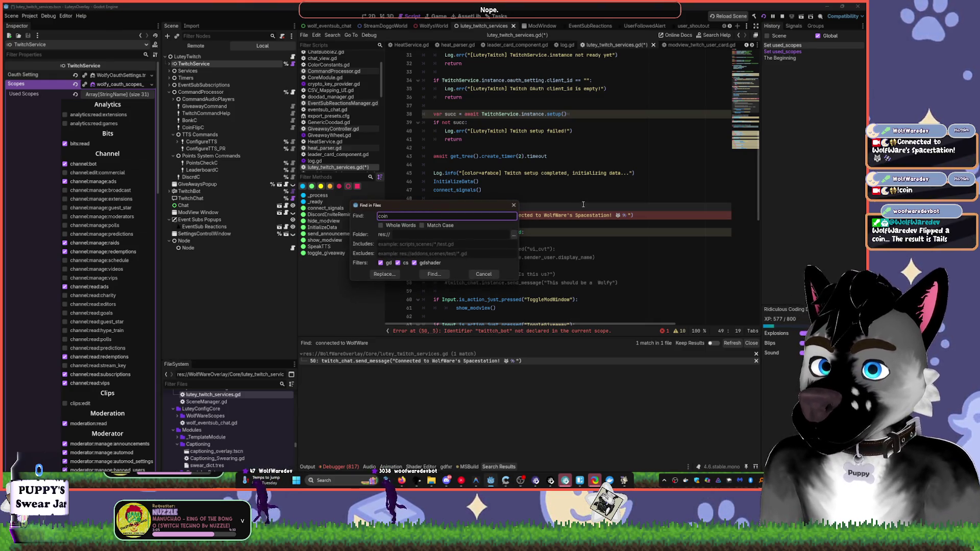
Run the 'coin' search and rename twitch_bot to bot on line 50
{"action": "left_click", "coordinate": [433, 274]}
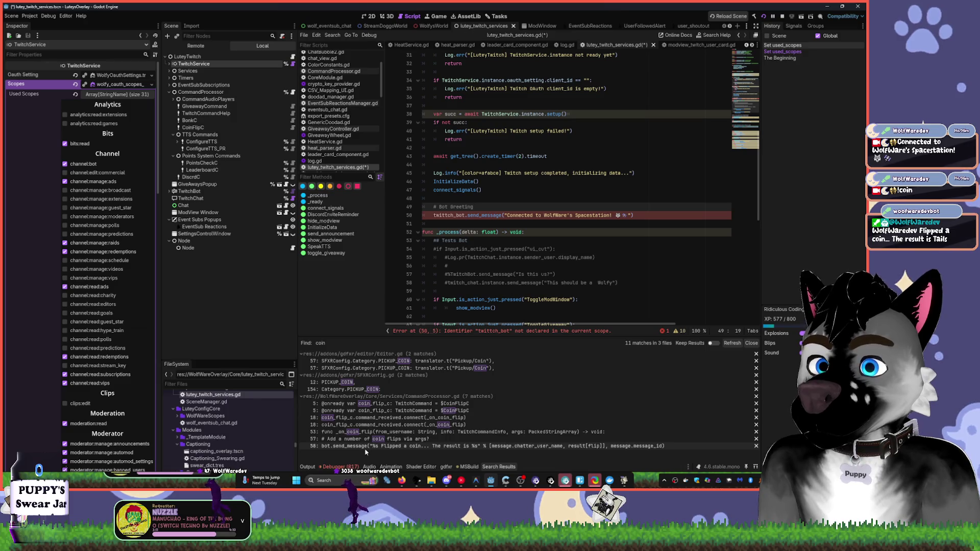
{"action": "double_click", "coordinate": [448, 219]}
{"action": "type", "text": "bot"}
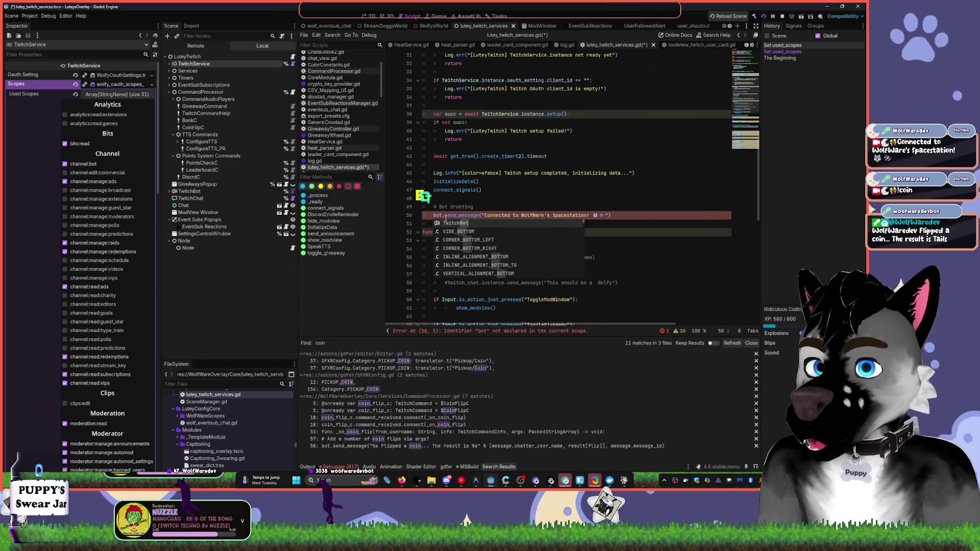
{"action": "left_click", "coordinate": [533, 231]}
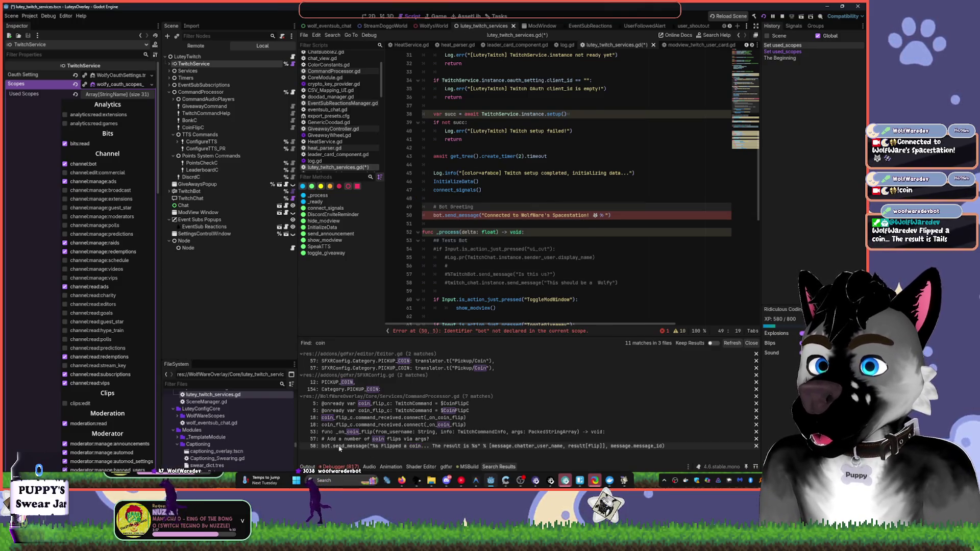
Inspect the coin flip match in CommandProcessor.gd and its bot declaration, then return to lutey_twitch_services.gd
{"action": "left_click", "coordinate": [374, 447]}
{"action": "scroll", "coordinate": [540, 121], "scroll_direction": "up", "scroll_amount": 3}
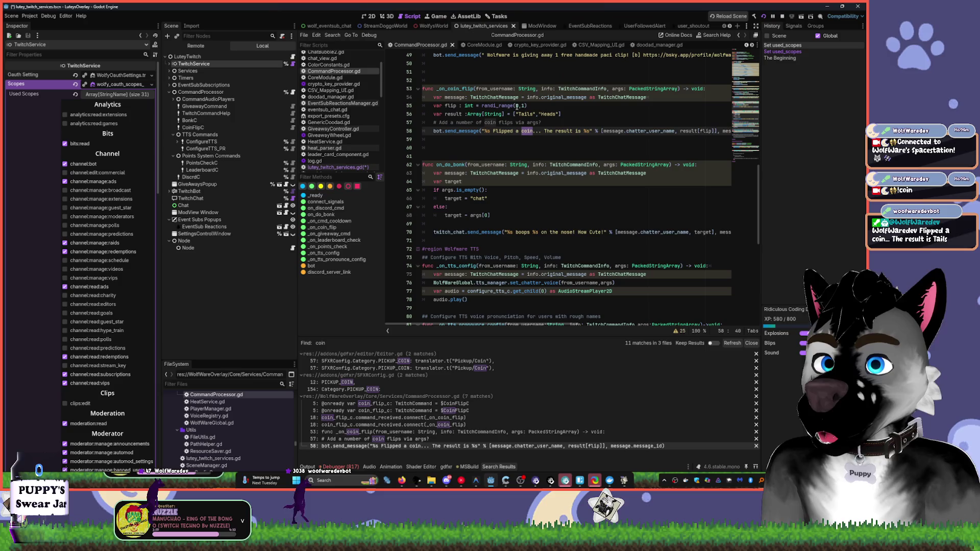
{"action": "left_click", "coordinate": [437, 132], "text": "ctrl"}
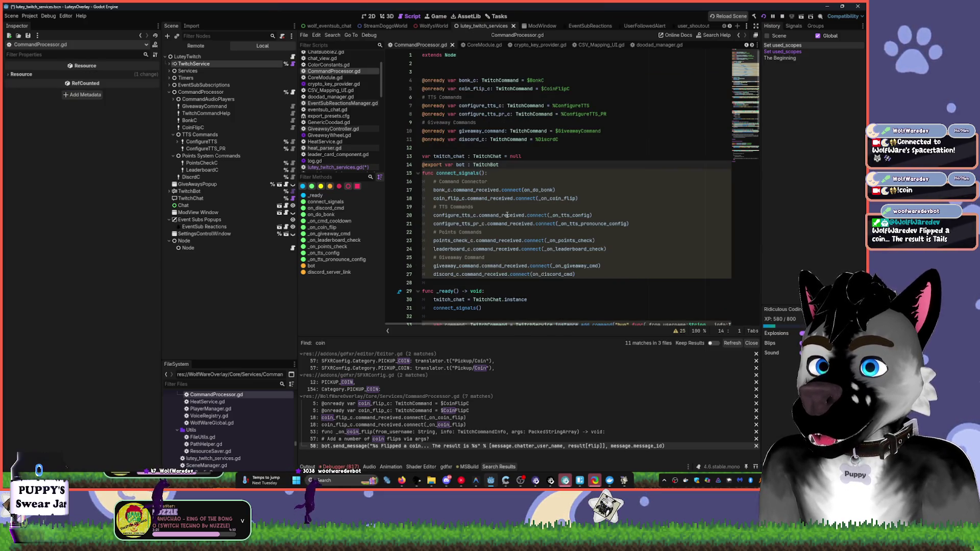
{"action": "key", "text": "alt+Left"}
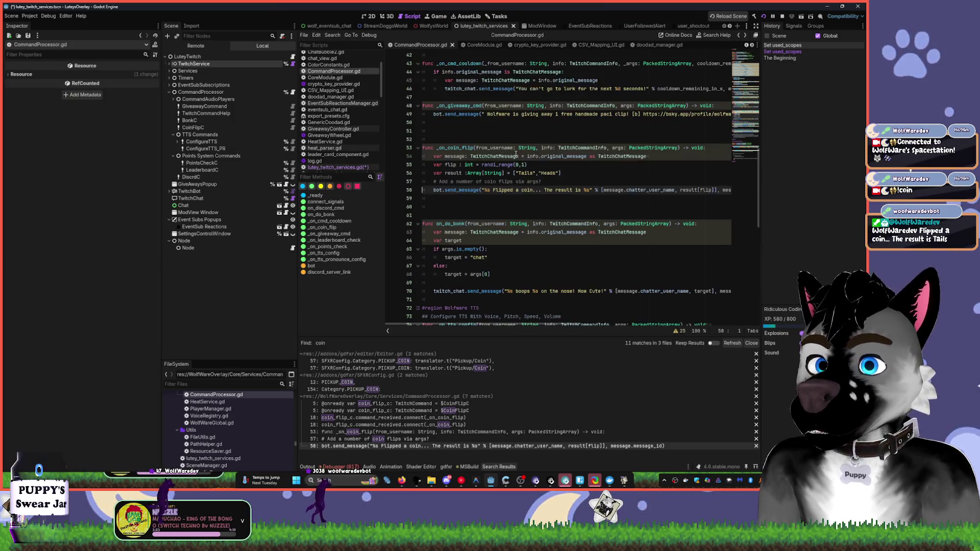
{"action": "scroll", "coordinate": [516, 154], "scroll_direction": "up", "scroll_amount": 10}
{"action": "key", "text": "alt+Left"}
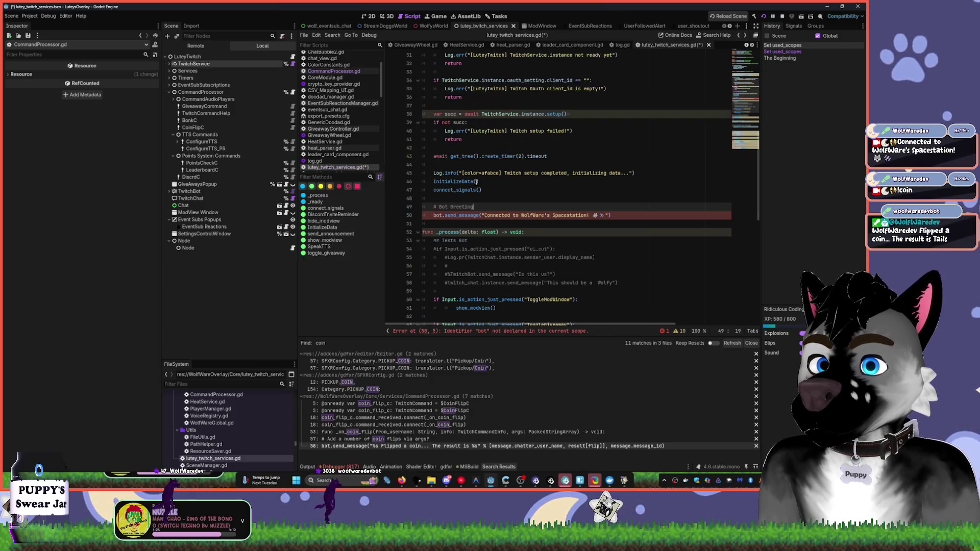
{"action": "left_click", "coordinate": [435, 212]}
{"action": "scroll", "coordinate": [435, 213], "scroll_direction": "up", "scroll_amount": 10}
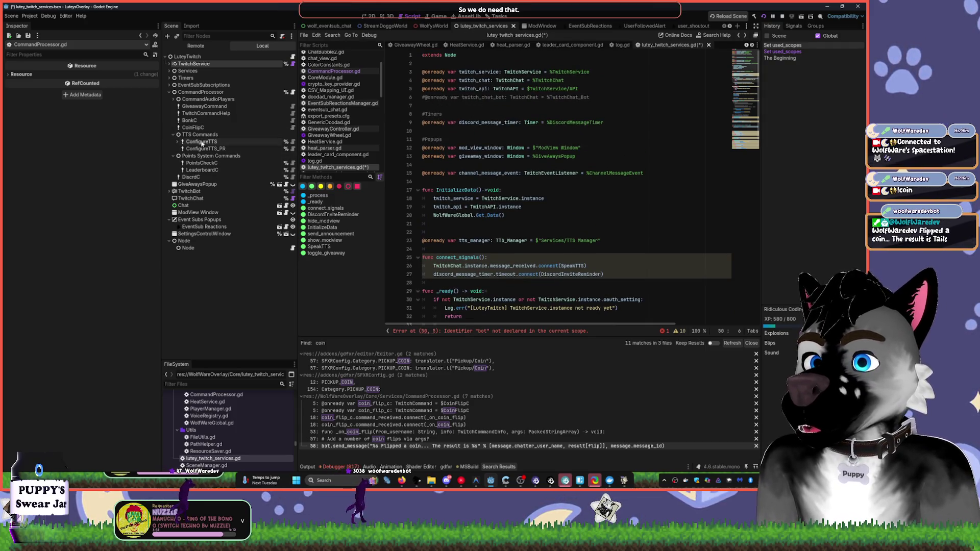
{"action": "left_click", "coordinate": [168, 192]}
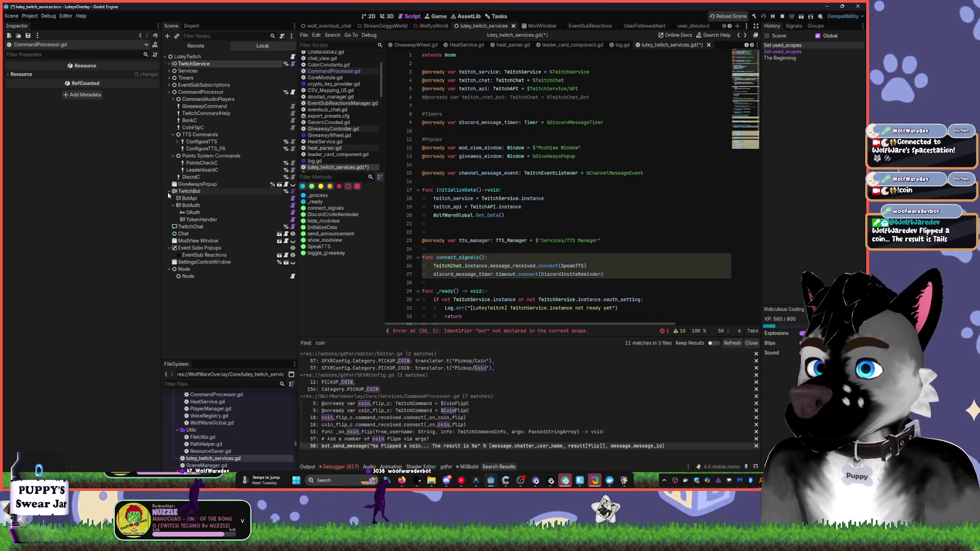
{"action": "left_click", "coordinate": [169, 192]}
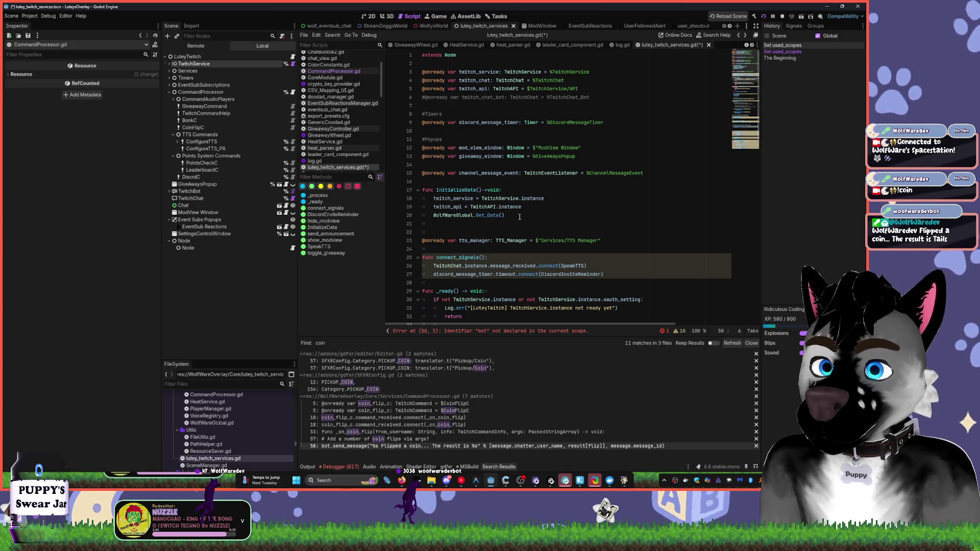
{"action": "mouse_move", "coordinate": [185, 194]}
{"action": "left_mouse_down"}
{"action": "mouse_move", "coordinate": [306, 173]}
{"action": "mouse_move", "coordinate": [433, 123]}
{"action": "mouse_move", "coordinate": [424, 106]}
{"action": "left_mouse_up"}
Change bot to twitch_bot on line 51, save, and run the project
{"action": "scroll", "coordinate": [534, 271], "scroll_direction": "down", "scroll_amount": 9}
{"action": "double_click", "coordinate": [438, 249]}
{"action": "type", "text": "twitch_bot"}
{"action": "key", "text": "ctrl+s"}
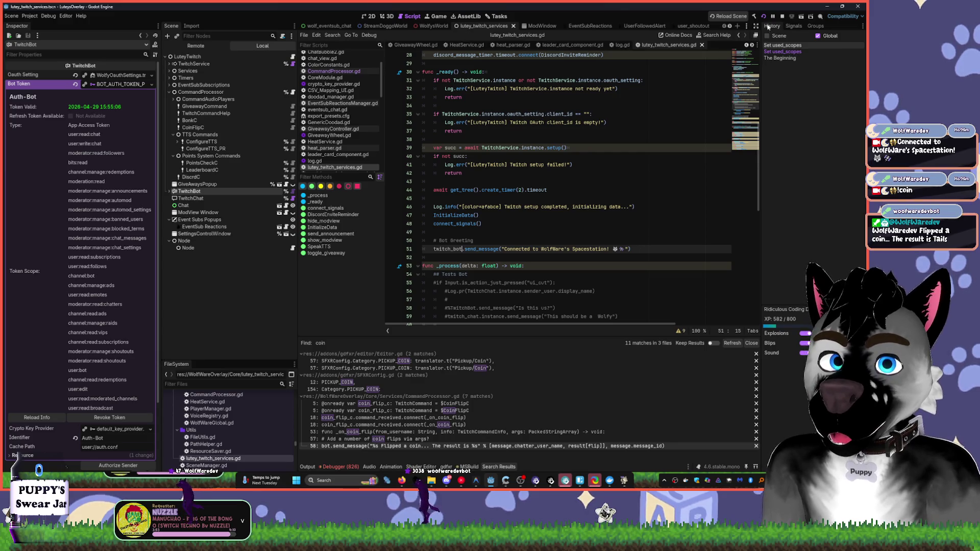
{"action": "left_click", "coordinate": [763, 16]}
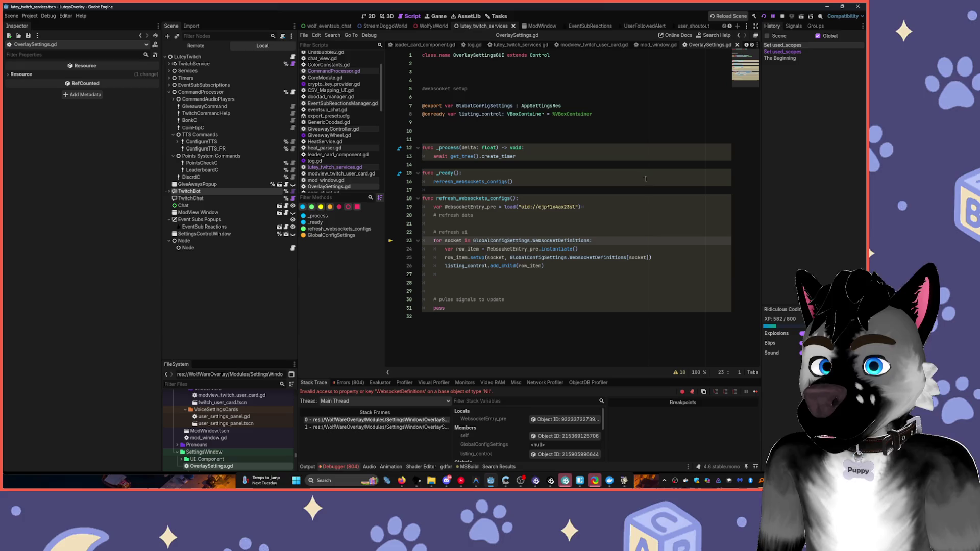
Continue past the OverlaySettings.gd and mod_window.gd debugger errors to resume the overlay
{"action": "key", "text": "F12"}
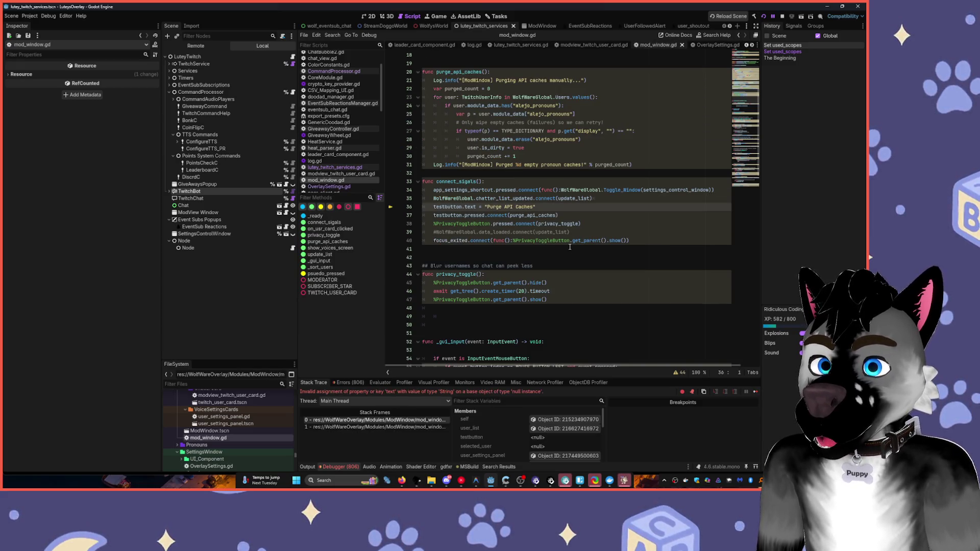
{"action": "key", "text": "F12"}
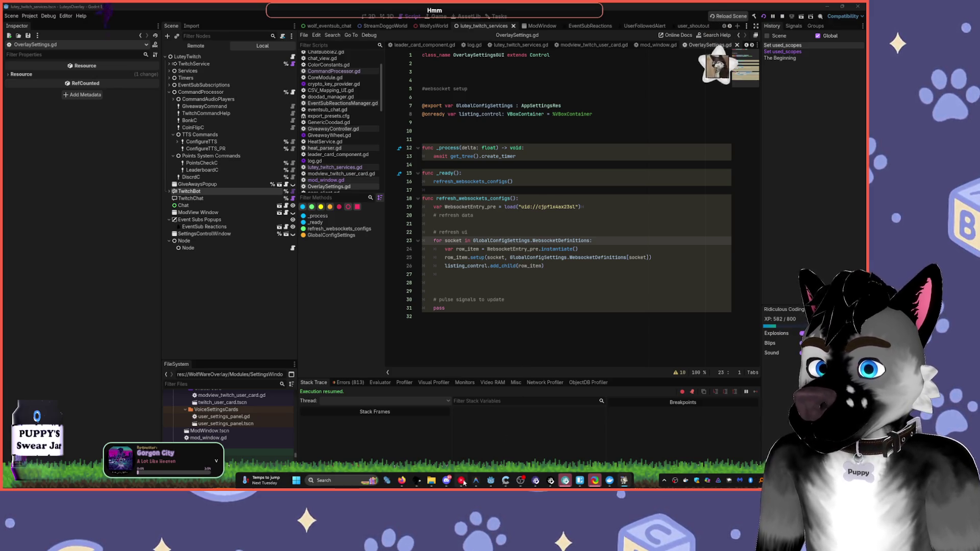
{"action": "mouse_move", "coordinate": [461, 480]}
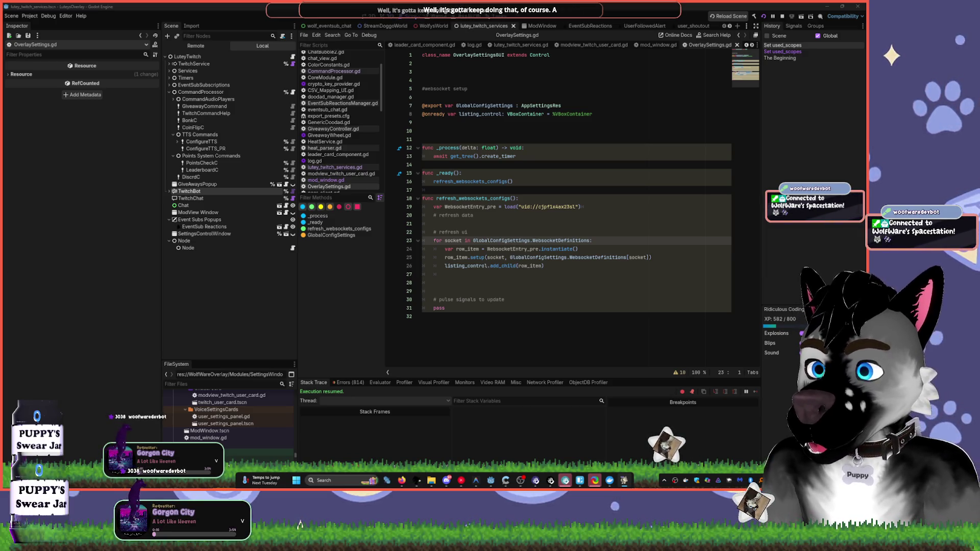
{"action": "left_click", "coordinate": [521, 182]}
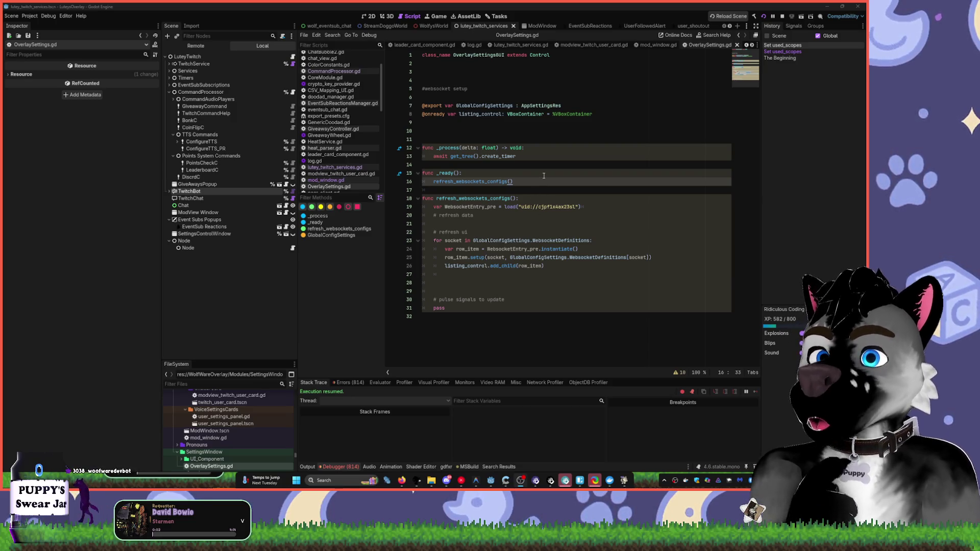
Remove the extra blank lines and the placeholder pulse-signals comment and pass lines from the script
{"action": "left_click", "coordinate": [434, 64]}
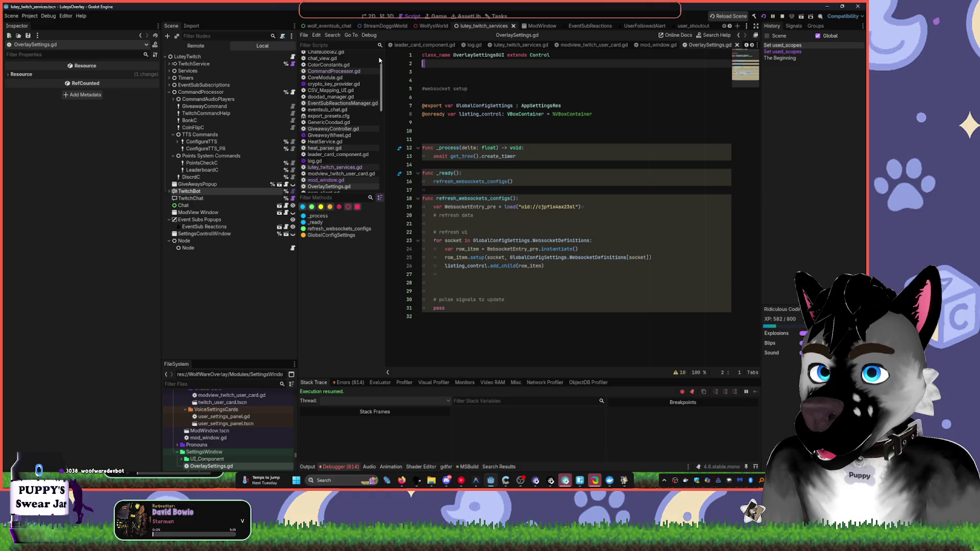
{"action": "key", "text": "Delete"}
{"action": "key", "text": "Delete"}
{"action": "key", "text": "Delete"}
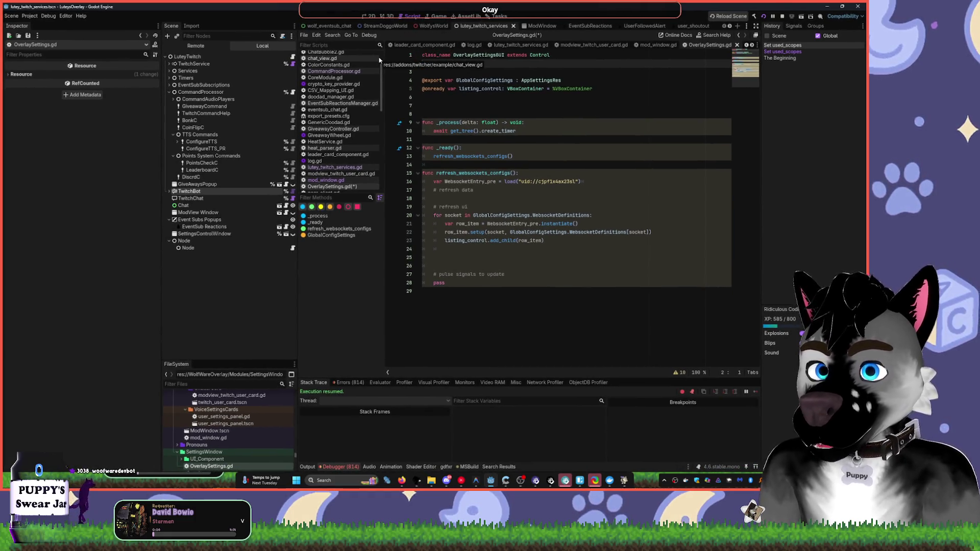
{"action": "left_click", "coordinate": [435, 98]}
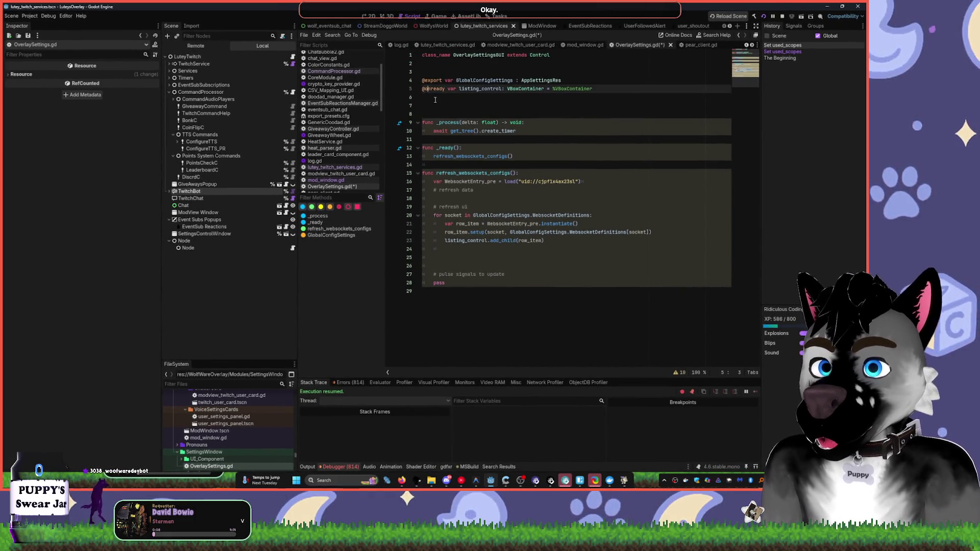
{"action": "key", "text": "Delete"}
{"action": "left_click", "coordinate": [494, 244]}
{"action": "key", "text": "Delete"}
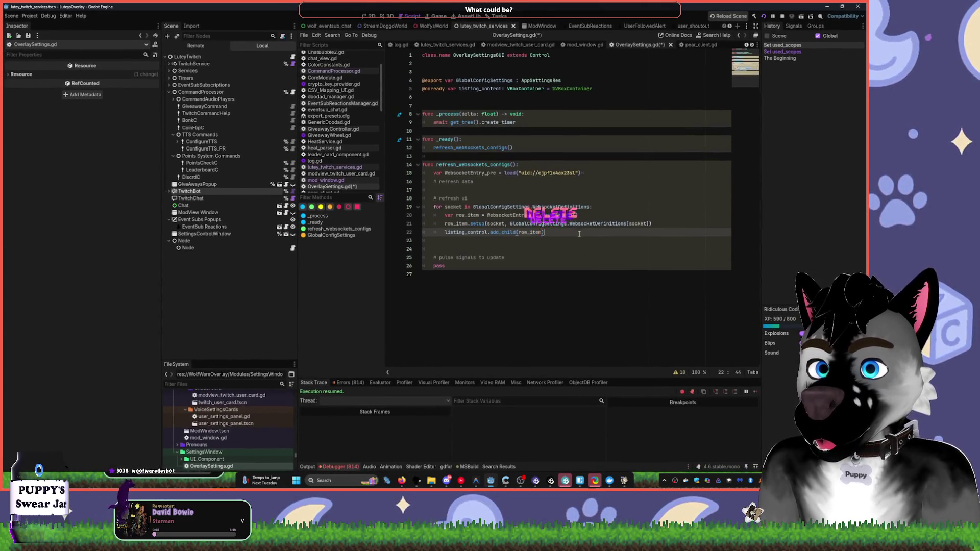
{"action": "key", "text": "Delete"}
{"action": "key", "text": "Delete"}
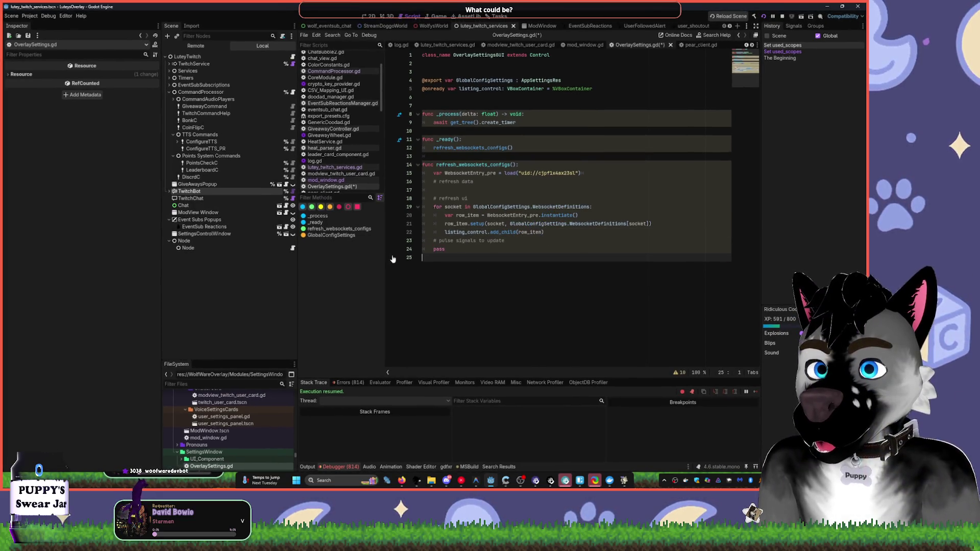
{"action": "left_click_drag", "start_coordinate": [449, 250], "coordinate": [375, 240]}
{"action": "key", "text": "Delete"}
{"action": "key", "text": "Delete"}
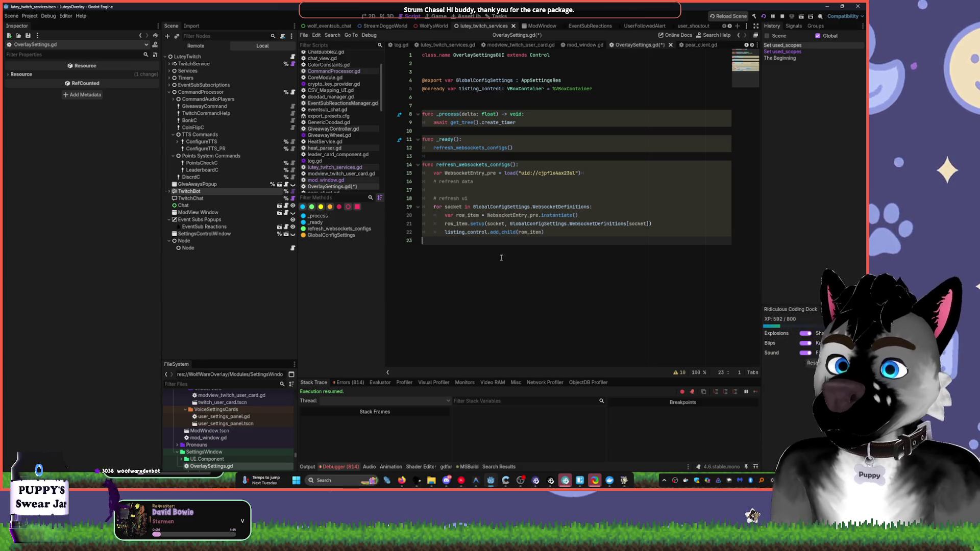
Show the script reload warnings in the debugger's Errors view
{"action": "left_click", "coordinate": [349, 468]}
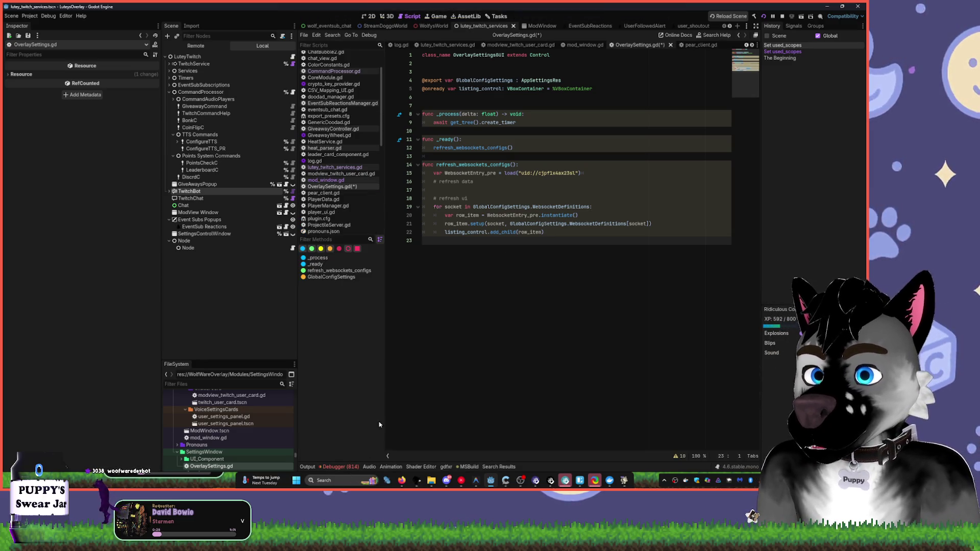
{"action": "left_click", "coordinate": [335, 468]}
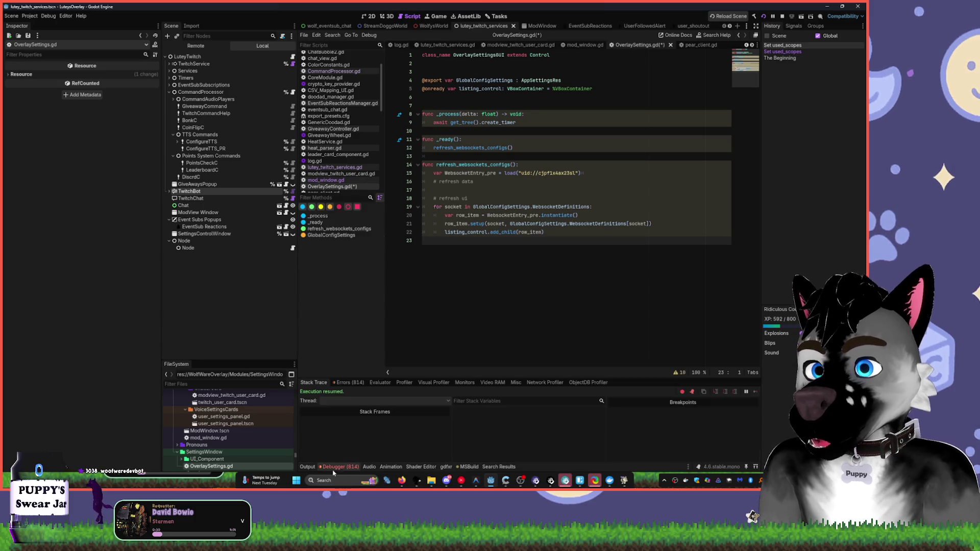
{"action": "left_click", "coordinate": [349, 383]}
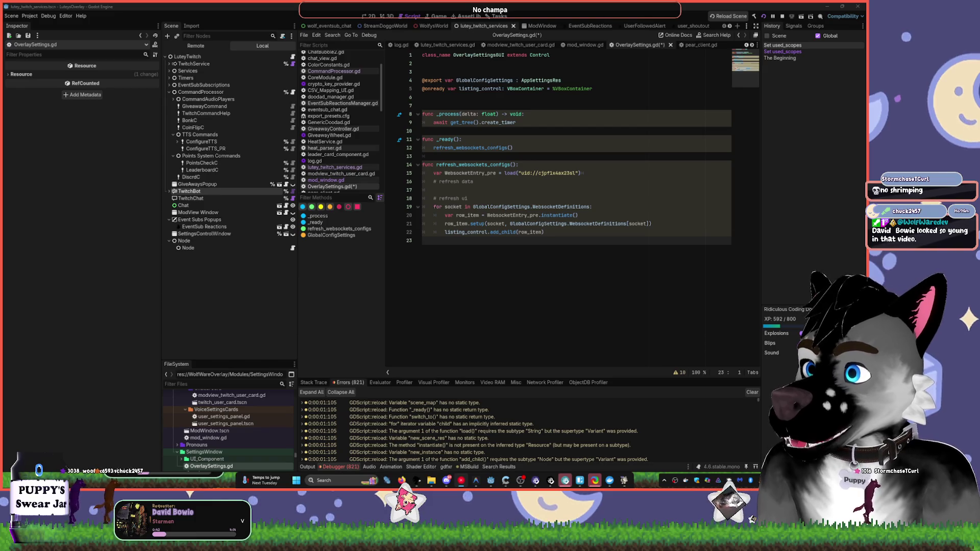
Bring up YouTube Music and play the Starman music video full screen
{"action": "key", "text": "alt+Tab"}
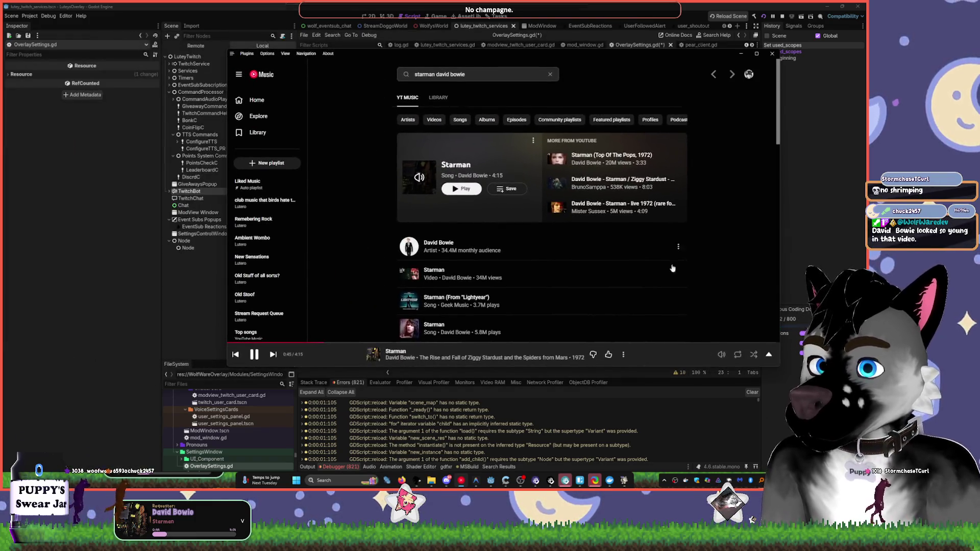
{"action": "left_click", "coordinate": [763, 360]}
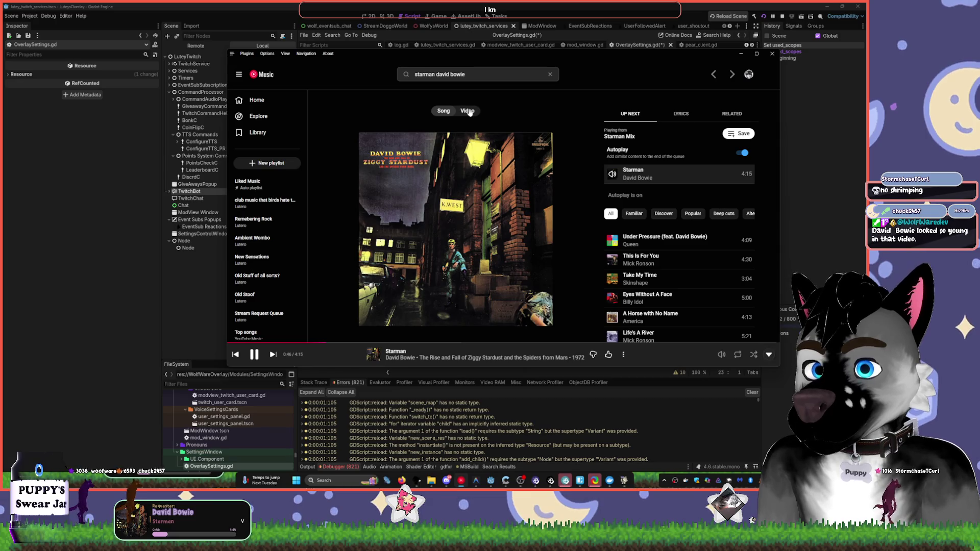
{"action": "left_click", "coordinate": [467, 111]}
{"action": "key", "text": "super+Up"}
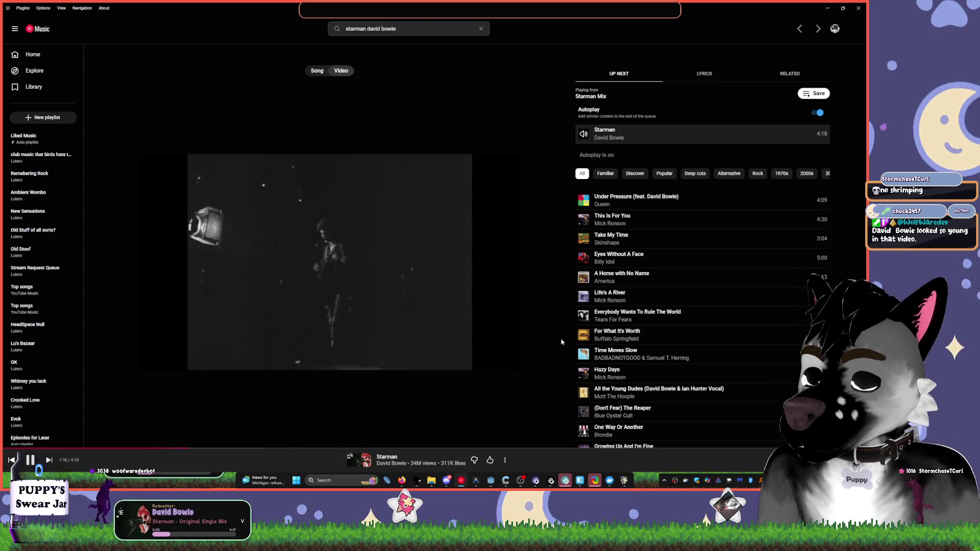
Minimize the music and MediaPipe Tracker windows, then restore the music player
{"action": "key", "text": "super+Down"}
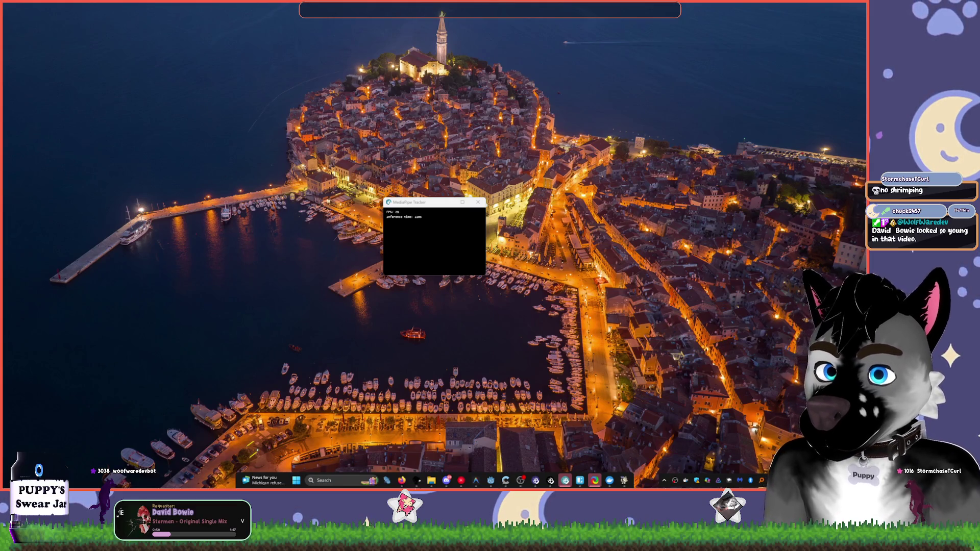
{"action": "key", "text": "super+Down"}
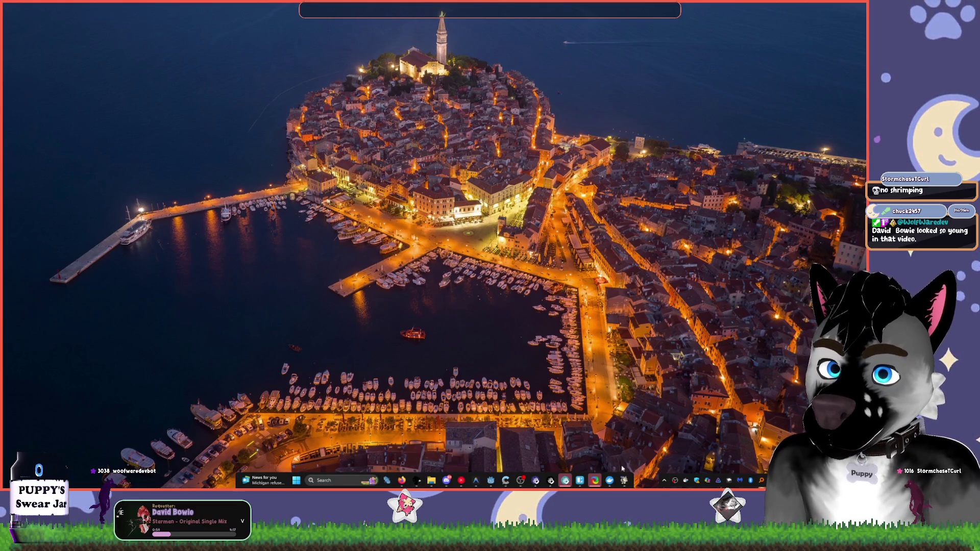
{"action": "left_click", "coordinate": [418, 480]}
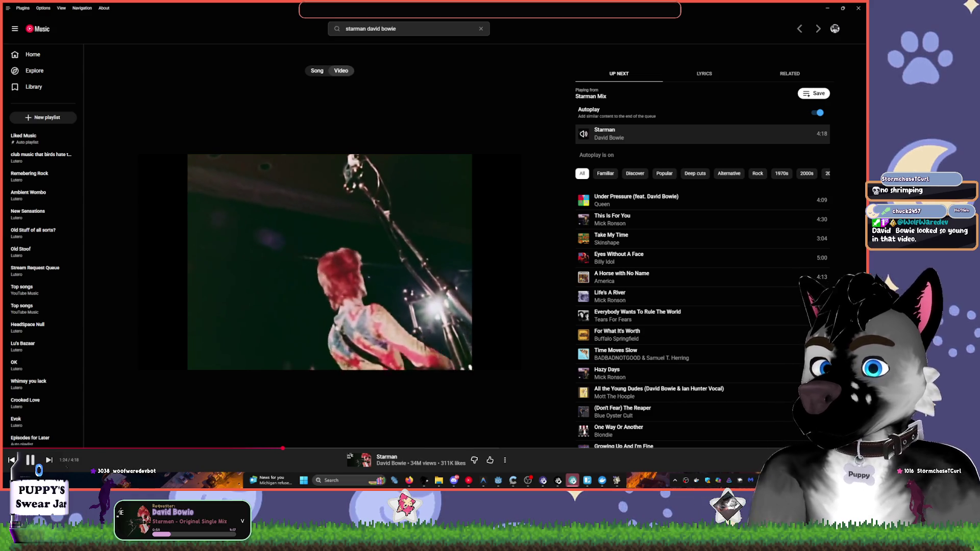
Start a Starman radio queue, minimize the music player and return to Godot
{"action": "right_click", "coordinate": [655, 135]}
{"action": "left_click", "coordinate": [658, 149]}
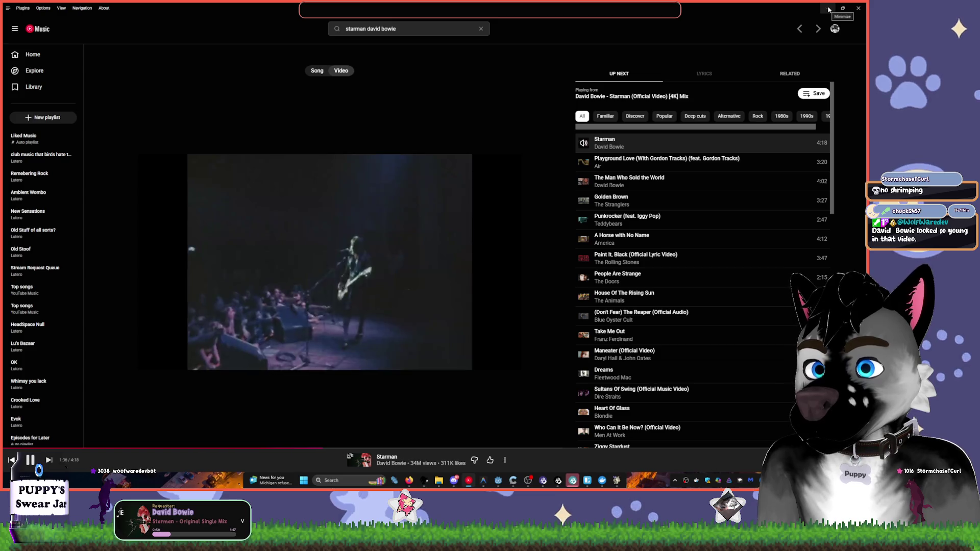
{"action": "left_click", "coordinate": [828, 9]}
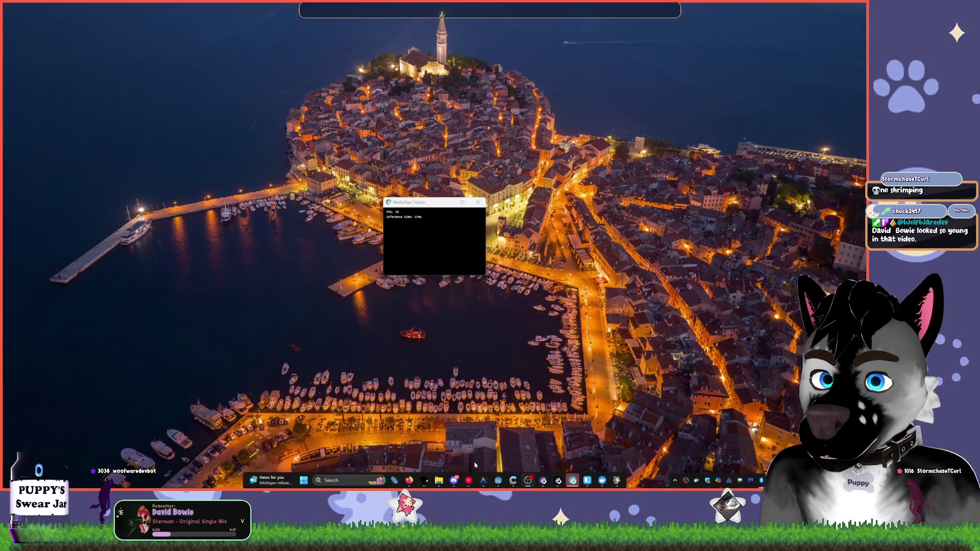
{"action": "key", "text": "alt+Tab"}
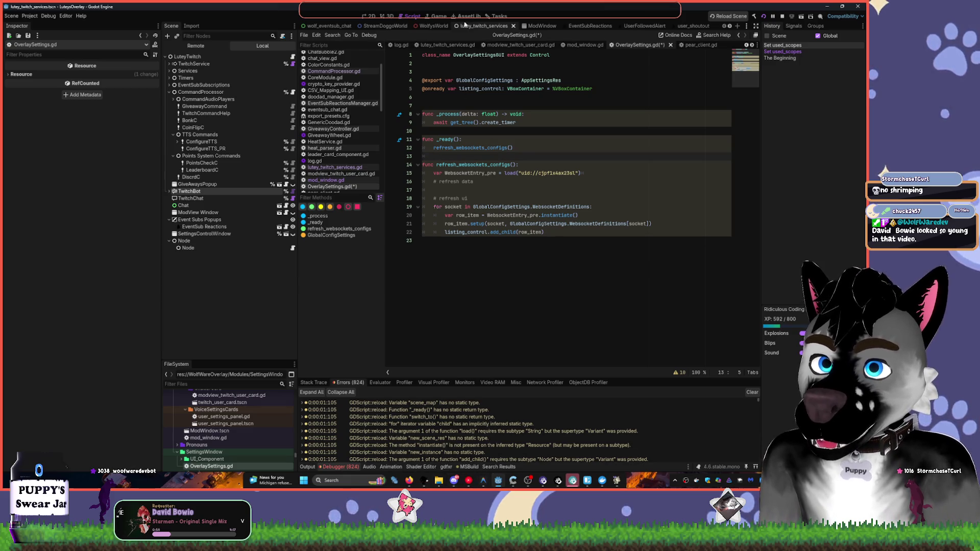
Switch the Godot editor to the ModWindow scene
{"action": "left_click", "coordinate": [533, 26]}
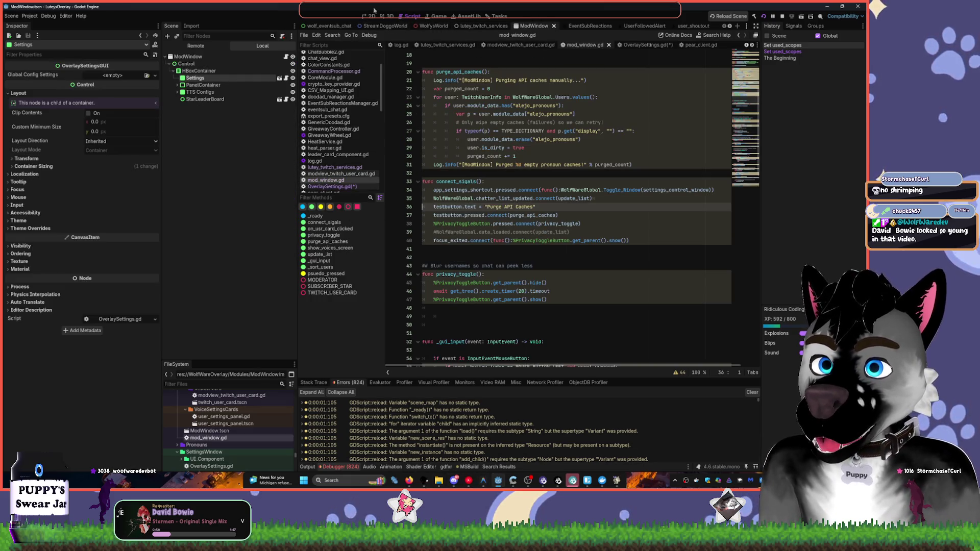
View ModWindow in 2D, drill down to UserList, and open the Twitch User Card scene
{"action": "left_click", "coordinate": [372, 15]}
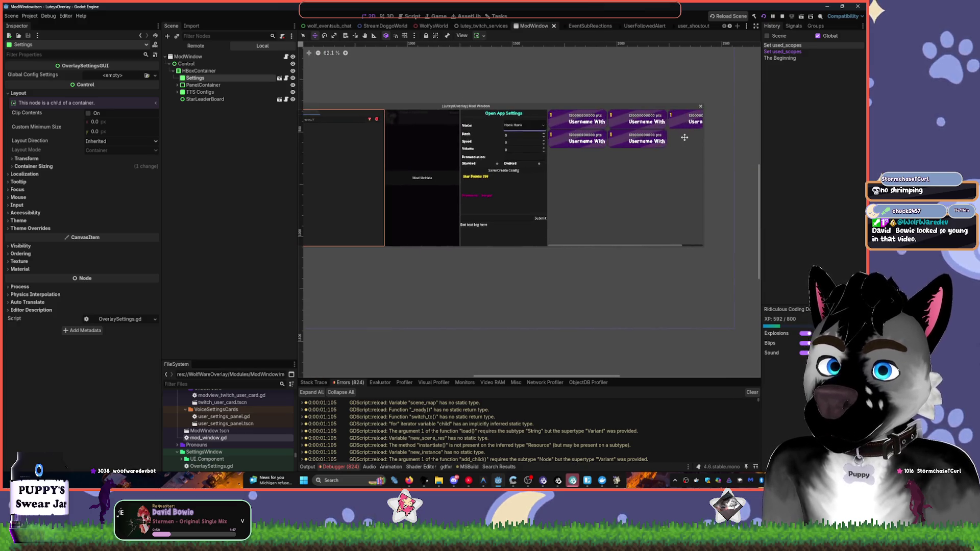
{"action": "left_click", "coordinate": [177, 84]}
{"action": "left_click", "coordinate": [188, 93]}
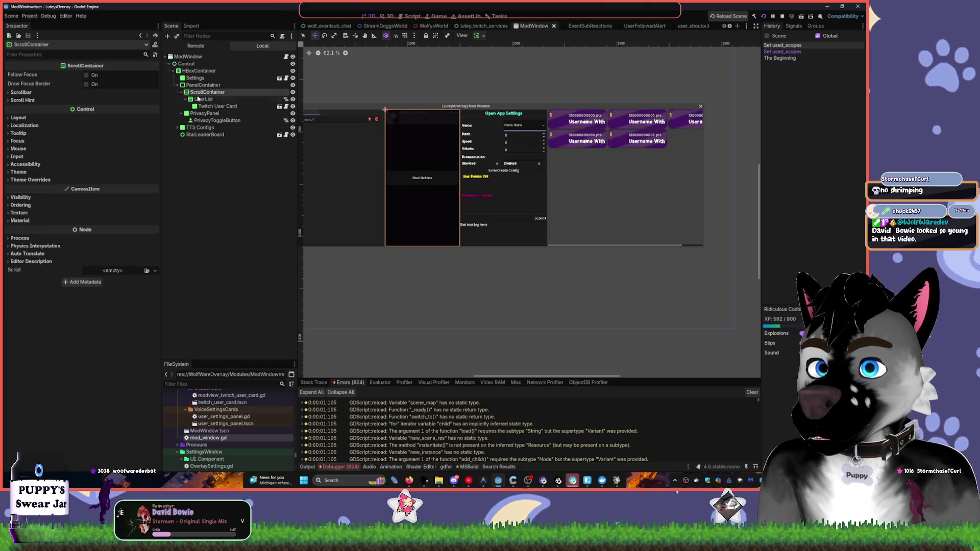
{"action": "key", "text": "ctrl+0"}
{"action": "left_click", "coordinate": [216, 99]}
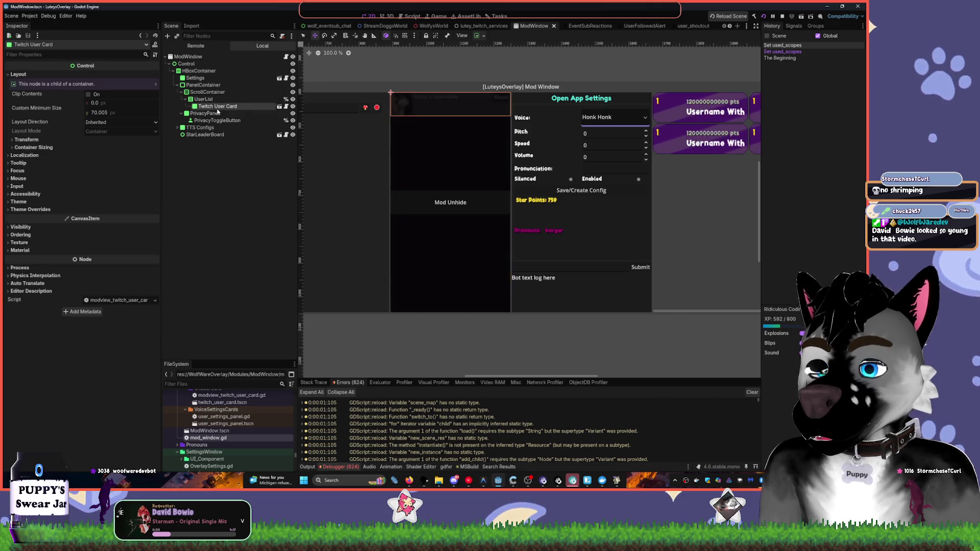
{"action": "left_click", "coordinate": [279, 107]}
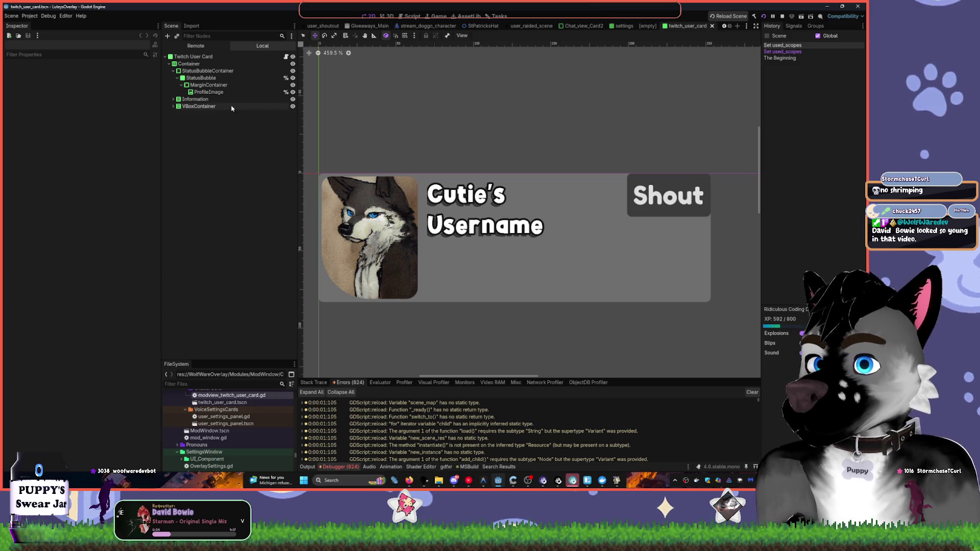
Rename the card's Button2 Shout button node to ShoutOutButton
{"action": "left_click", "coordinate": [212, 78]}
{"action": "left_click", "coordinate": [189, 64]}
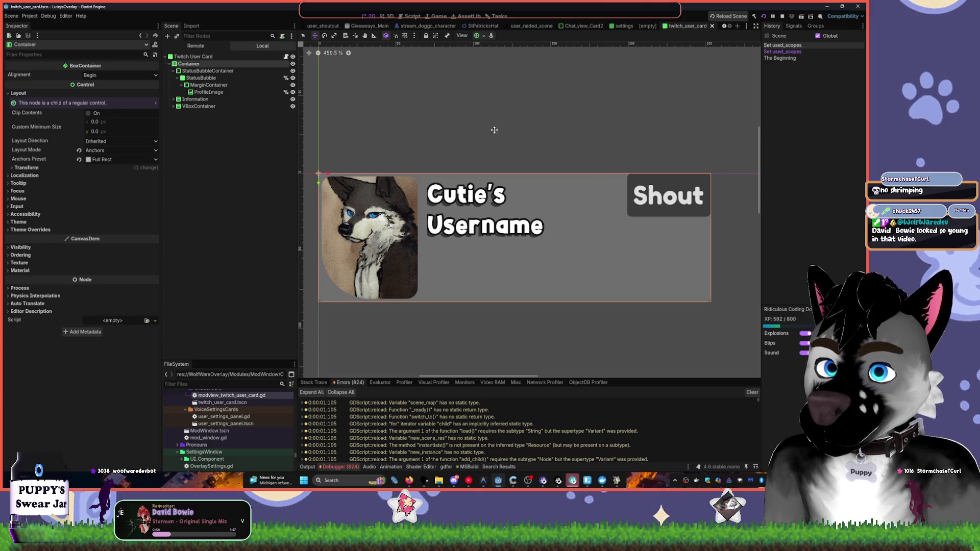
{"action": "left_click", "coordinate": [304, 36]}
{"action": "left_click", "coordinate": [664, 182]}
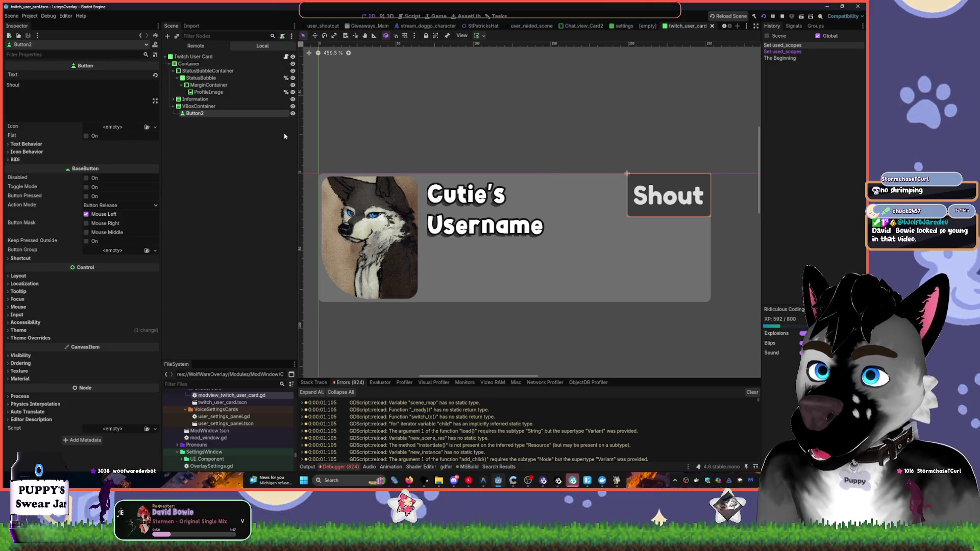
{"action": "double_click", "coordinate": [204, 114]}
{"action": "type", "text": "ShoutOut"}
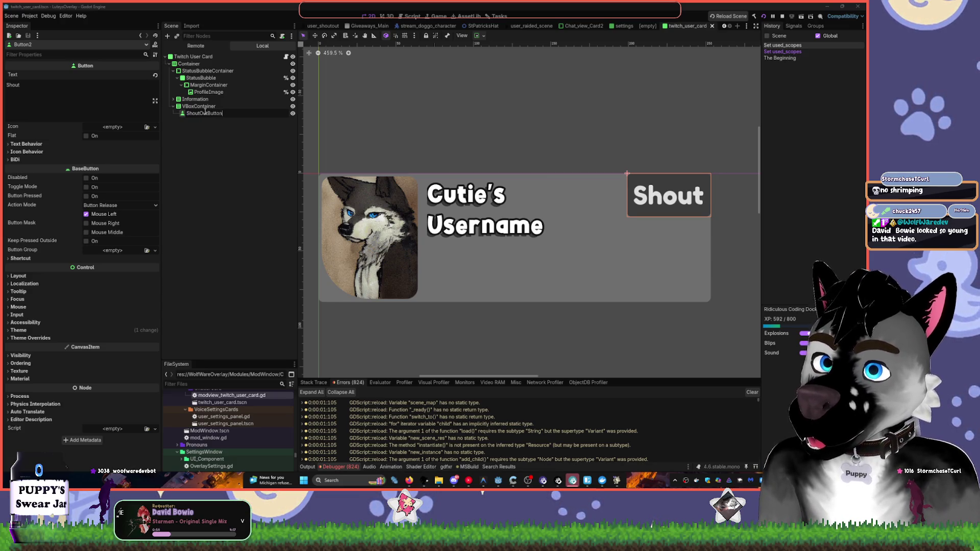
{"action": "key", "text": "Return"}
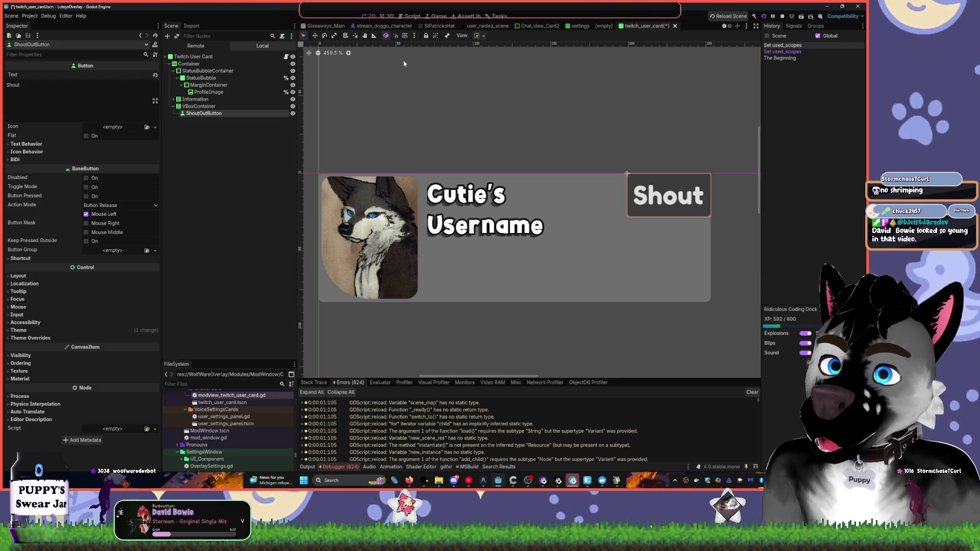
Check the Username label and card root node, then switch to the StPatricksHat scene
{"action": "left_click", "coordinate": [424, 216]}
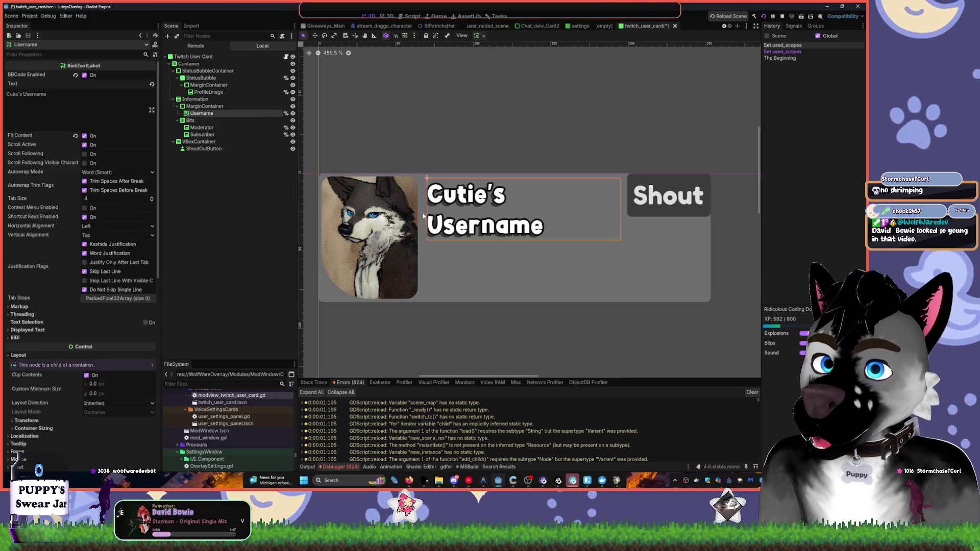
{"action": "left_click", "coordinate": [270, 57]}
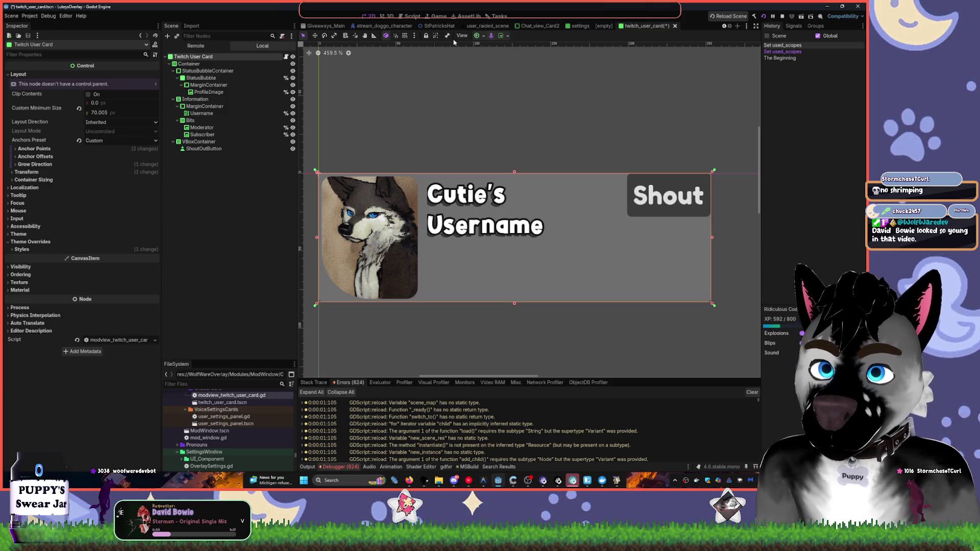
{"action": "left_click", "coordinate": [446, 26]}
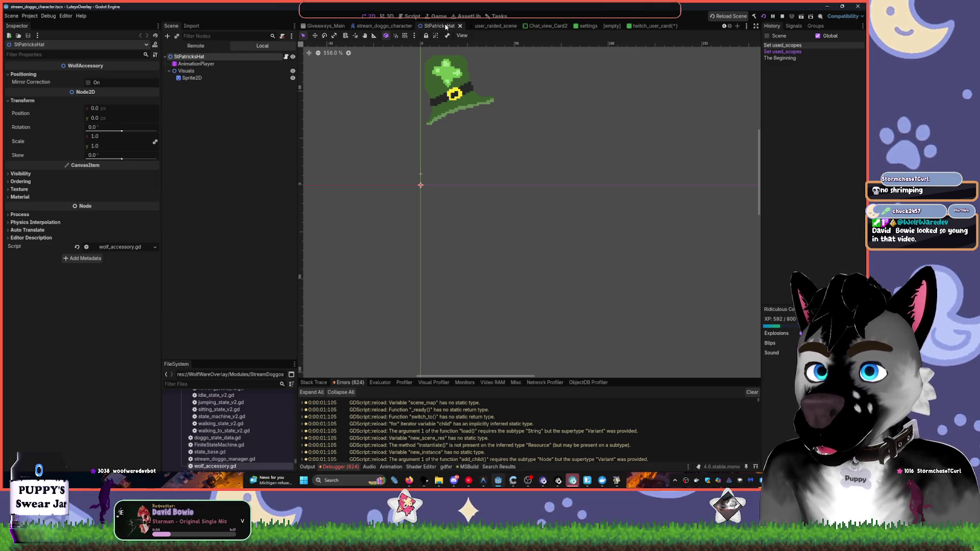
Close the StPatricksHat scene and change the WolfWare label's number from 23 to 67
{"action": "middle_click", "coordinate": [428, 27]}
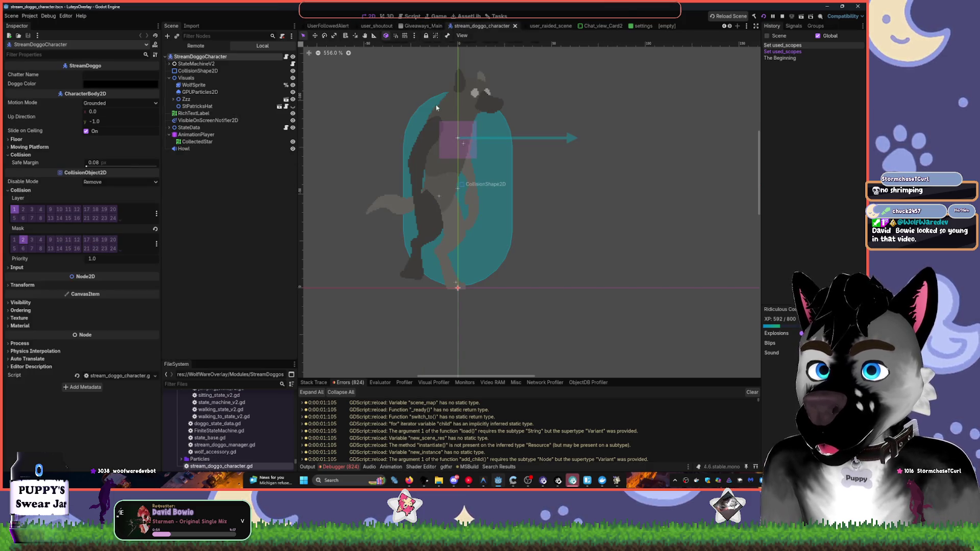
{"action": "scroll", "coordinate": [541, 142], "scroll_direction": "up", "scroll_amount": 4}
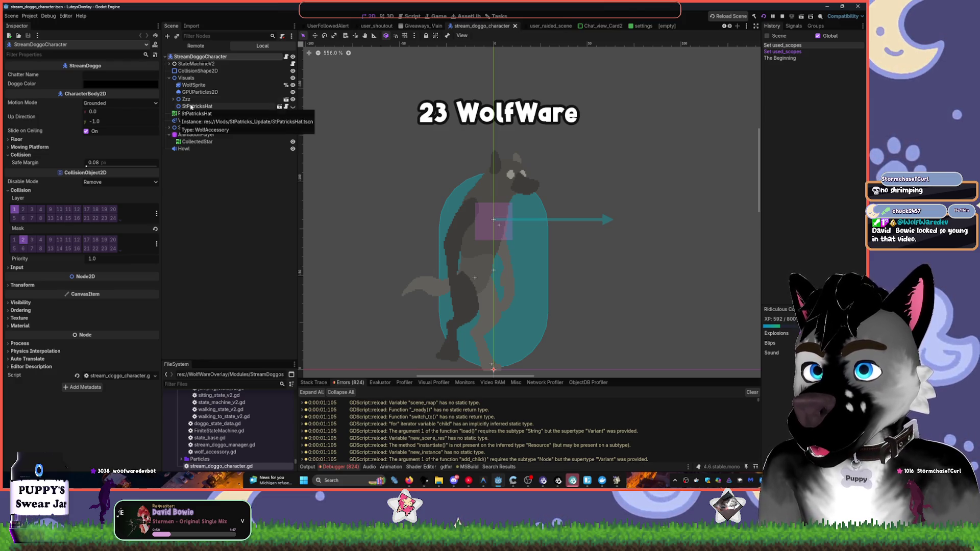
{"action": "left_click", "coordinate": [204, 113]}
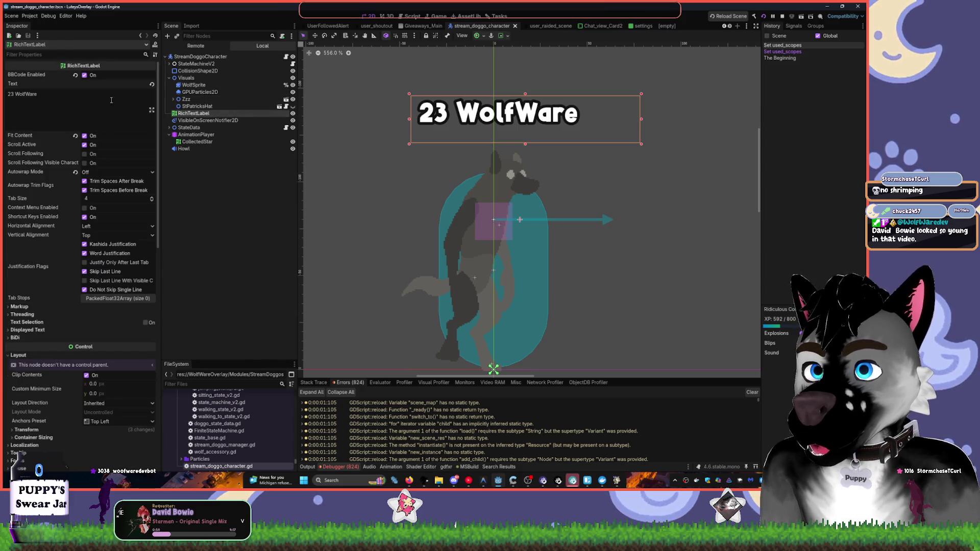
{"action": "left_click_drag", "start_coordinate": [15, 96], "coordinate": [9, 94]}
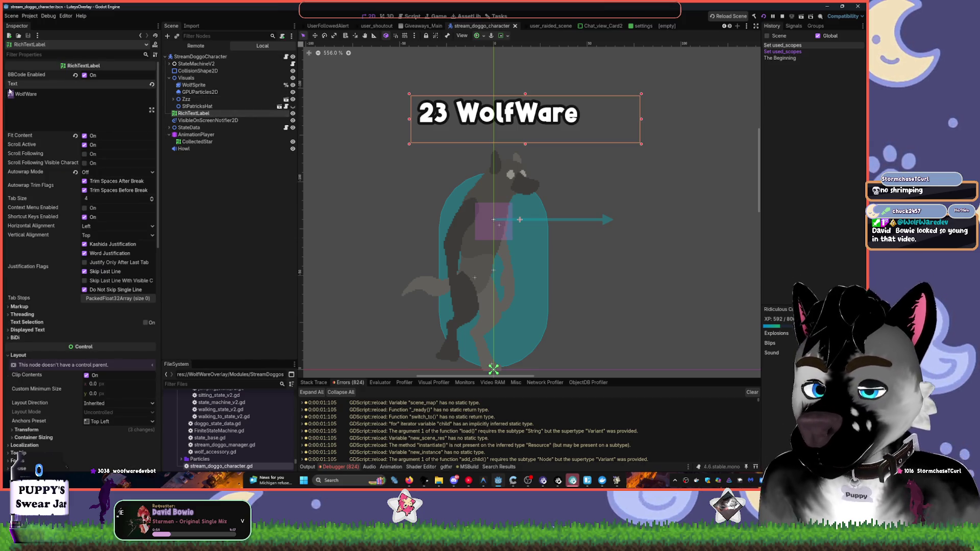
{"action": "type", "text": "67"}
{"action": "left_click", "coordinate": [205, 204]}
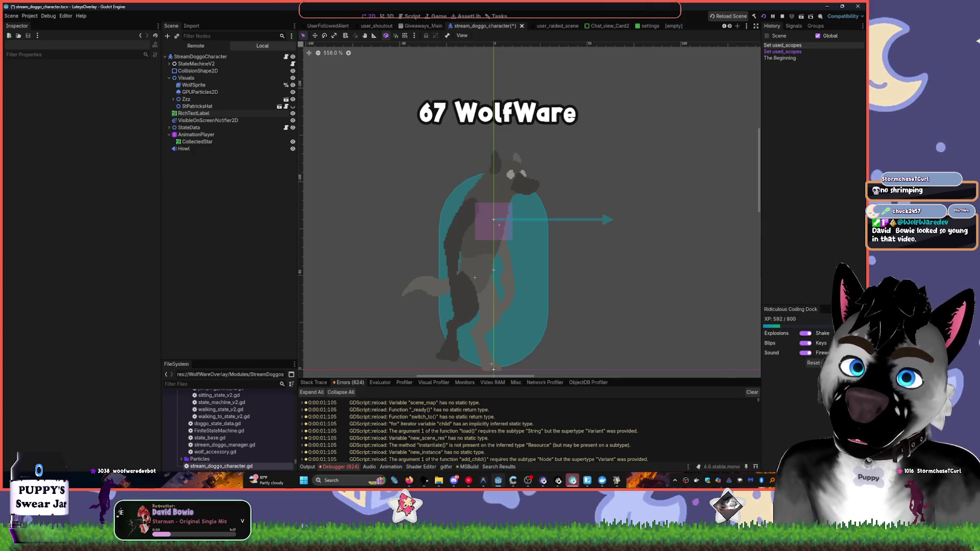
Check Docker Desktop's containers list, minimize it, and bring the music player forward
{"action": "left_click", "coordinate": [698, 481]}
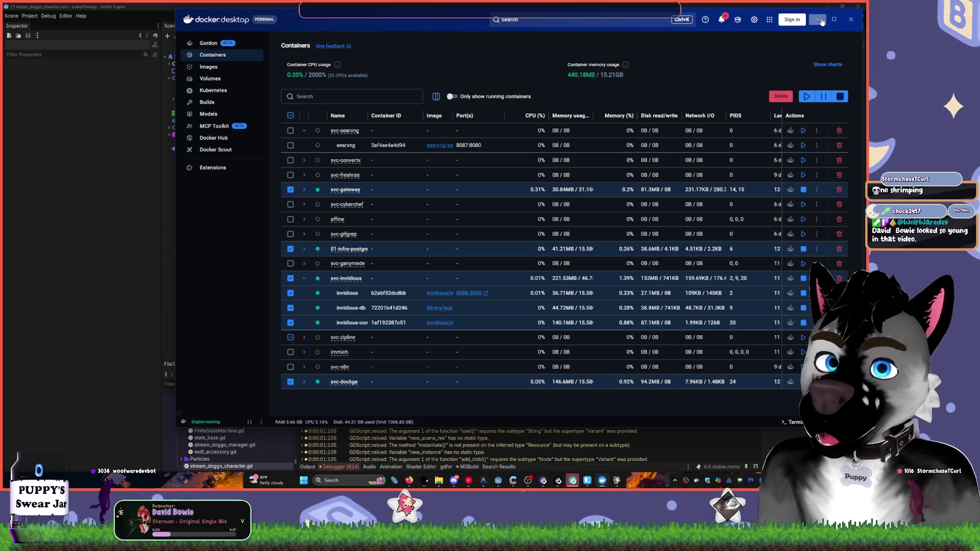
{"action": "left_click", "coordinate": [818, 21]}
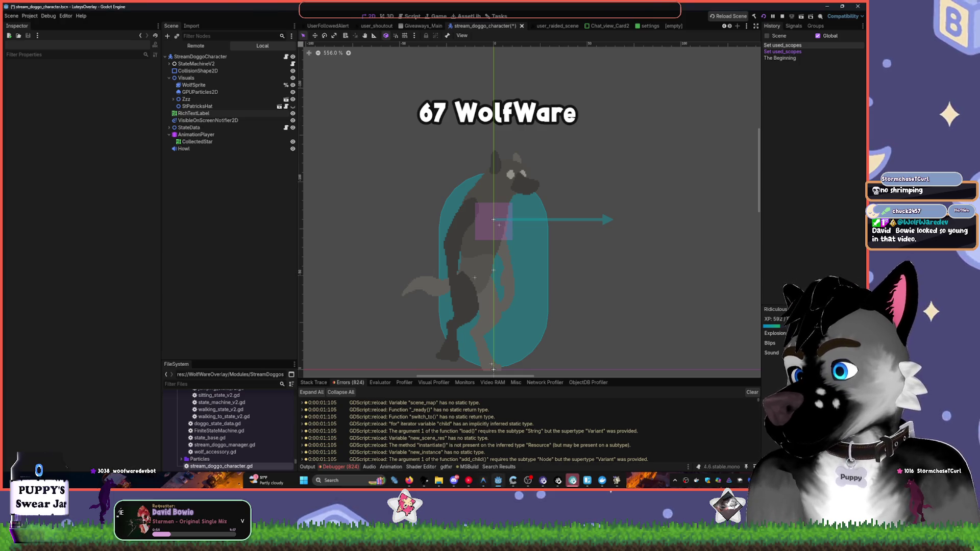
{"action": "key", "text": "alt+Tab"}
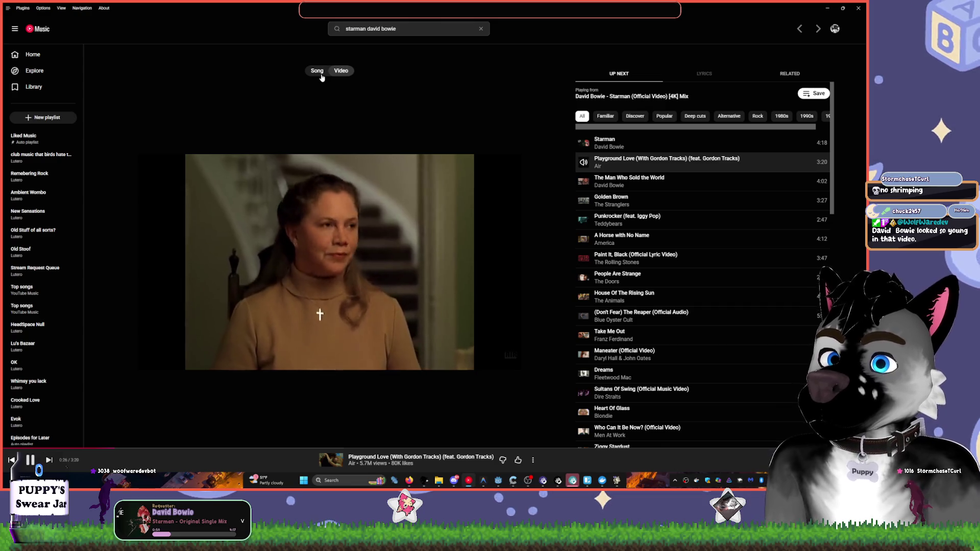
Switch Playground Love to its song version, skip ahead to about 0:18, and minimize the player
{"action": "left_click", "coordinate": [317, 72]}
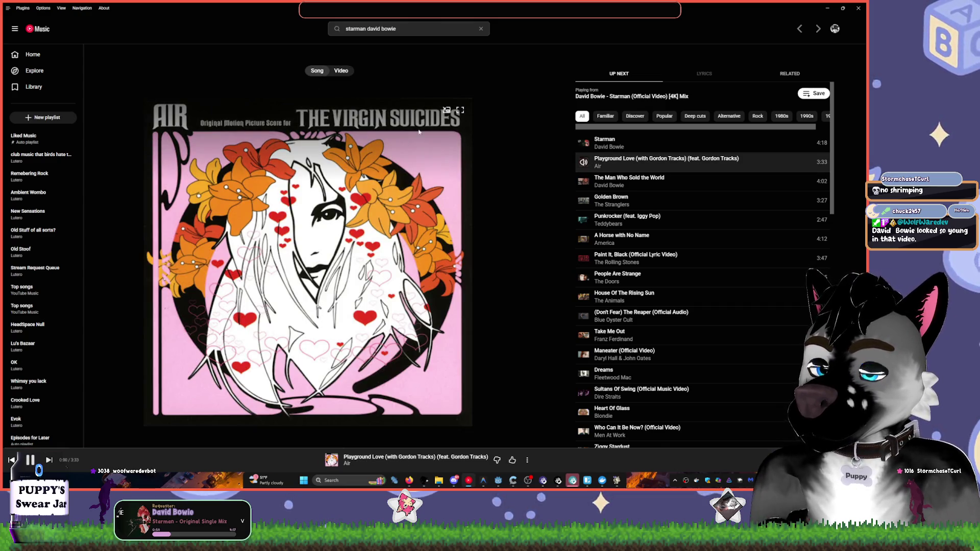
{"action": "left_click", "coordinate": [75, 448]}
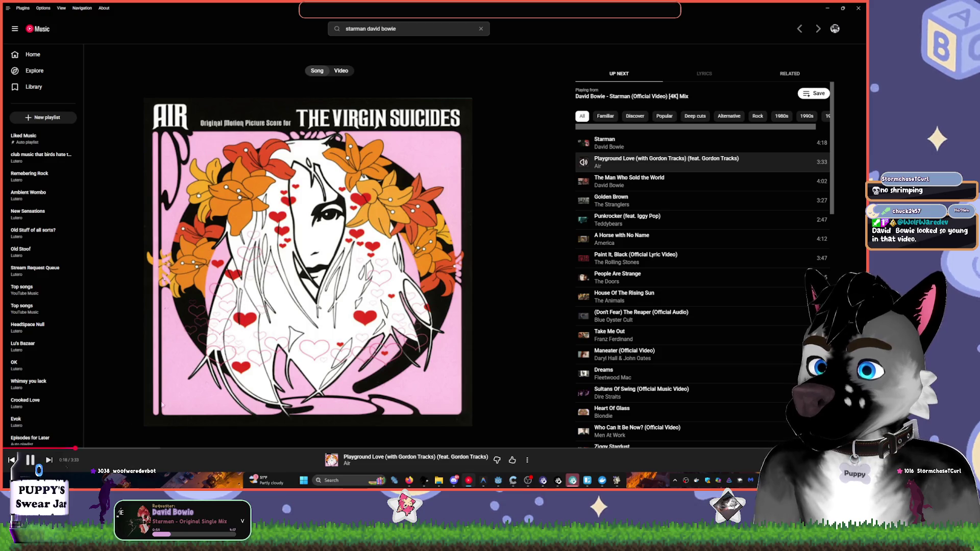
{"action": "left_click", "coordinate": [827, 9]}
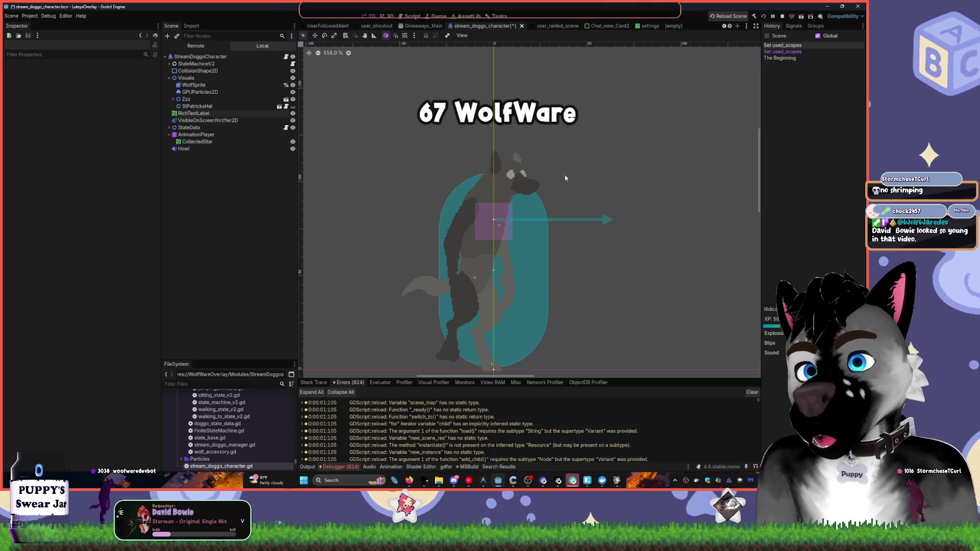
Make the StPatricksHat visible on the wolf and briefly open the hat scene
{"action": "left_click", "coordinate": [275, 106]}
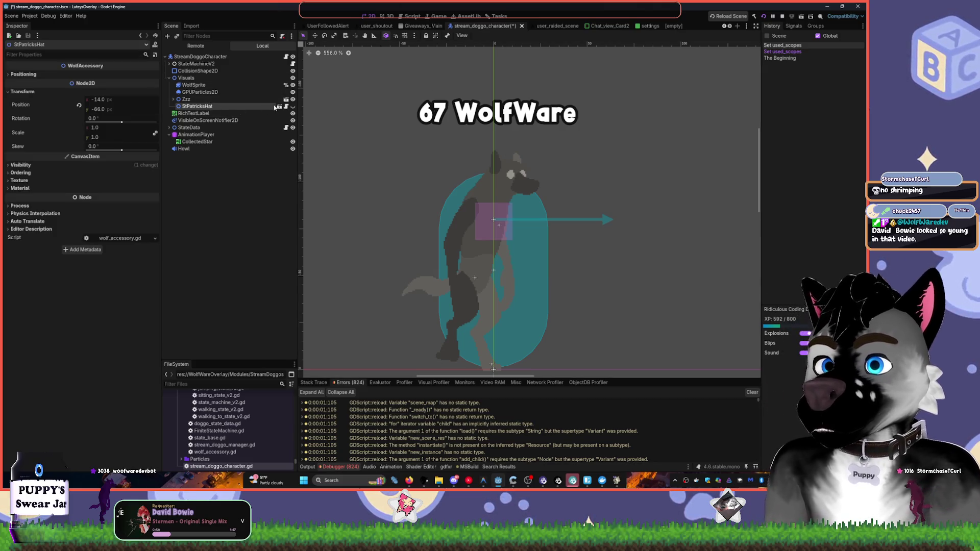
{"action": "left_click", "coordinate": [293, 107]}
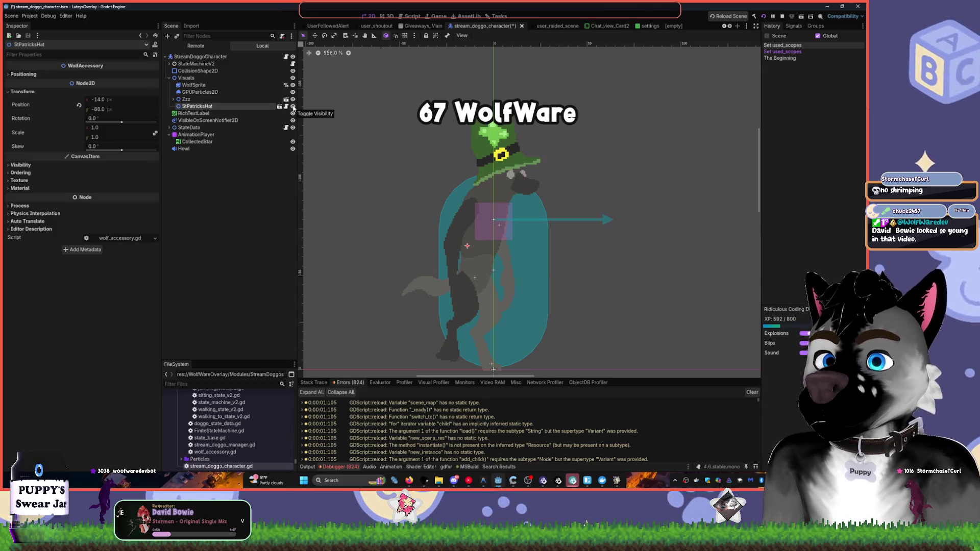
{"action": "left_click", "coordinate": [279, 107]}
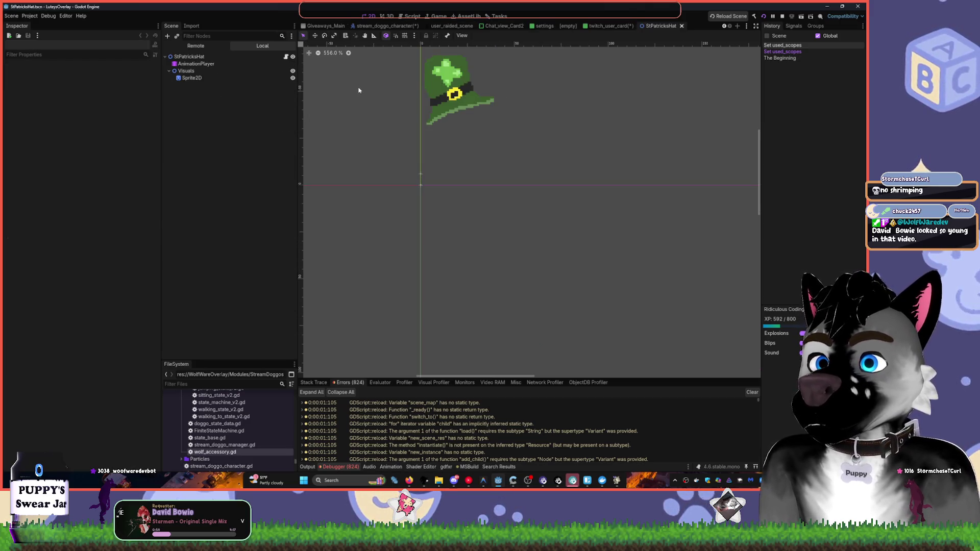
{"action": "left_click", "coordinate": [681, 26]}
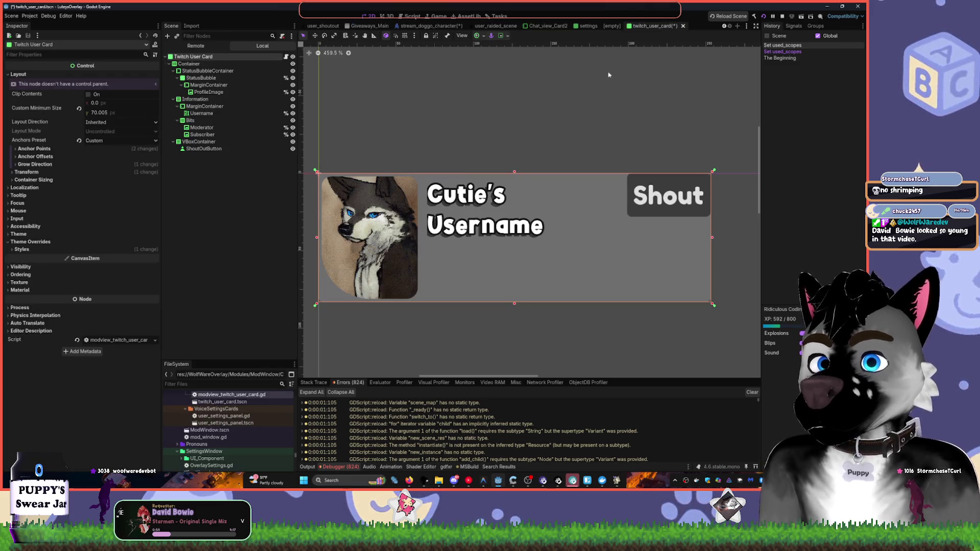
Adjust the spacing in the Username label's text "Cutie's Username"
{"action": "left_click", "coordinate": [498, 228]}
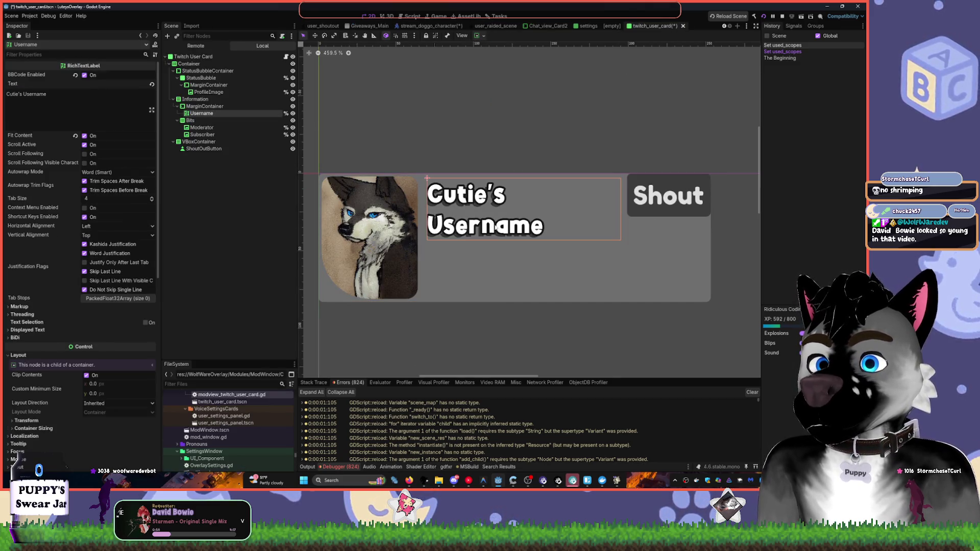
{"action": "left_click", "coordinate": [32, 104]}
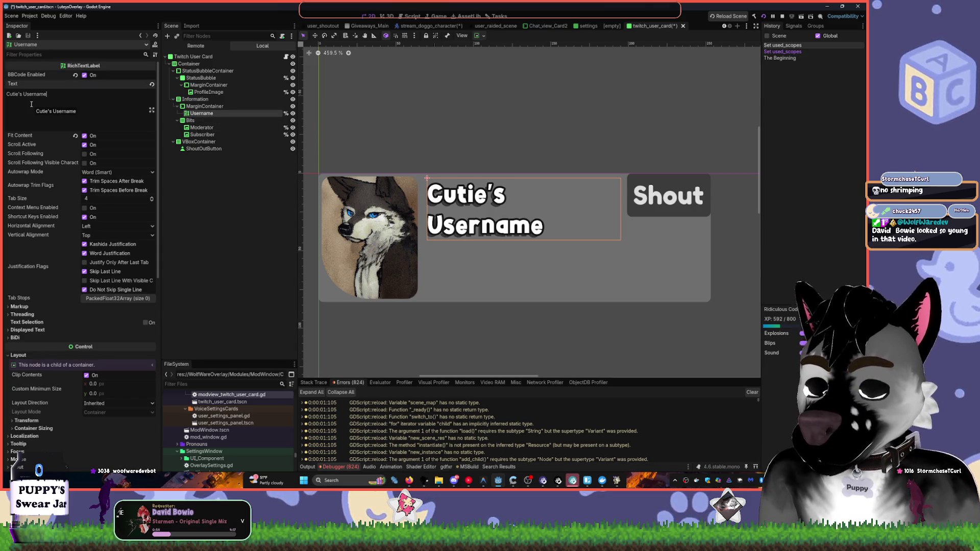
{"action": "key", "text": "Home"}
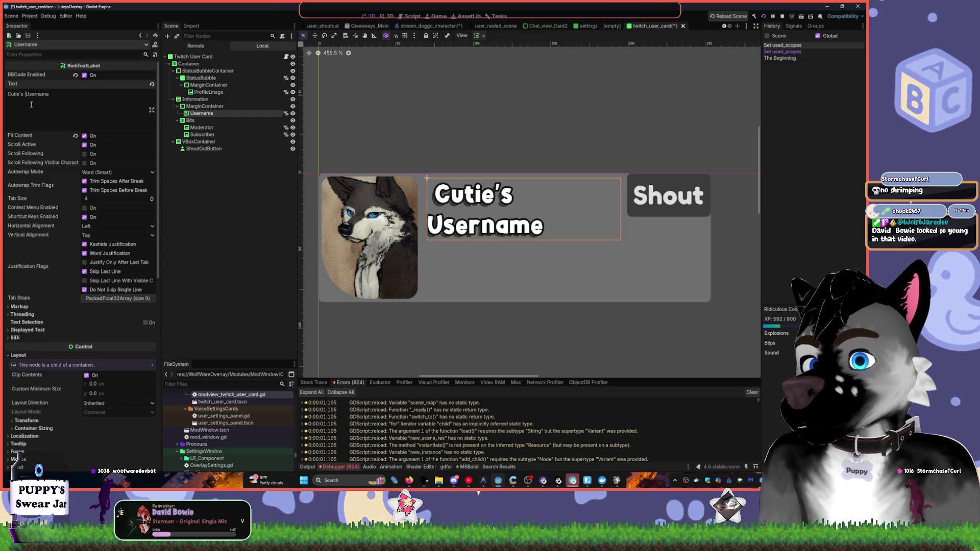
{"action": "key", "text": "BackSpace"}
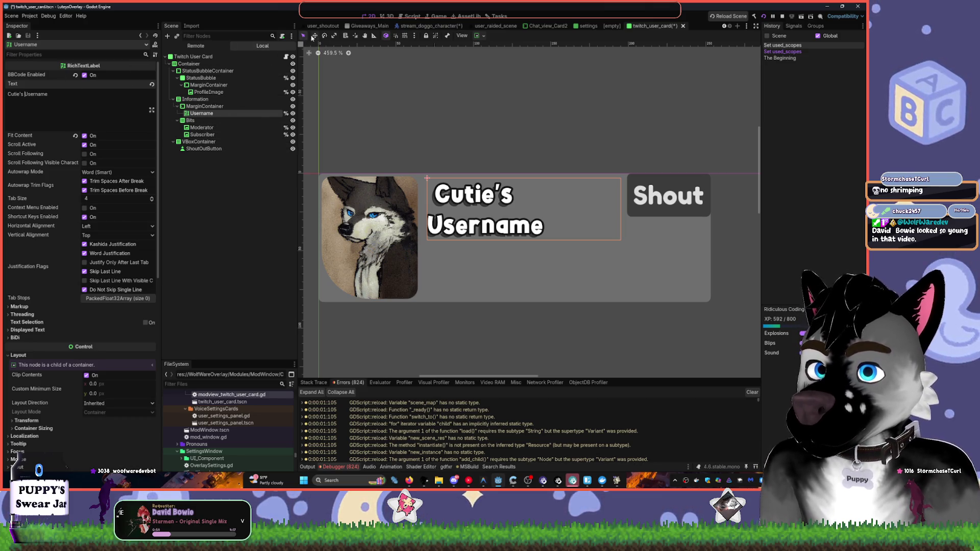
Set the username MarginContainer margins to left -2, right 1 and bottom -2
{"action": "left_click", "coordinate": [218, 108]}
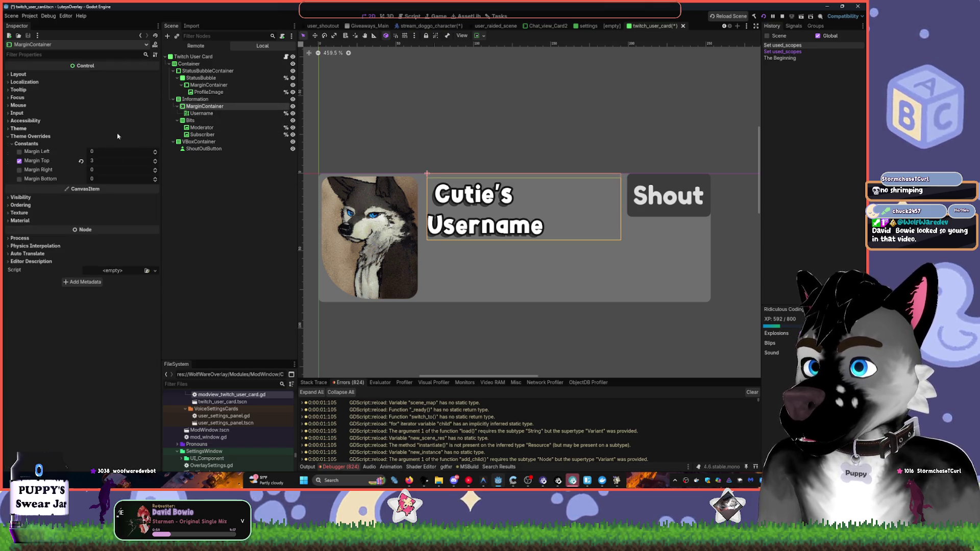
{"action": "left_click", "coordinate": [156, 170]}
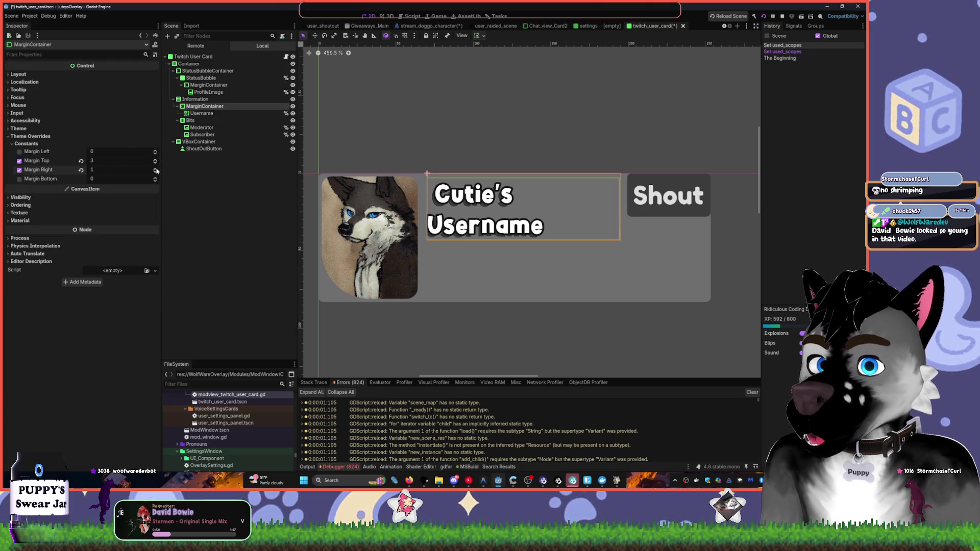
{"action": "left_click", "coordinate": [156, 153]}
{"action": "left_click", "coordinate": [156, 154]}
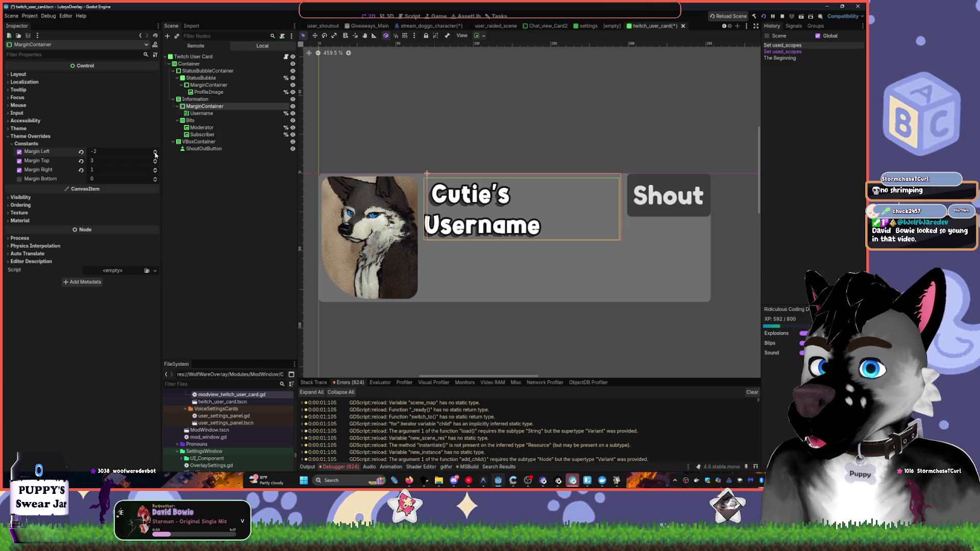
{"action": "left_click", "coordinate": [156, 182]}
{"action": "left_click", "coordinate": [156, 181]}
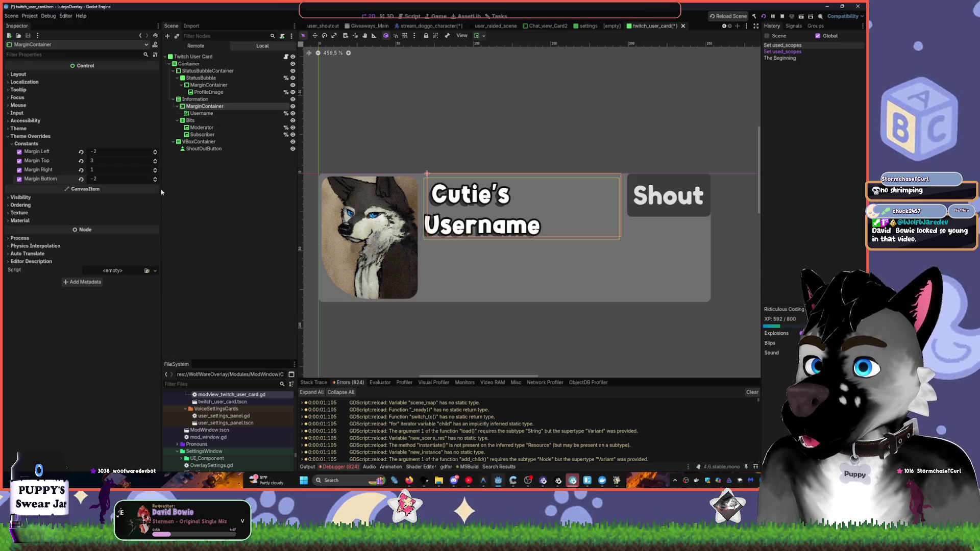
{"action": "left_click", "coordinate": [198, 114]}
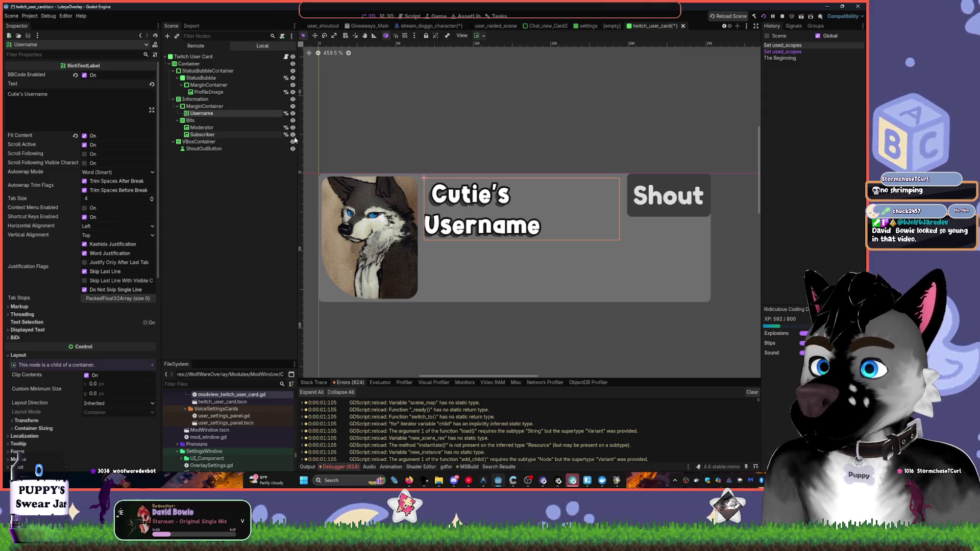
{"action": "left_click", "coordinate": [204, 148]}
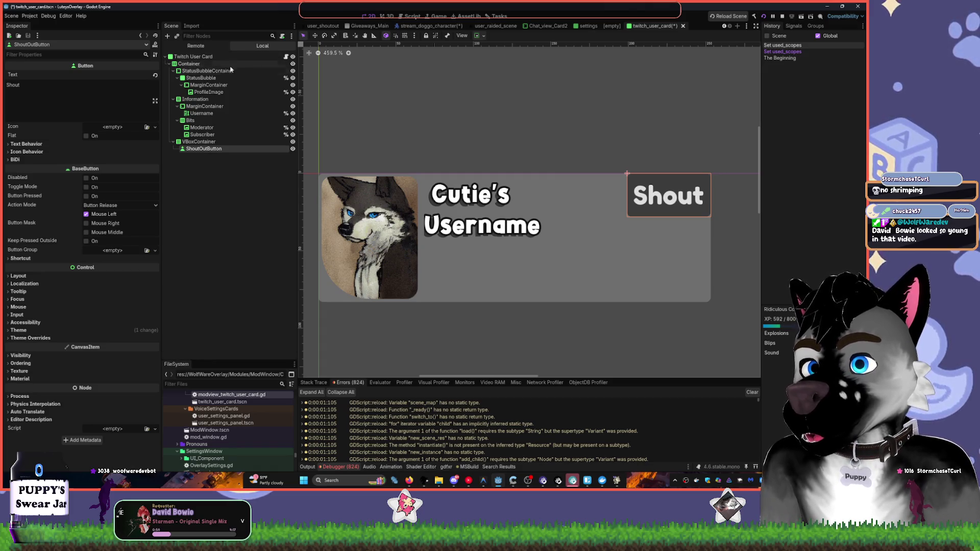
Open modview_twitch_user_card.gd and look over its colour constants such as SEA_GREEN
{"action": "left_click", "coordinate": [287, 56]}
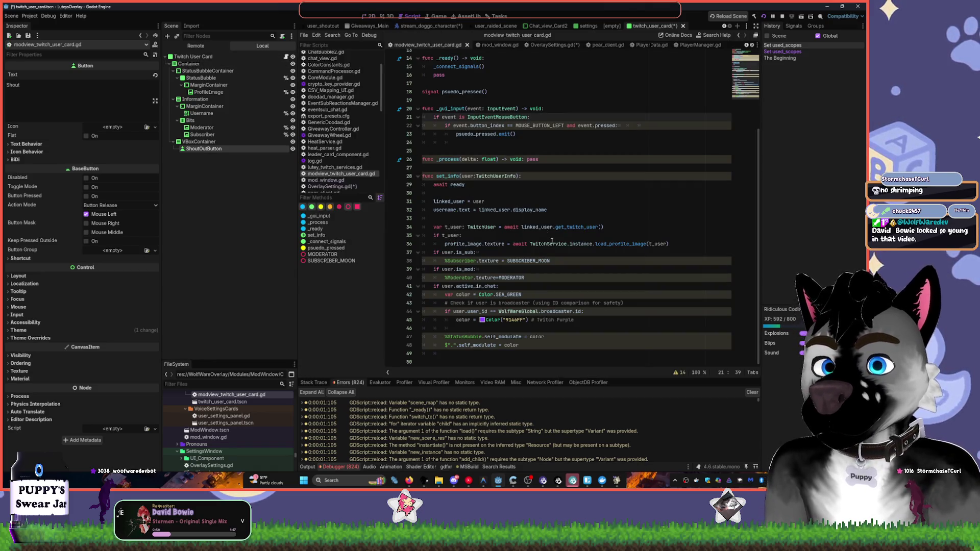
{"action": "left_click", "coordinate": [487, 326]}
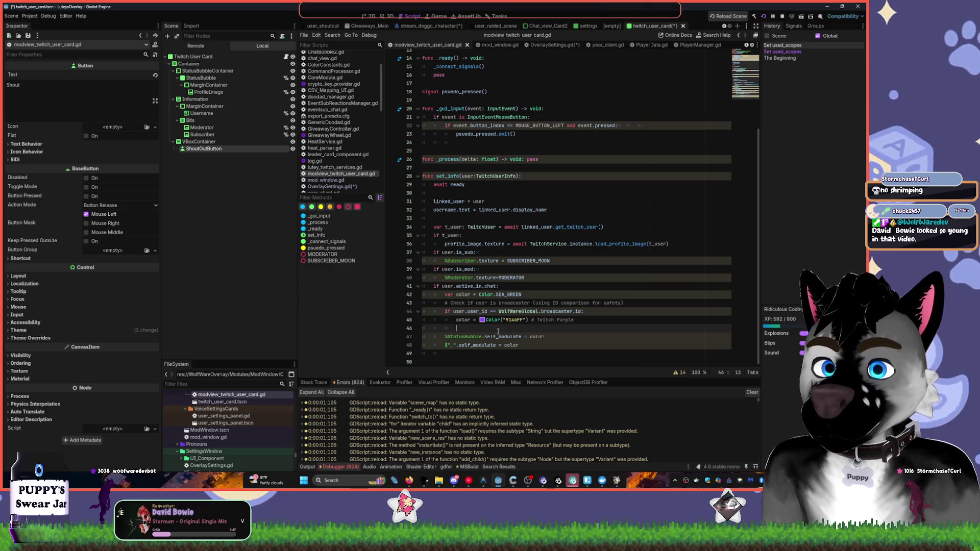
{"action": "mouse_move", "coordinate": [483, 320]}
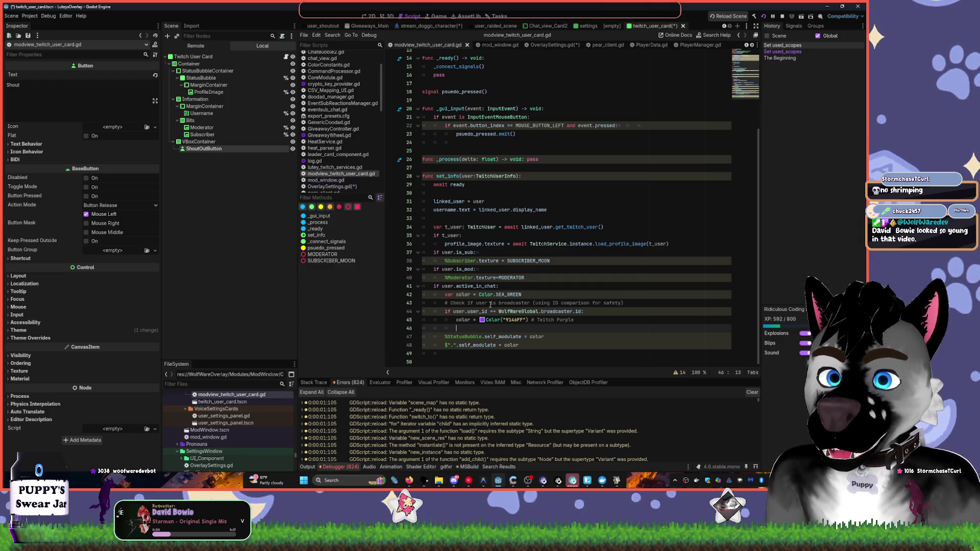
{"action": "double_click", "coordinate": [508, 295]}
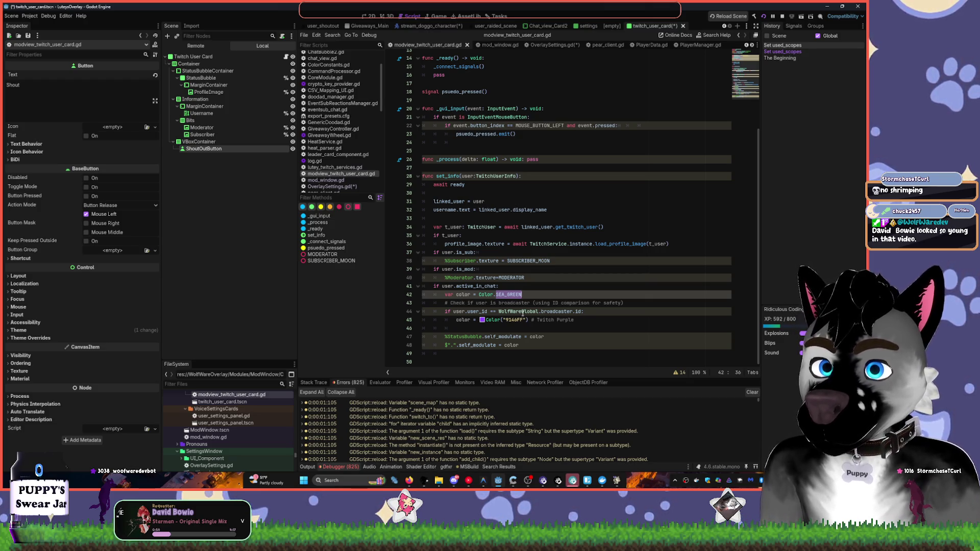
Inspect the Twitch purple colour's code formats in the colour picker, then switch to the browser
{"action": "left_click", "coordinate": [476, 320]}
{"action": "left_click", "coordinate": [481, 320]}
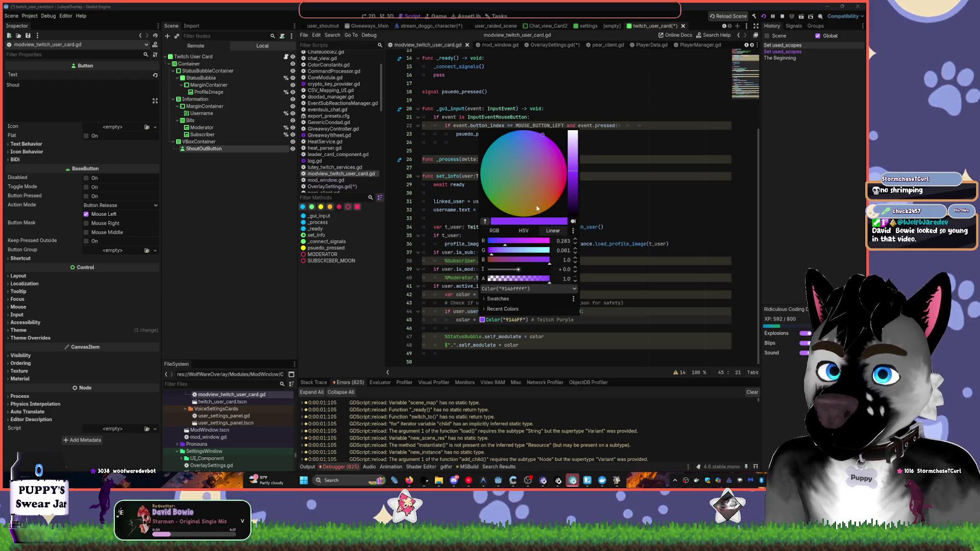
{"action": "left_click", "coordinate": [560, 290]}
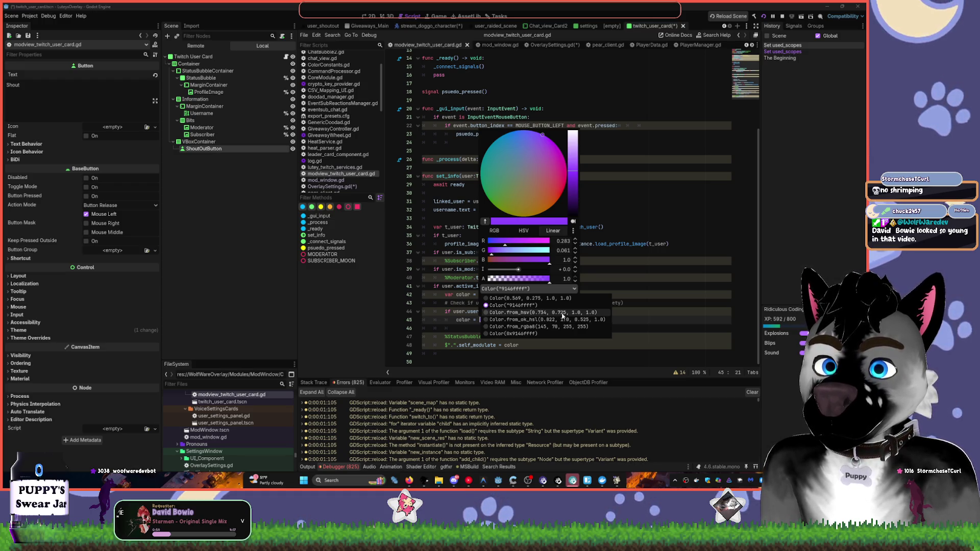
{"action": "key", "text": "Escape"}
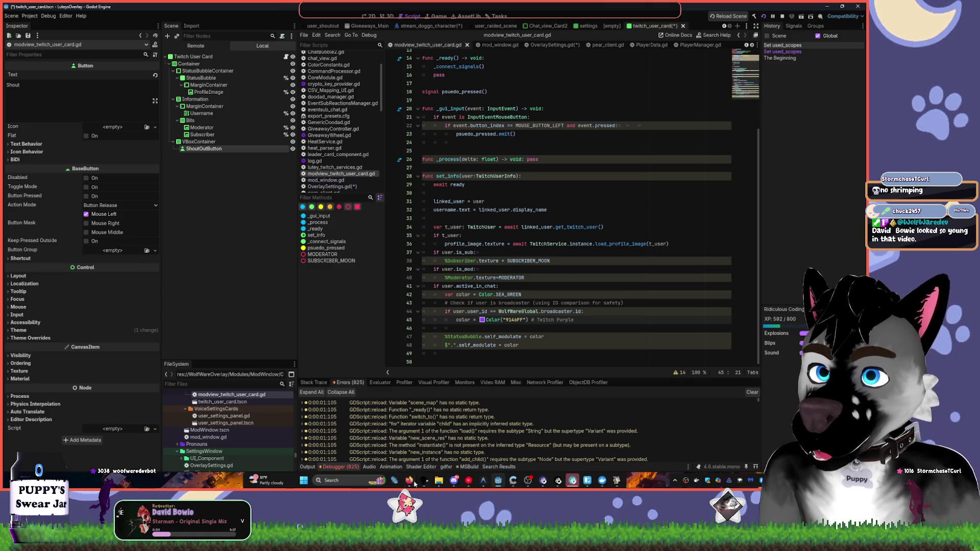
{"action": "key", "text": "alt+Tab"}
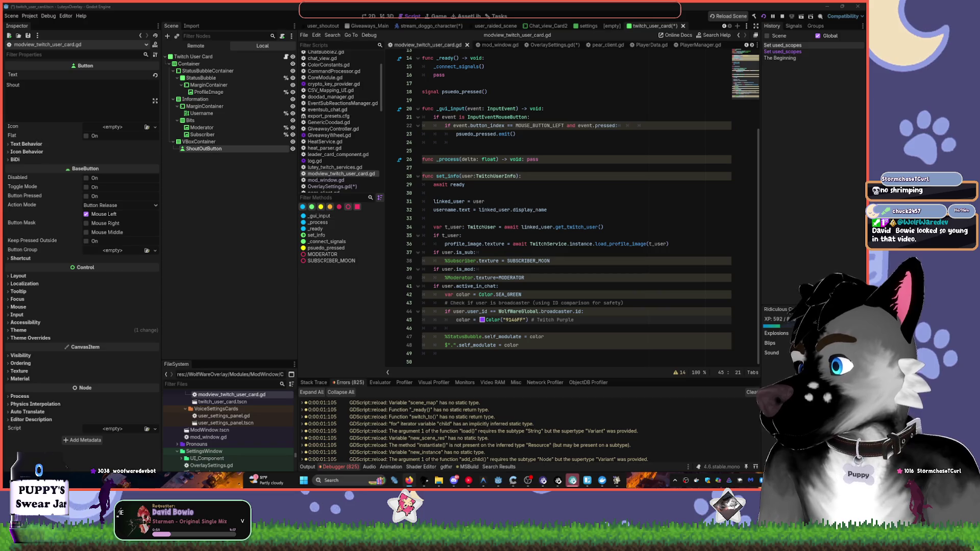
{"action": "key", "text": "alt+Tab"}
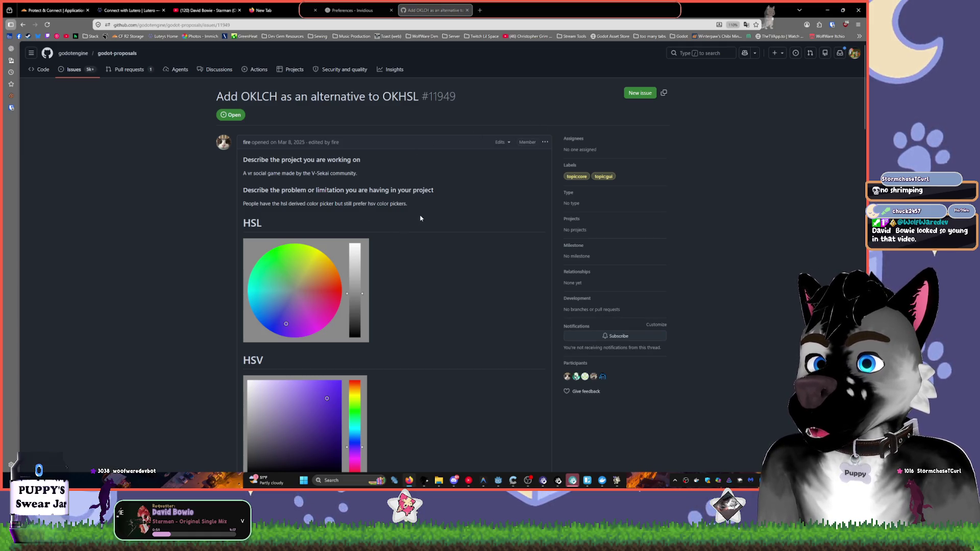
Scroll through proposal #11949 and go back to the godot OKLCH search results
{"action": "scroll", "coordinate": [421, 220], "scroll_direction": "down", "scroll_amount": 3}
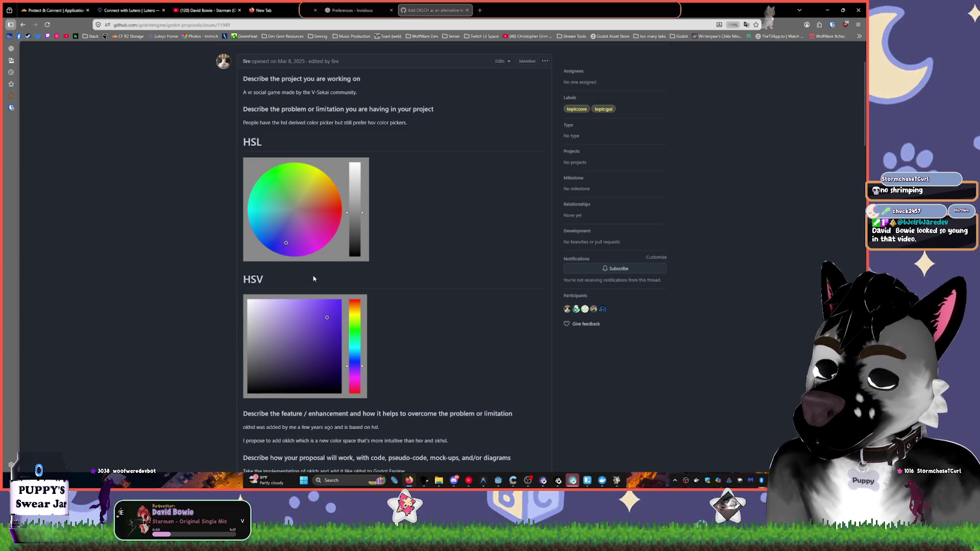
{"action": "key", "text": "alt+Left"}
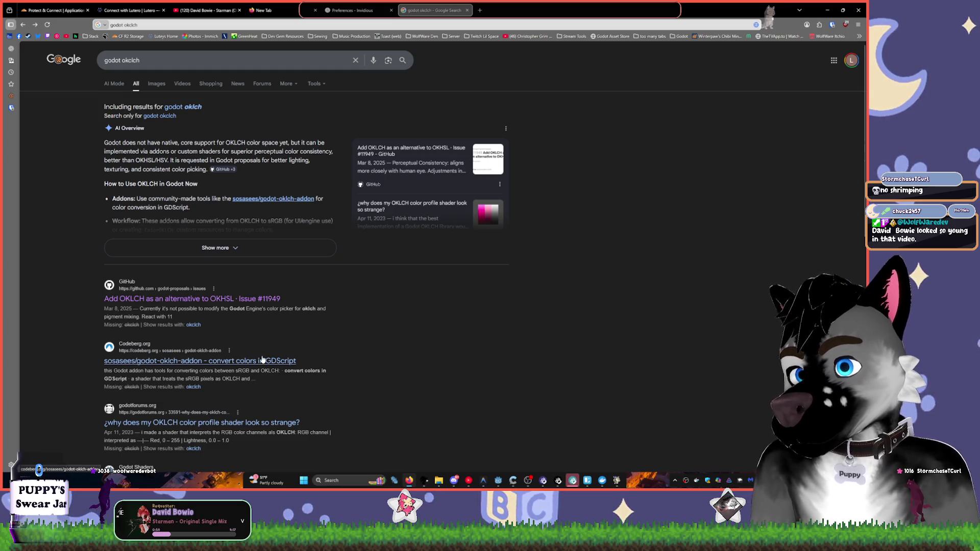
{"action": "left_click", "coordinate": [225, 245]}
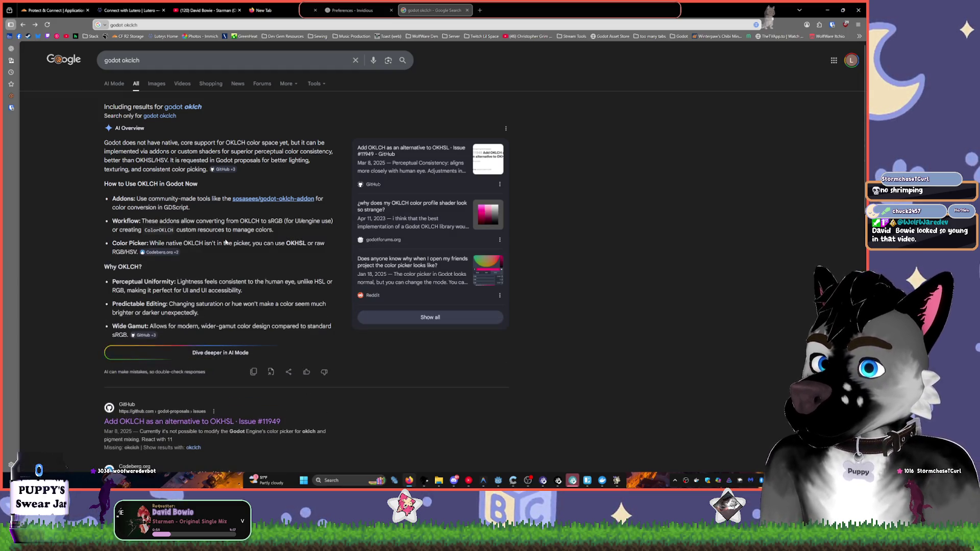
{"action": "left_click", "coordinate": [200, 110]}
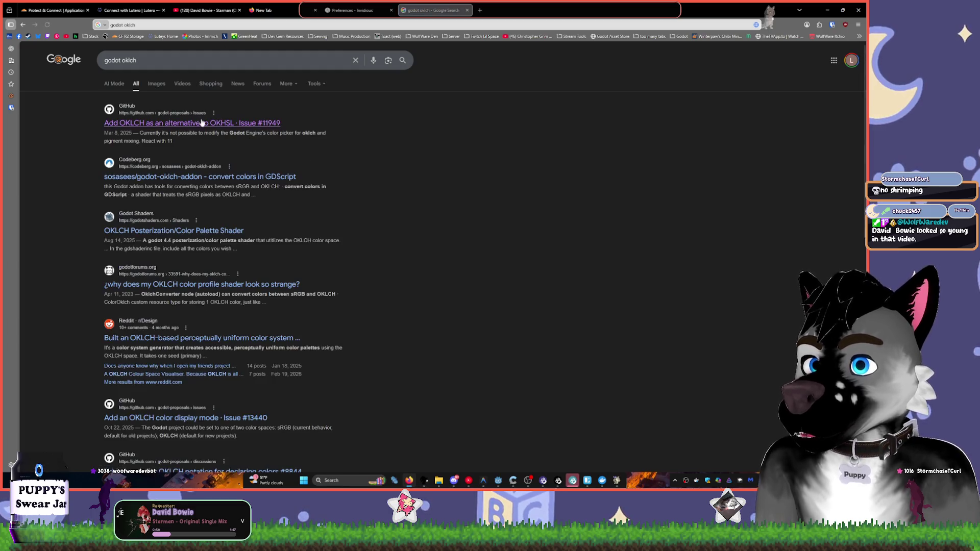
{"action": "left_click", "coordinate": [187, 175]}
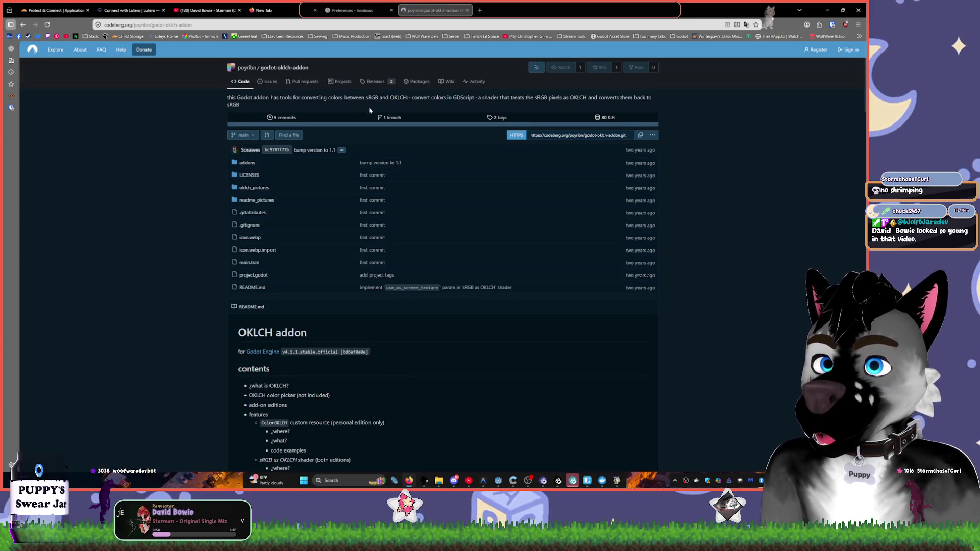
{"action": "scroll", "coordinate": [694, 91], "scroll_direction": "down", "scroll_amount": 3}
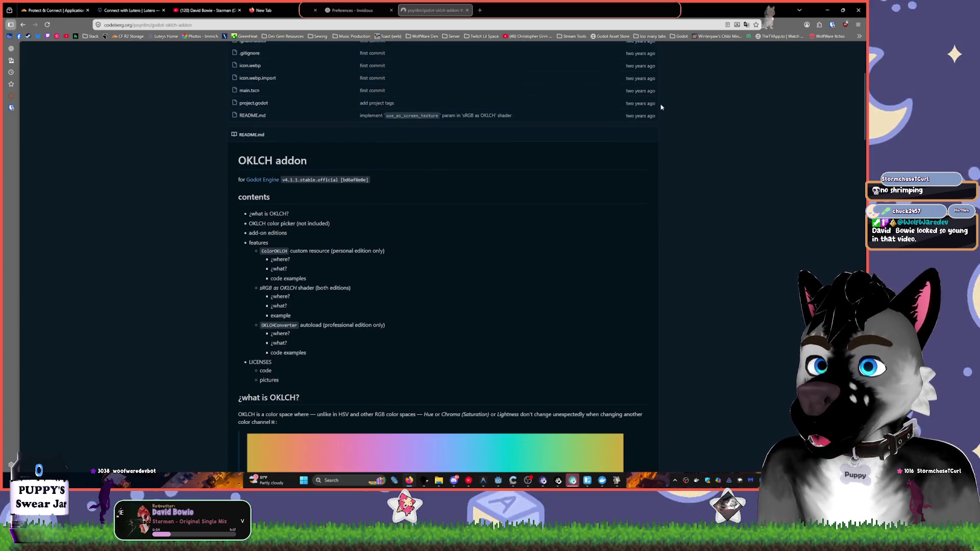
{"action": "scroll", "coordinate": [661, 108], "scroll_direction": "down", "scroll_amount": 3}
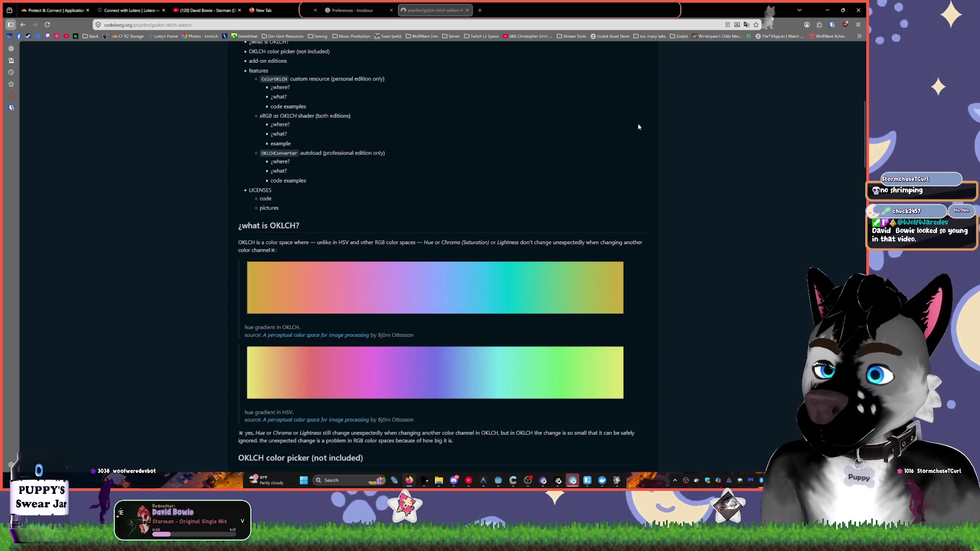
{"action": "scroll", "coordinate": [641, 125], "scroll_direction": "down", "scroll_amount": 2}
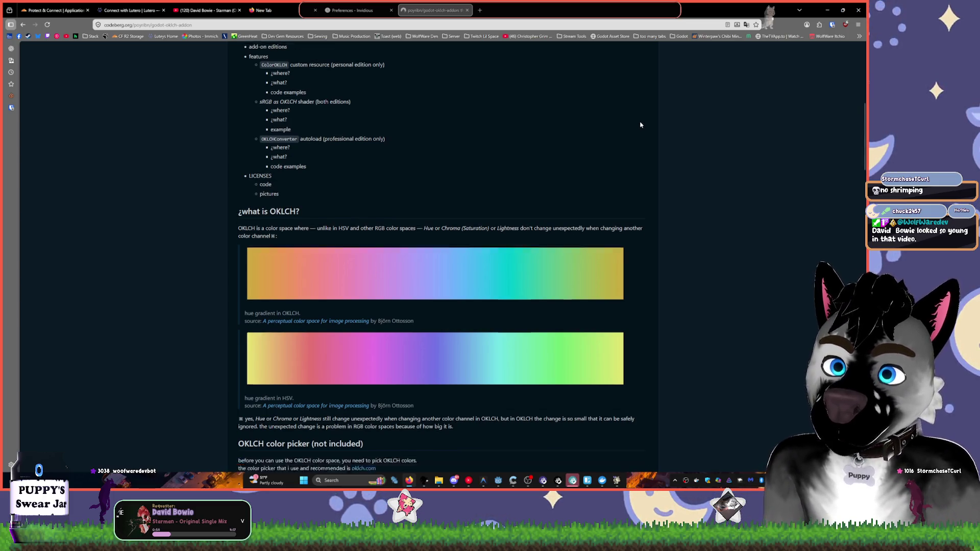
{"action": "scroll", "coordinate": [641, 126], "scroll_direction": "down", "scroll_amount": 1}
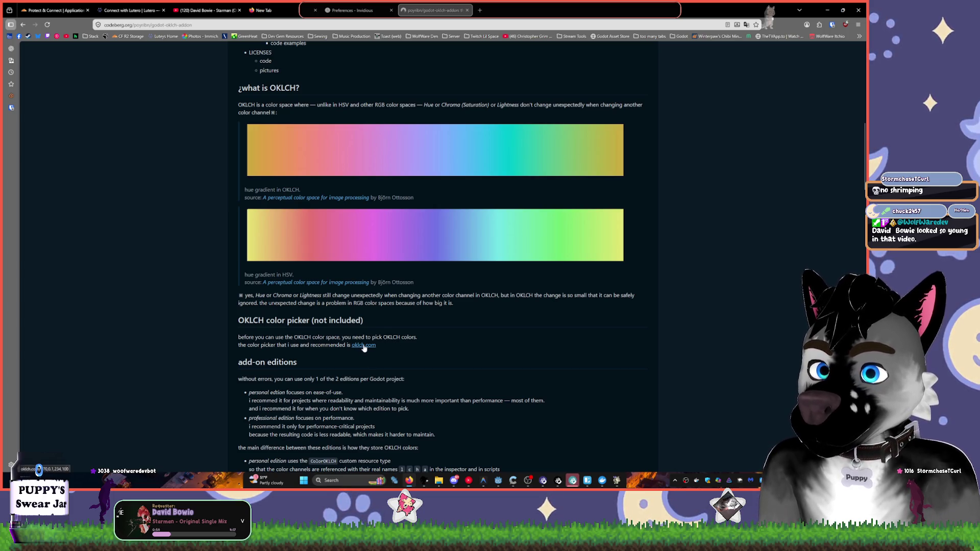
{"action": "scroll", "coordinate": [364, 348], "scroll_direction": "down", "scroll_amount": 1}
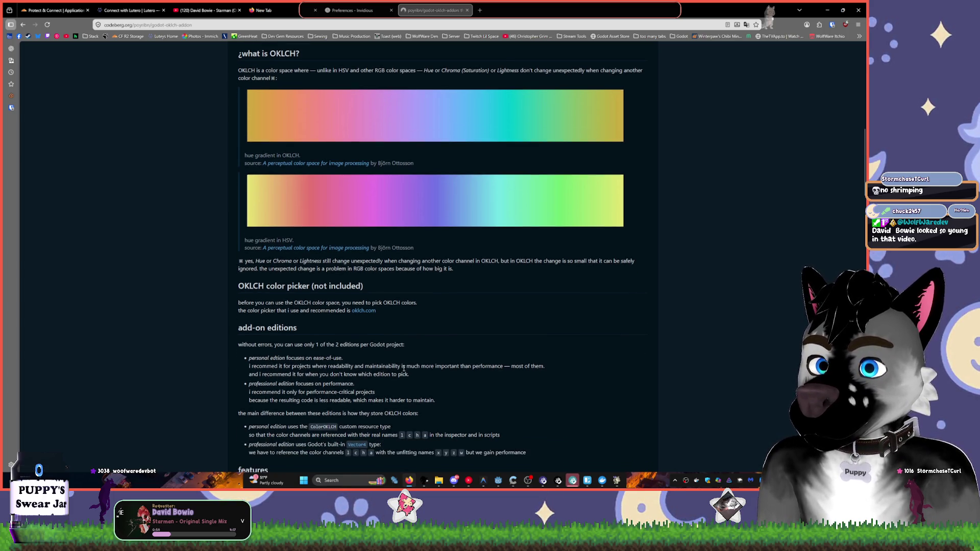
{"action": "key", "text": "alt+Left"}
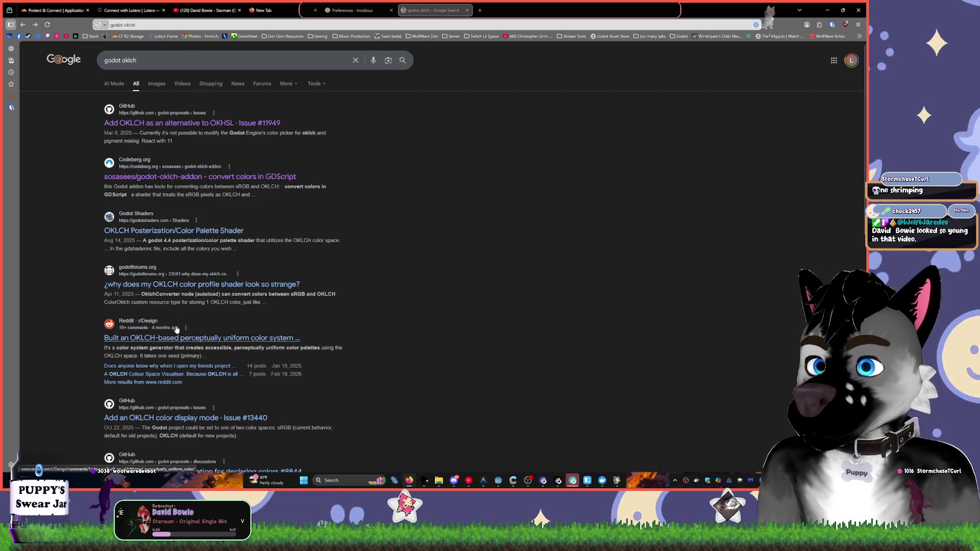
Open issue #13440 'Add an OKLCH color display mode', skim its comments, and start a repository search
{"action": "left_click", "coordinate": [199, 416]}
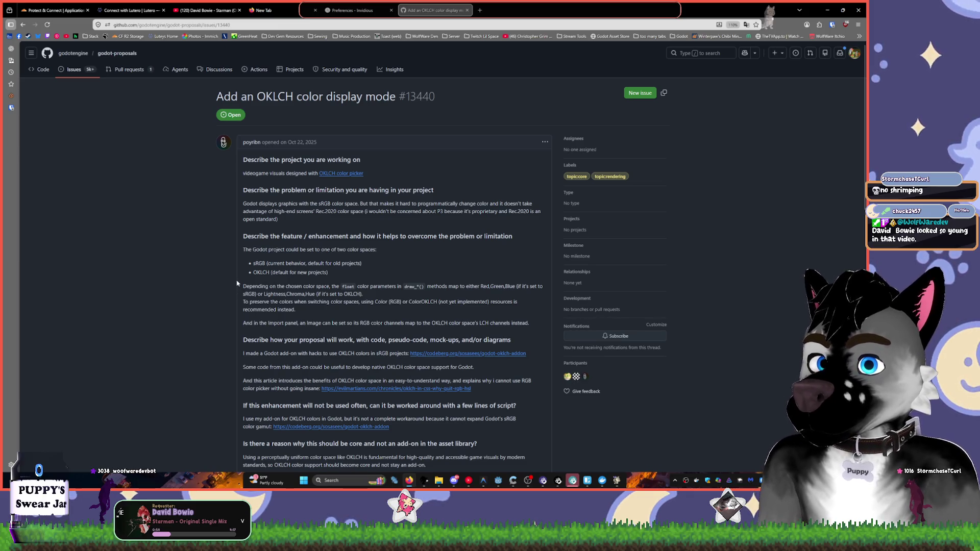
{"action": "scroll", "coordinate": [231, 219], "scroll_direction": "down", "scroll_amount": 15}
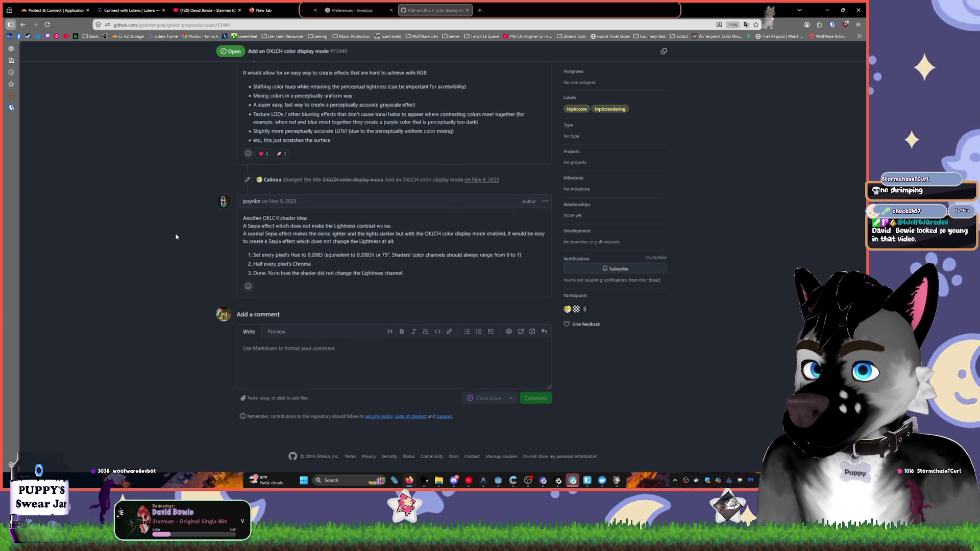
{"action": "scroll", "coordinate": [221, 225], "scroll_direction": "up", "scroll_amount": 1}
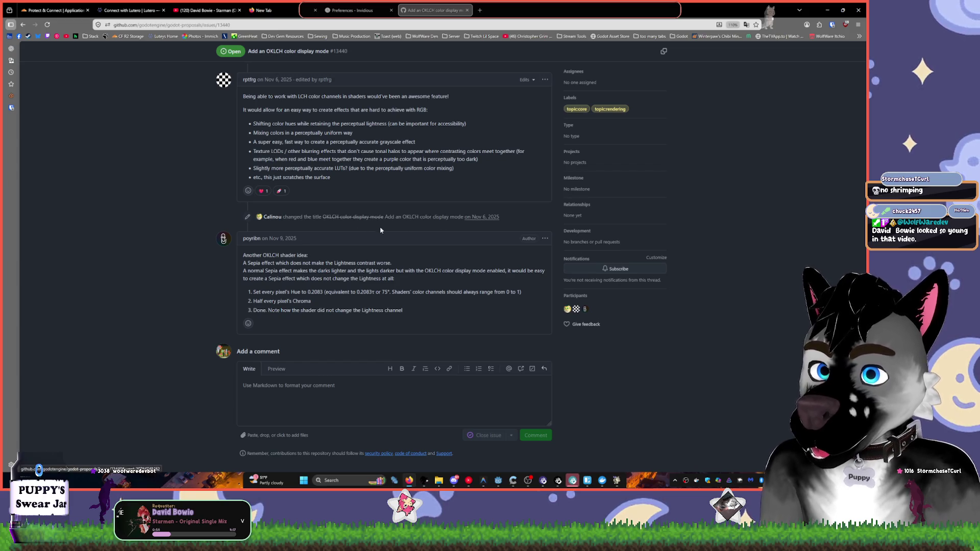
{"action": "scroll", "coordinate": [412, 257], "scroll_direction": "up", "scroll_amount": 1}
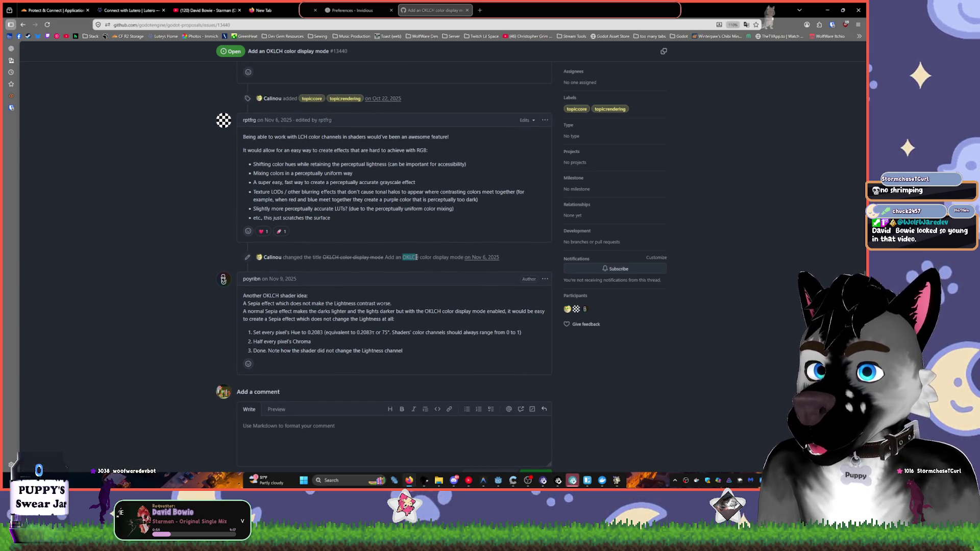
{"action": "left_click", "coordinate": [433, 256]}
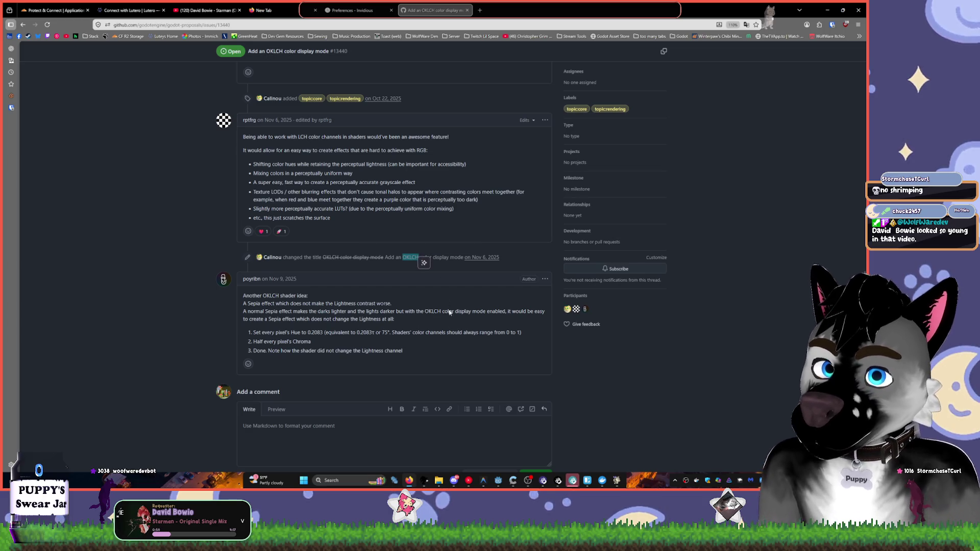
{"action": "key", "text": "Home"}
{"action": "left_click", "coordinate": [693, 54]}
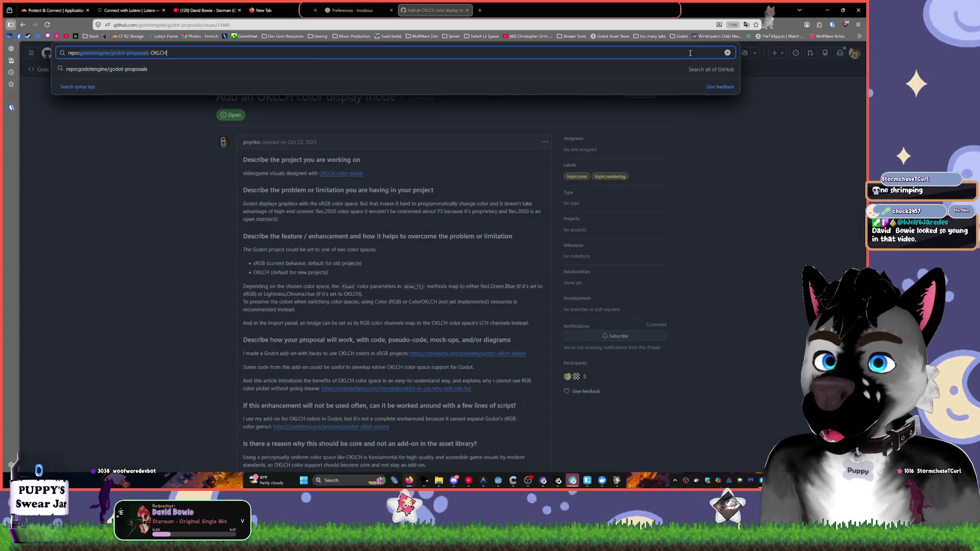
Search GitHub code for OKLCH, then broaden the query from godot-proposals to all godotengine repositories
{"action": "type", "text": "OKLCH"}
{"action": "key", "text": "Return"}
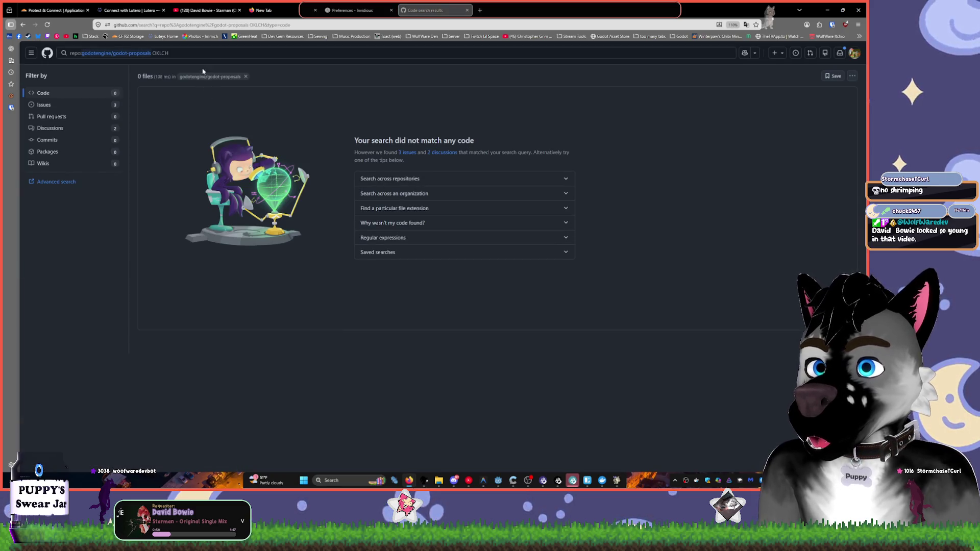
{"action": "left_click", "coordinate": [133, 52]}
{"action": "left_click_drag", "start_coordinate": [149, 52], "coordinate": [120, 54]}
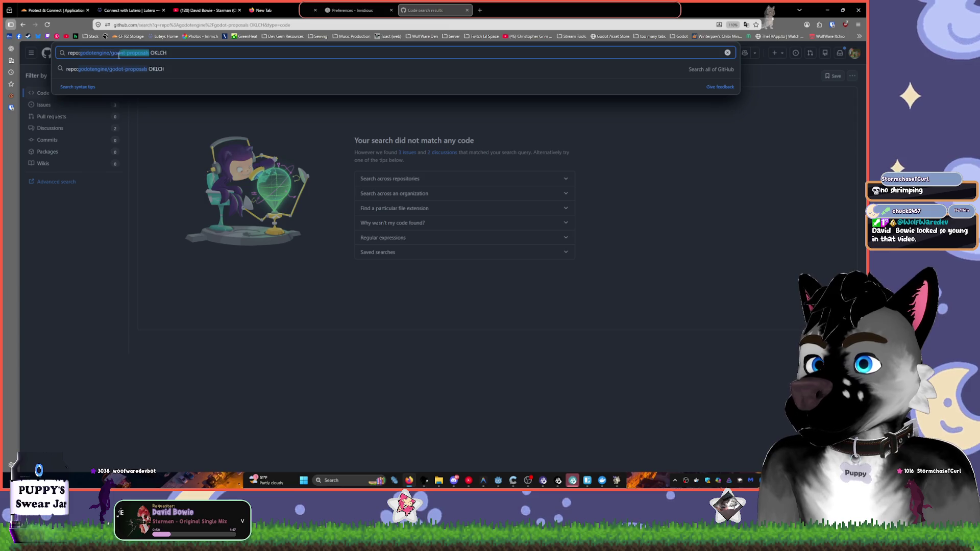
{"action": "key", "text": "BackSpace"}
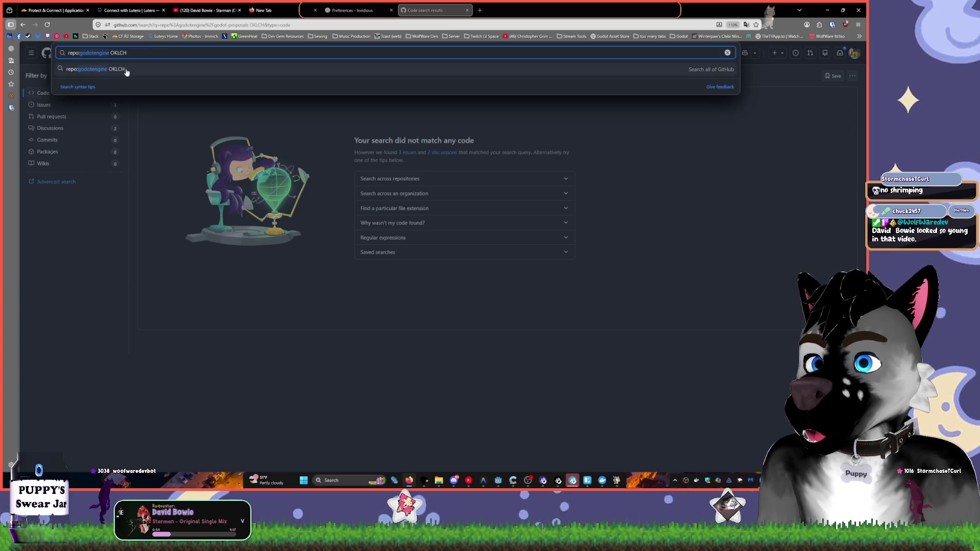
{"action": "left_click", "coordinate": [125, 70]}
Retry the query without OKLCH and then as repo:godot, close the results and return to Godot
{"action": "left_click", "coordinate": [115, 54]}
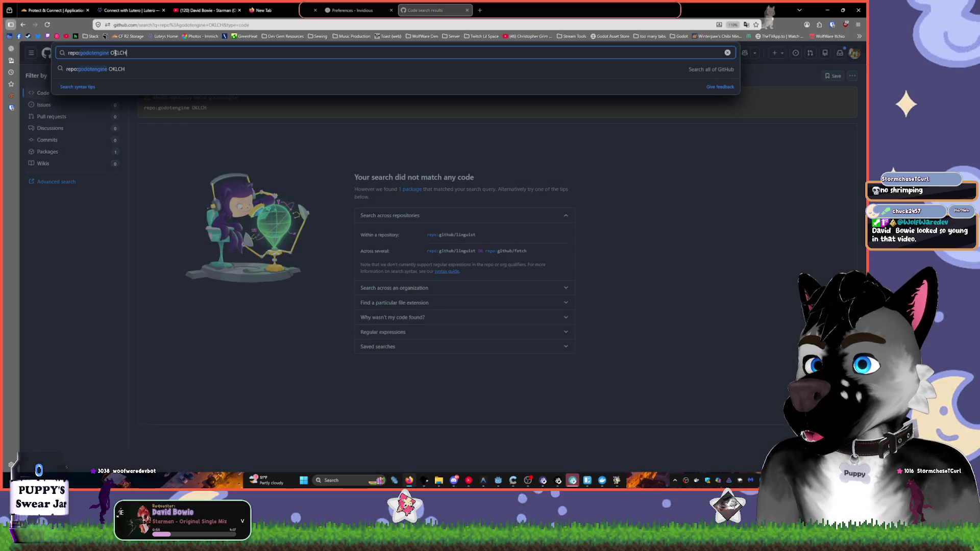
{"action": "key", "text": "BackSpace"}
{"action": "key", "text": "BackSpace"}
{"action": "key", "text": "BackSpace"}
{"action": "key", "text": "Return"}
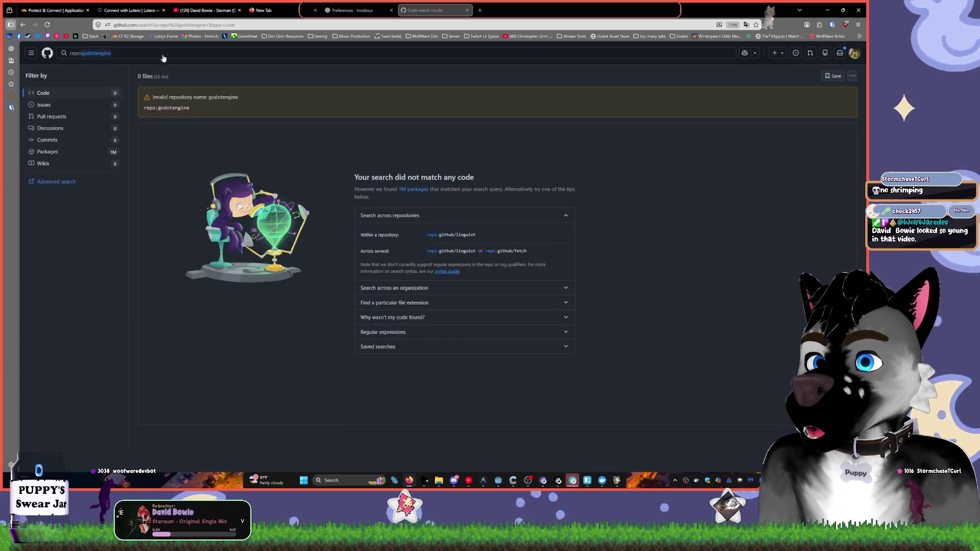
{"action": "double_click", "coordinate": [174, 109]}
{"action": "key", "text": "alt+Left"}
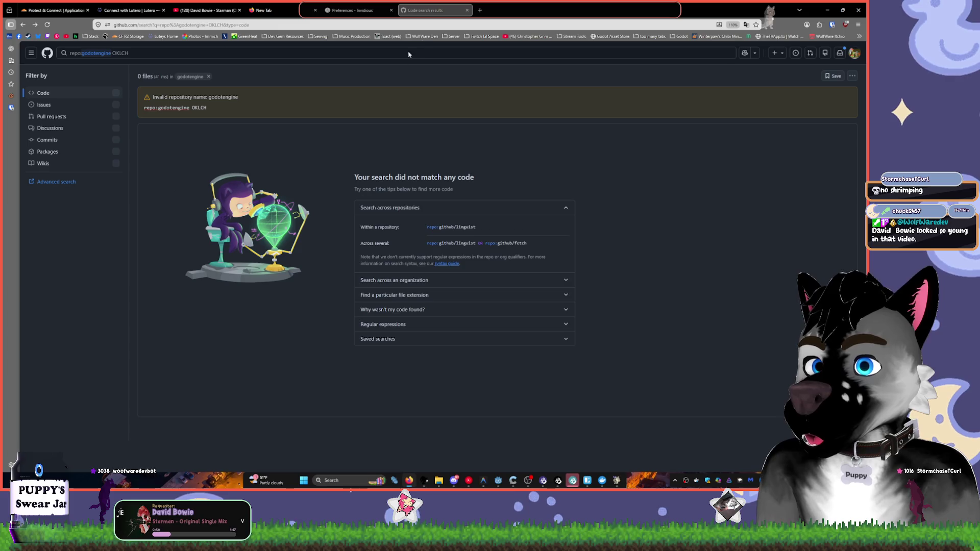
{"action": "left_click", "coordinate": [110, 54]}
{"action": "key", "text": "BackSpace"}
{"action": "key", "text": "BackSpace"}
{"action": "key", "text": "BackSpace"}
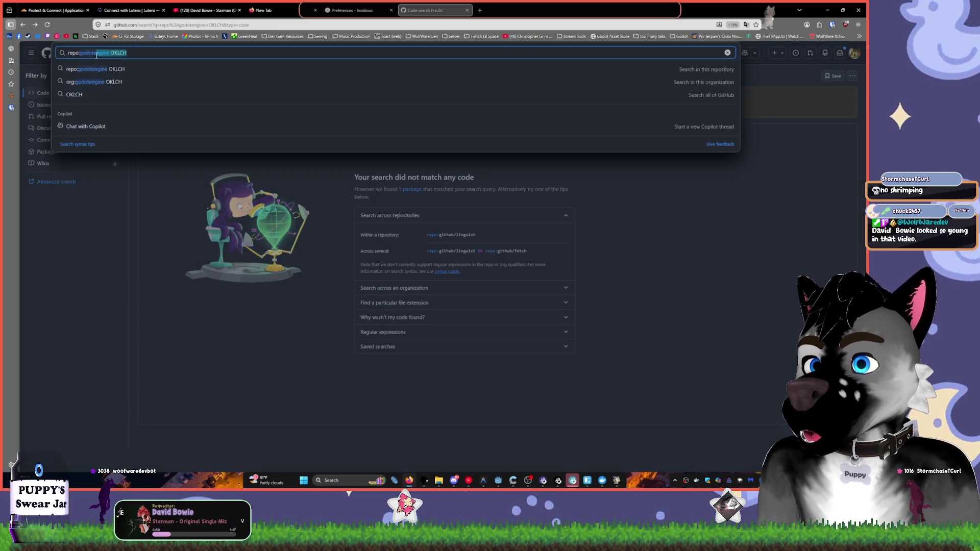
{"action": "key", "text": "Return"}
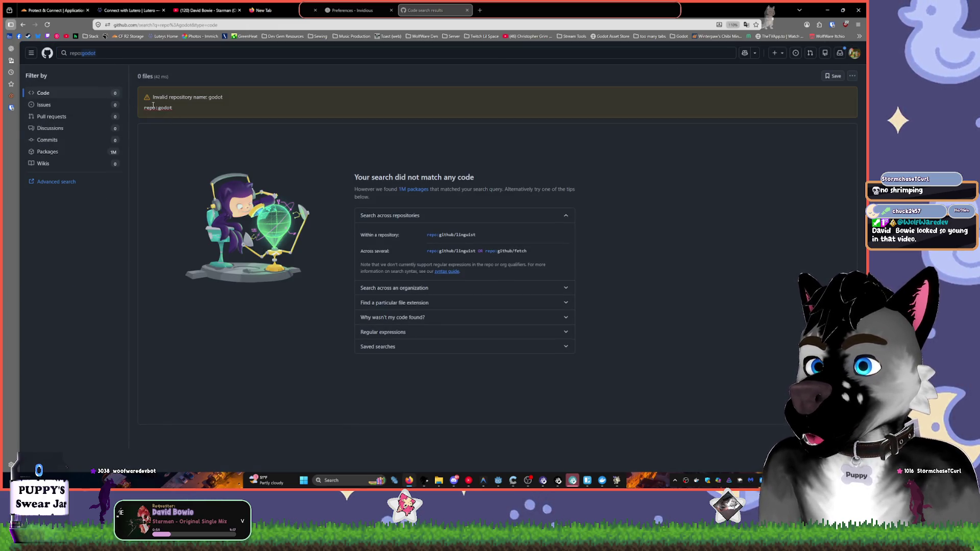
{"action": "key", "text": "ctrl+w"}
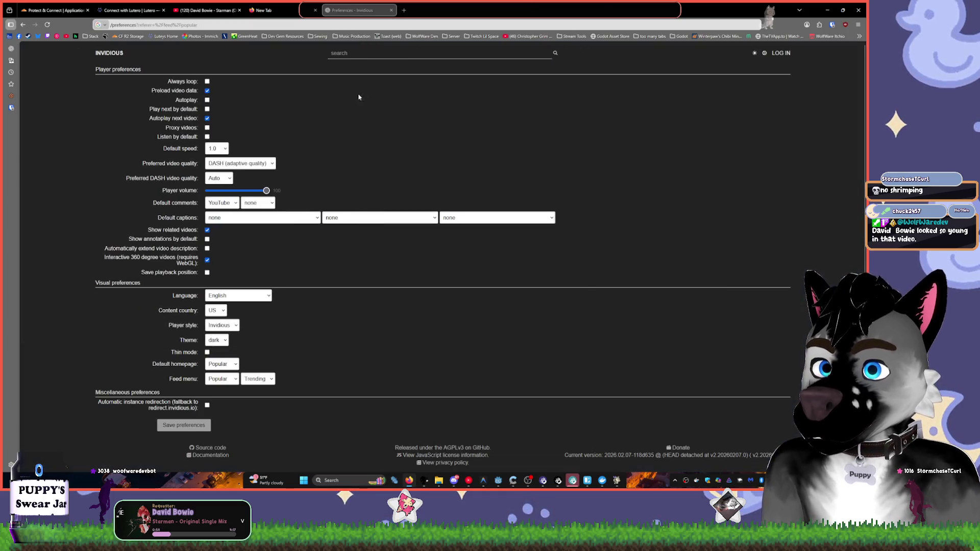
{"action": "key", "text": "alt+Tab"}
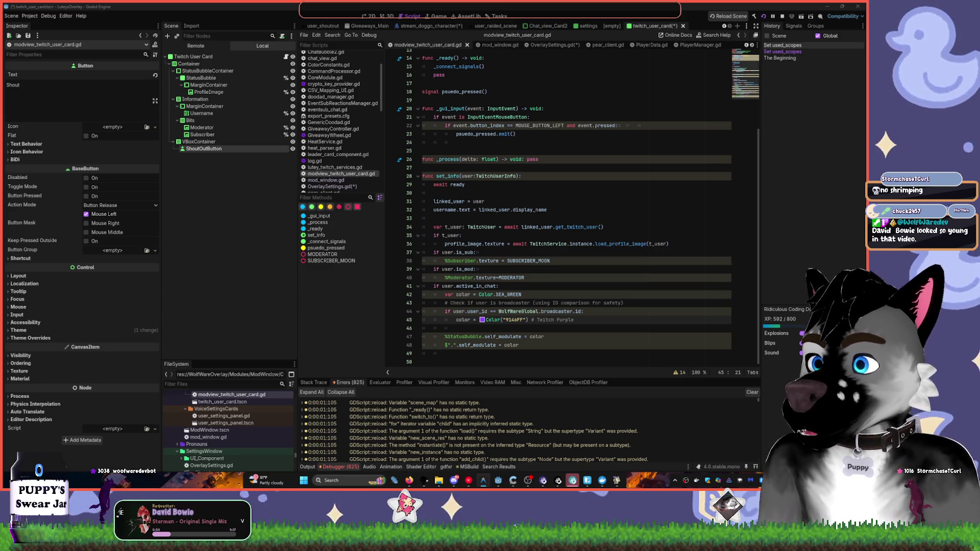
Open the user_shoutout scene, view its 2D layout, then scroll through user_shoutout.gd
{"action": "left_click", "coordinate": [323, 25]}
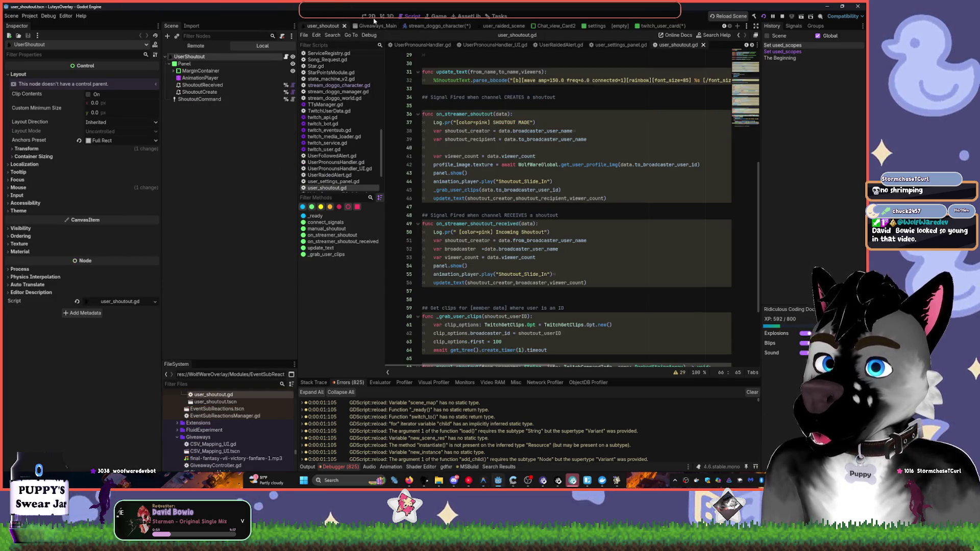
{"action": "left_click", "coordinate": [371, 16]}
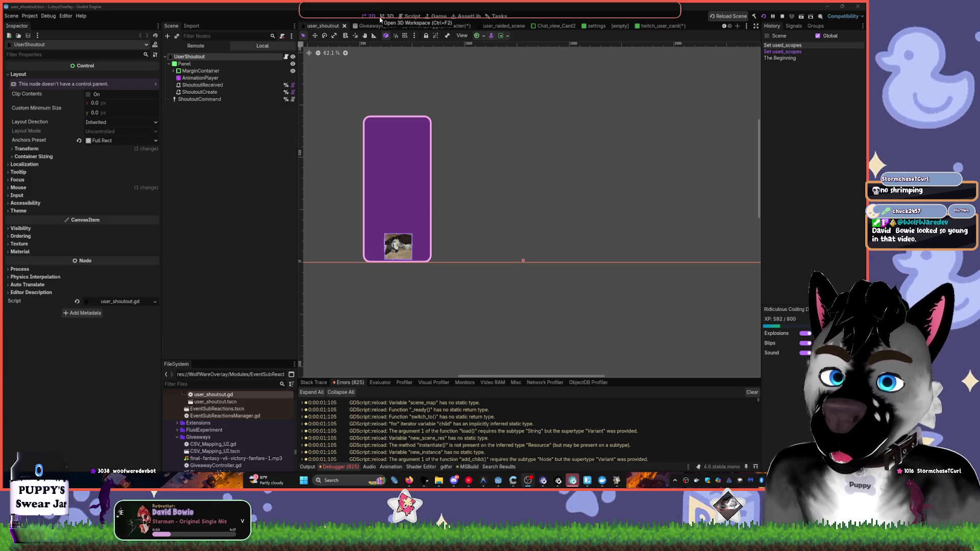
{"action": "left_click", "coordinate": [404, 17]}
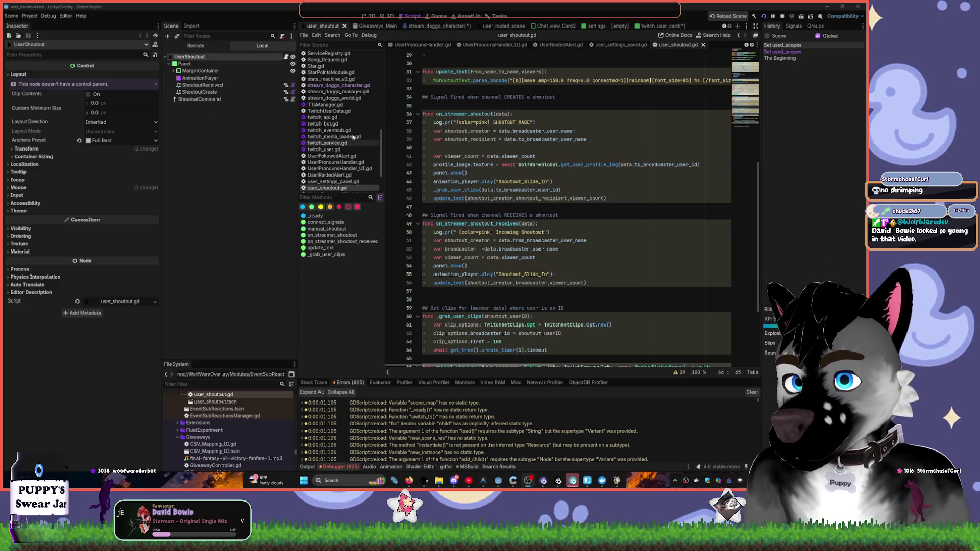
{"action": "scroll", "coordinate": [340, 82], "scroll_direction": "up", "scroll_amount": 10}
{"action": "scroll", "coordinate": [340, 82], "scroll_direction": "up", "scroll_amount": 3}
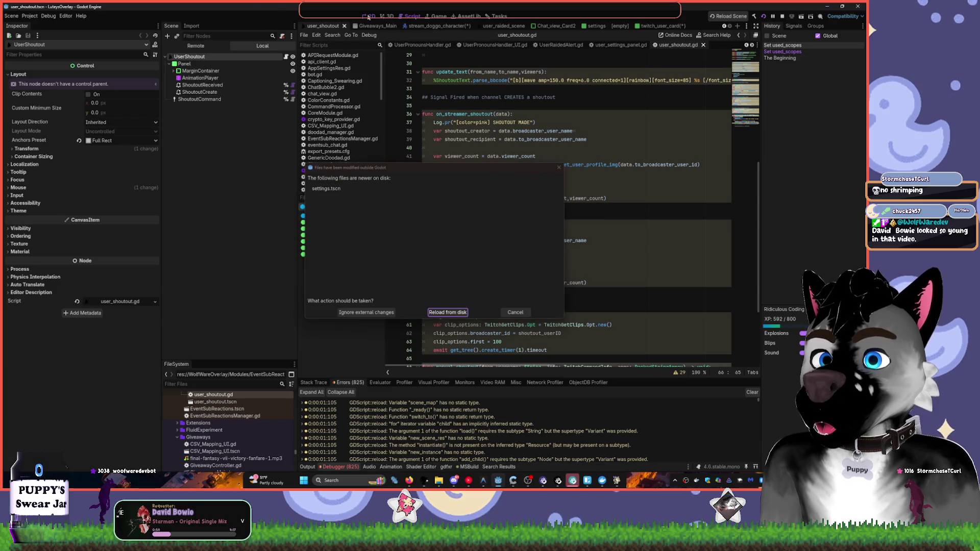
Reload the externally changed settings.tscn from disk and recheck the shoutout scene's 2D view
{"action": "left_click", "coordinate": [448, 313]}
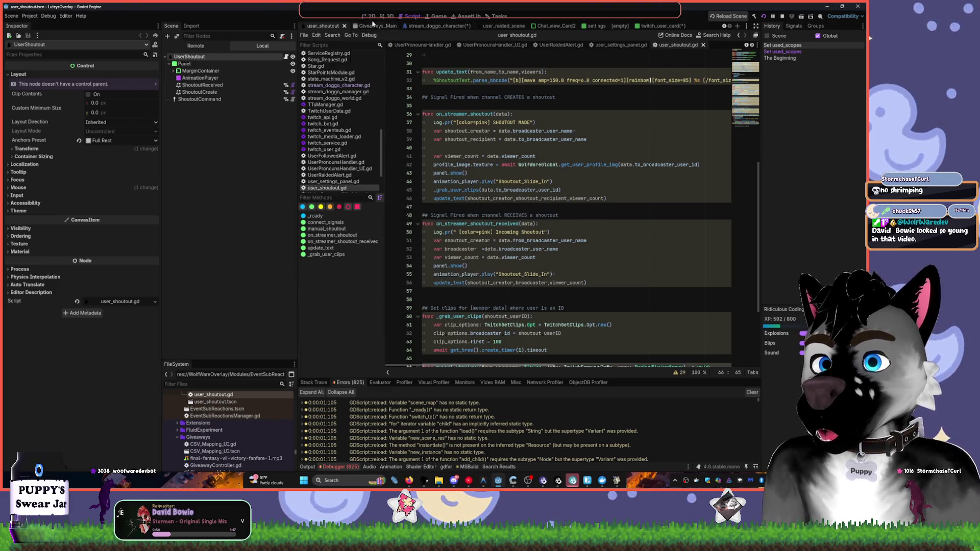
{"action": "left_click", "coordinate": [369, 15]}
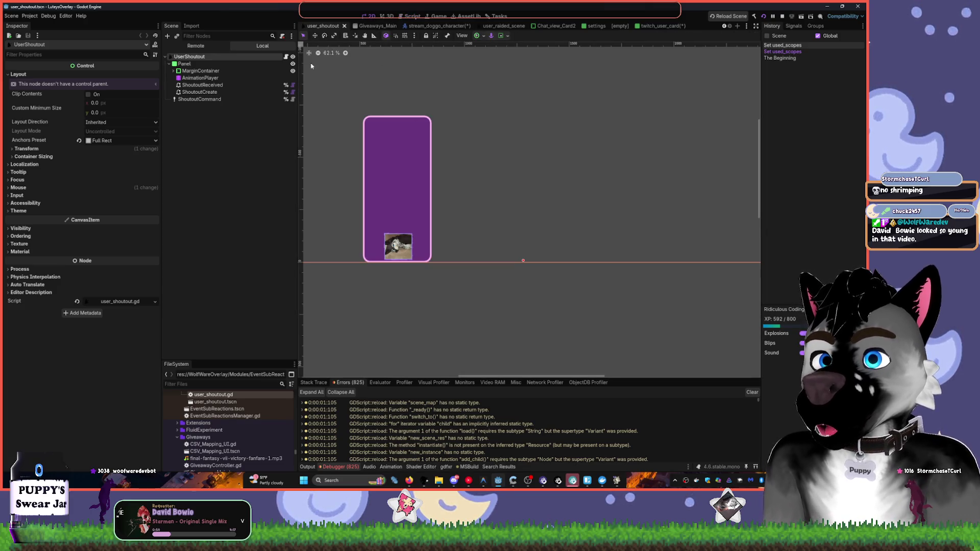
{"action": "left_click", "coordinate": [287, 59]}
Scroll through user_shoutout.gd, placing the caret on the received-shoutout animation line
{"action": "scroll", "coordinate": [546, 138], "scroll_direction": "up", "scroll_amount": 5}
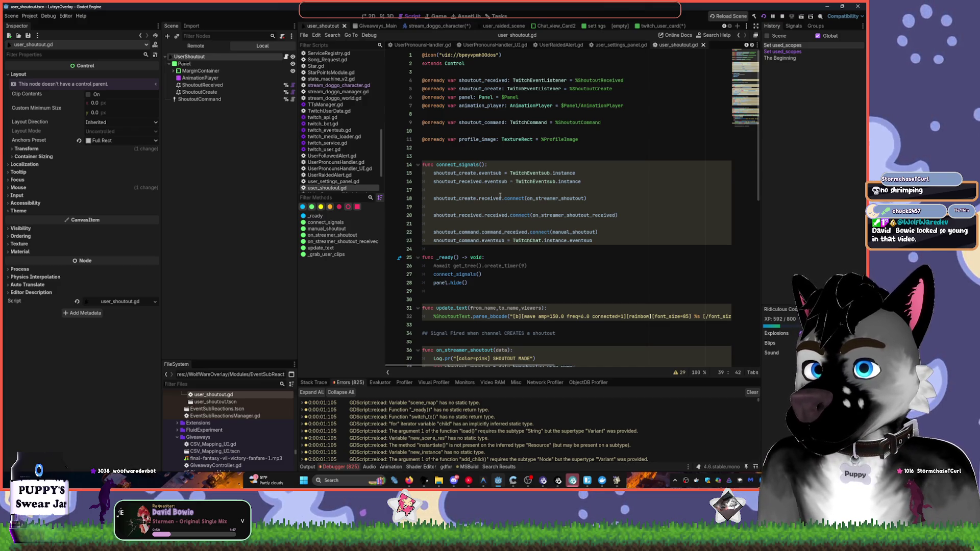
{"action": "scroll", "coordinate": [499, 272], "scroll_direction": "down", "scroll_amount": 6}
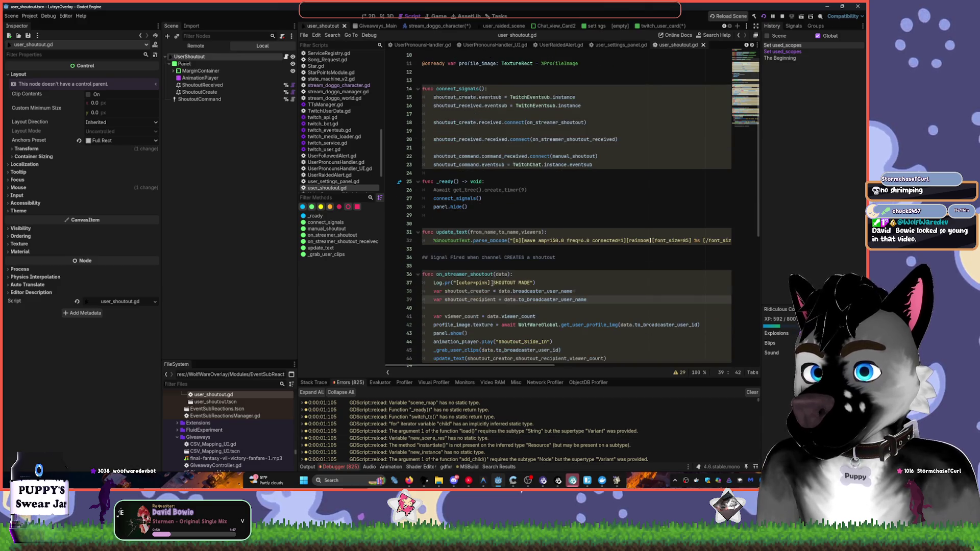
{"action": "scroll", "coordinate": [499, 272], "scroll_direction": "down", "scroll_amount": 4}
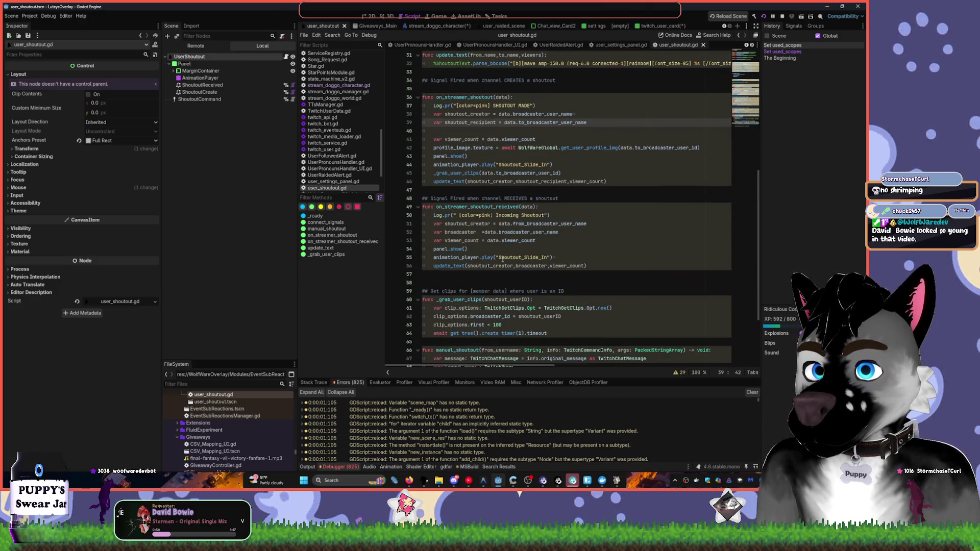
{"action": "left_click", "coordinate": [495, 257]}
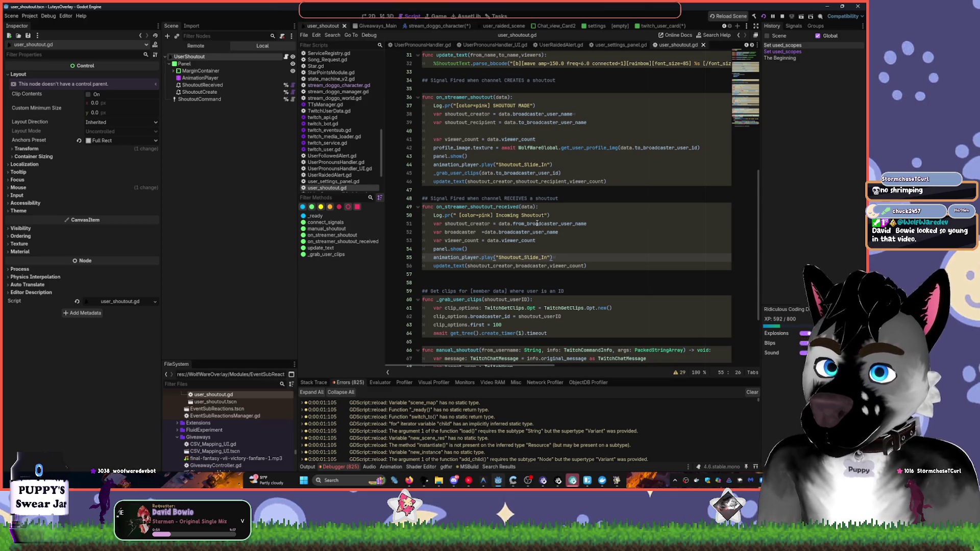
{"action": "scroll", "coordinate": [537, 223], "scroll_direction": "up", "scroll_amount": 7}
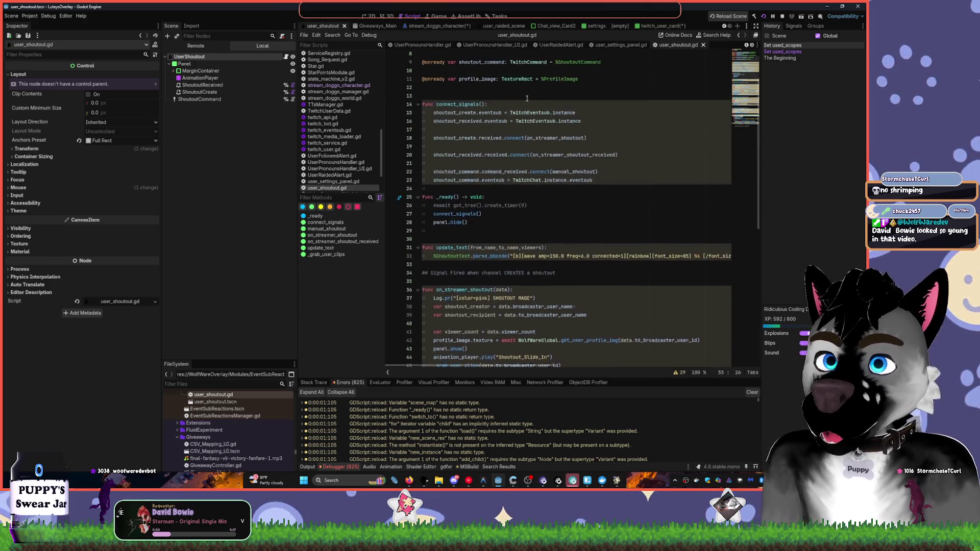
{"action": "scroll", "coordinate": [528, 98], "scroll_direction": "up", "scroll_amount": 3}
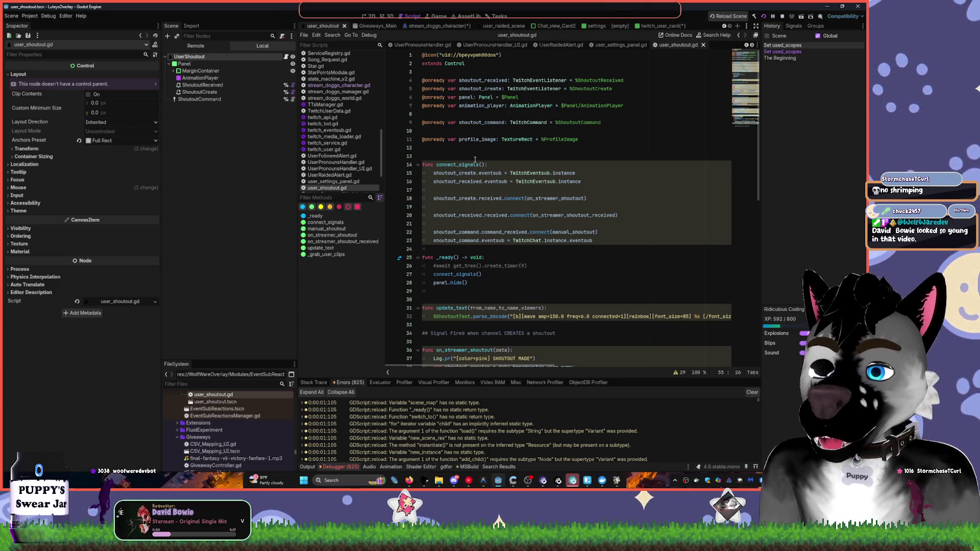
{"action": "scroll", "coordinate": [460, 184], "scroll_direction": "down", "scroll_amount": 9}
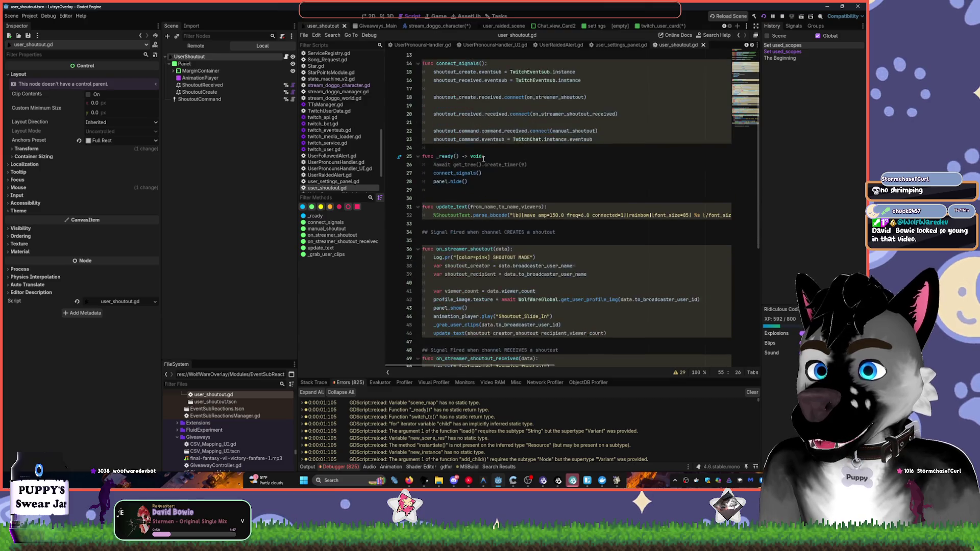
{"action": "scroll", "coordinate": [394, 196], "scroll_direction": "down", "scroll_amount": 3}
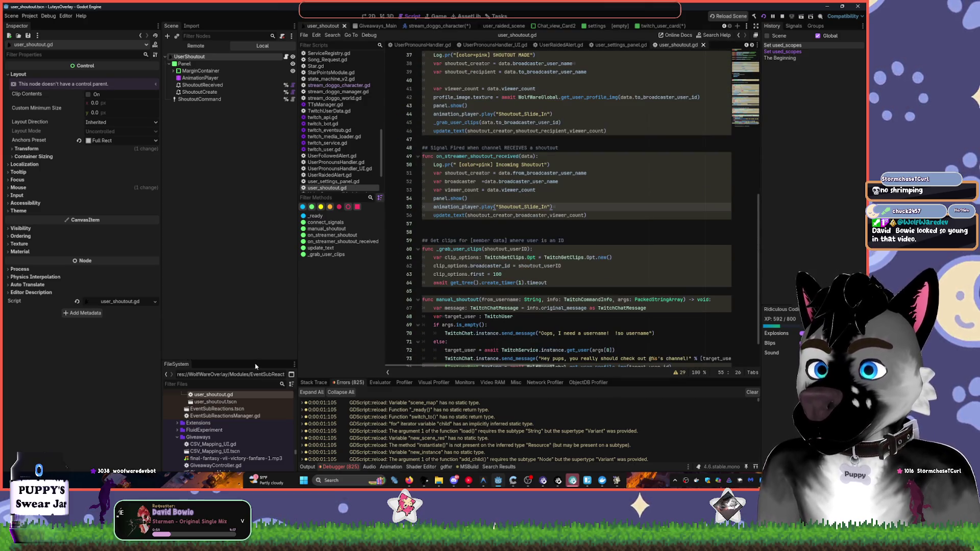
Enlarge the FileSystem dock and collapse the Global and Integrations folders
{"action": "left_click_drag", "start_coordinate": [245, 360], "coordinate": [246, 190]}
{"action": "scroll", "coordinate": [208, 362], "scroll_direction": "down", "scroll_amount": 15}
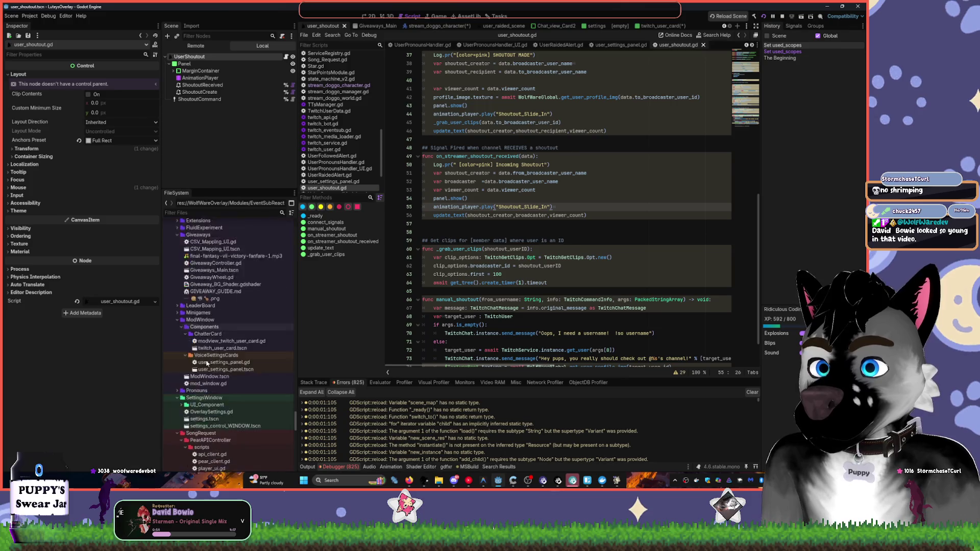
{"action": "scroll", "coordinate": [209, 361], "scroll_direction": "down", "scroll_amount": 5}
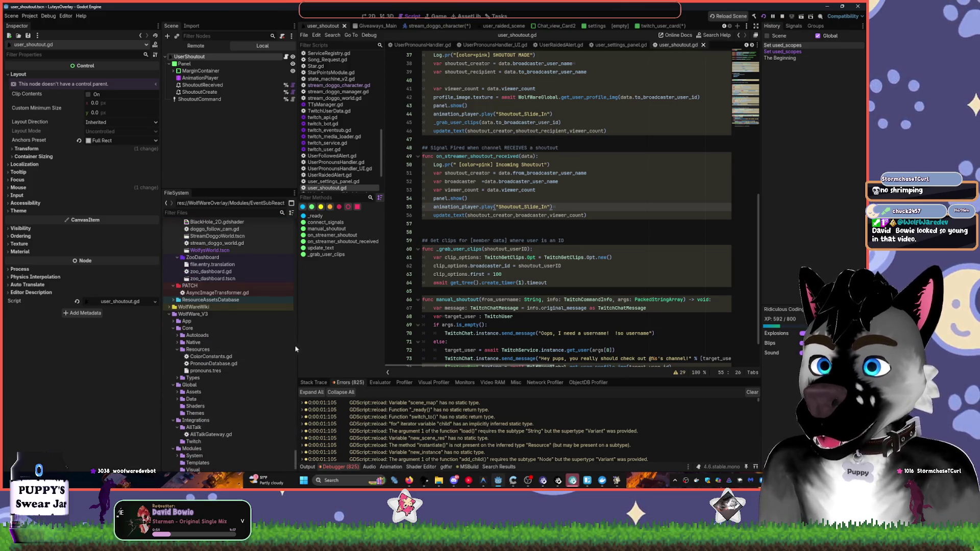
{"action": "scroll", "coordinate": [229, 302], "scroll_direction": "down", "scroll_amount": 5}
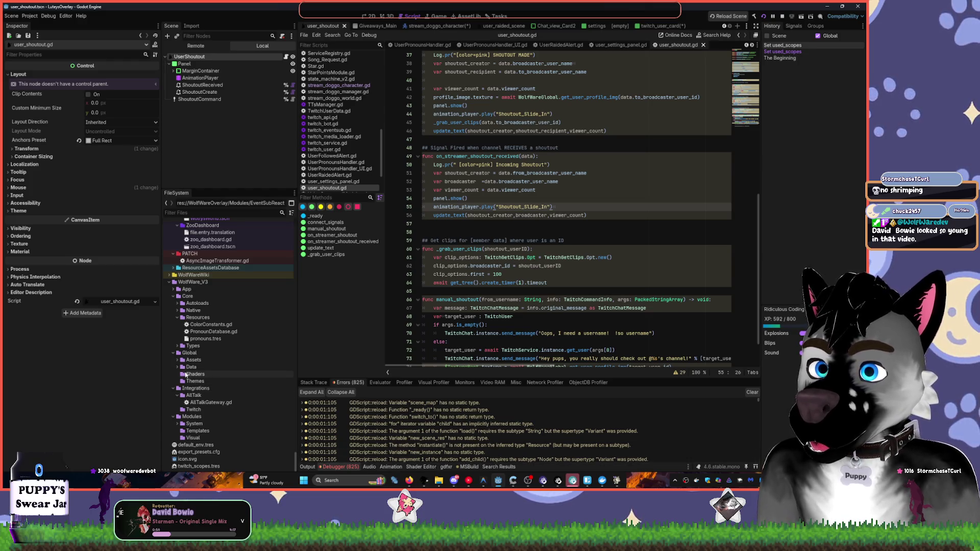
{"action": "left_click", "coordinate": [173, 354]}
{"action": "left_click", "coordinate": [173, 389]}
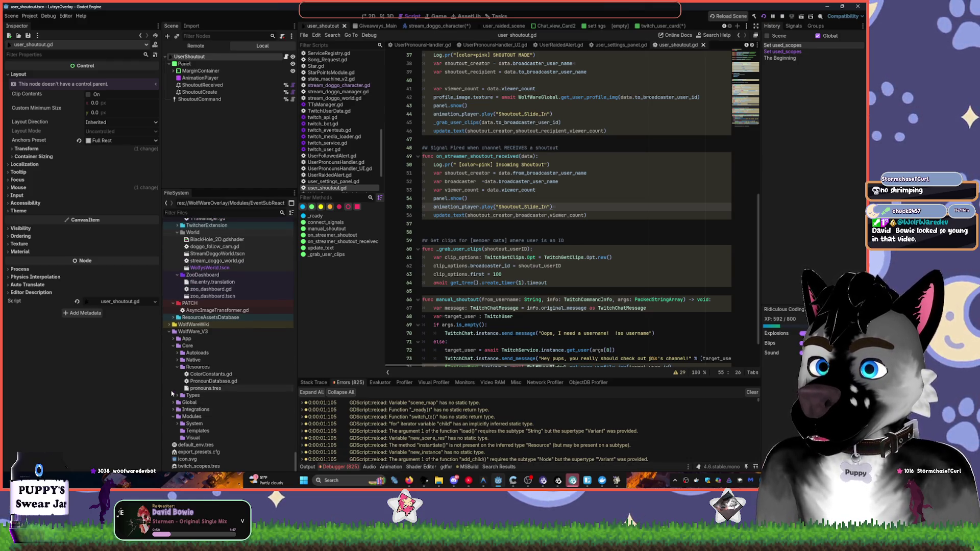
Inspect the System modules APIRequestModule, UserPronounsModule and VoiceCommandModule under WolfWare_V3/Modules, then collapse them
{"action": "left_click", "coordinate": [177, 424]}
{"action": "left_click", "coordinate": [183, 438]}
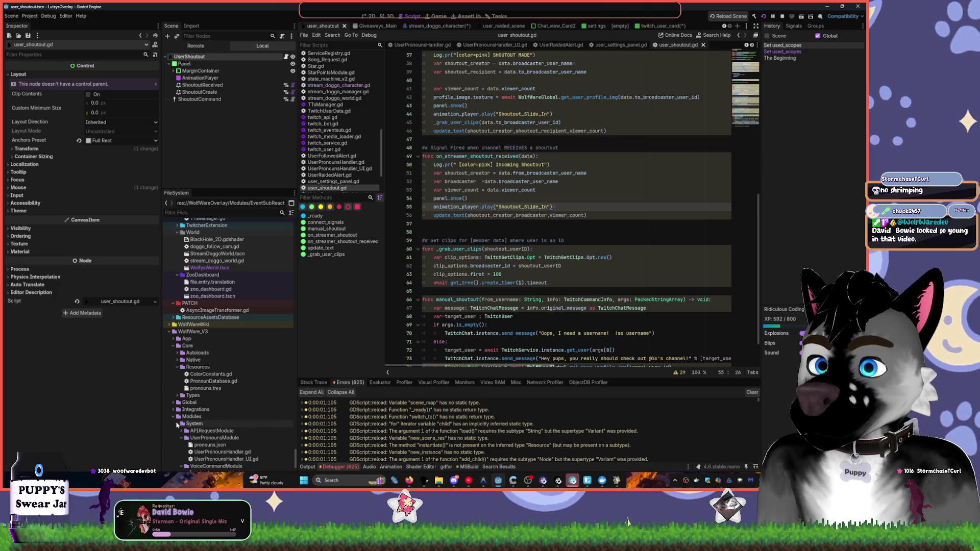
{"action": "left_click", "coordinate": [182, 431]}
{"action": "left_click", "coordinate": [182, 431]}
{"action": "left_click", "coordinate": [182, 438]}
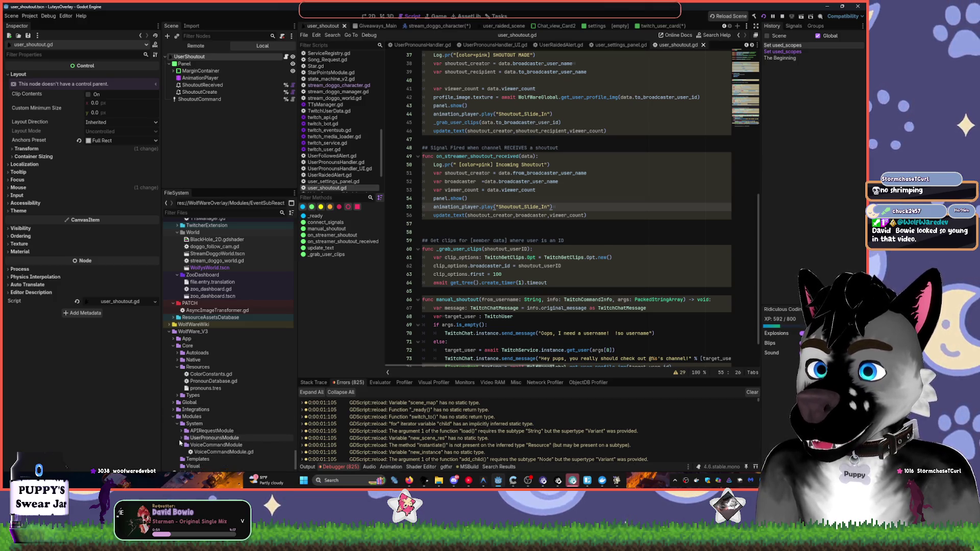
{"action": "left_click", "coordinate": [182, 445]}
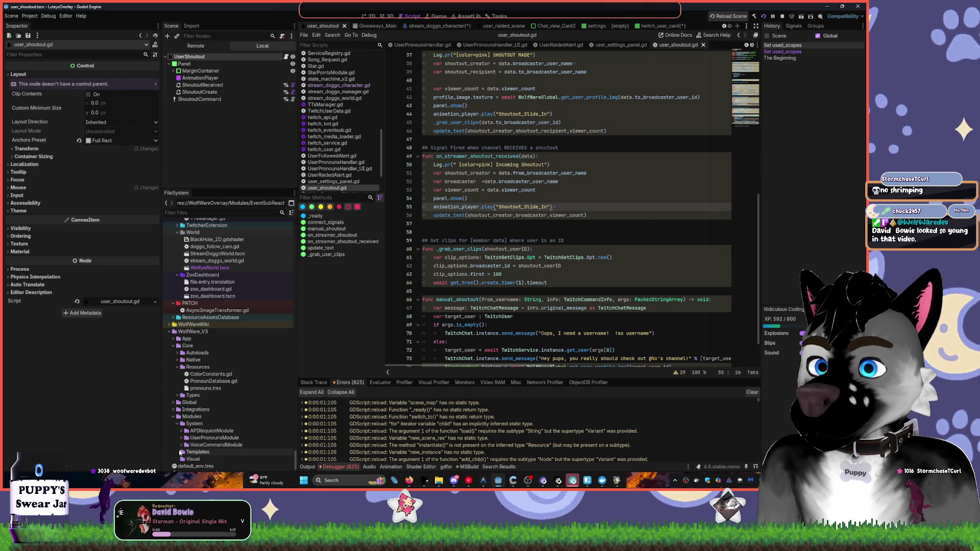
{"action": "left_click", "coordinate": [173, 424]}
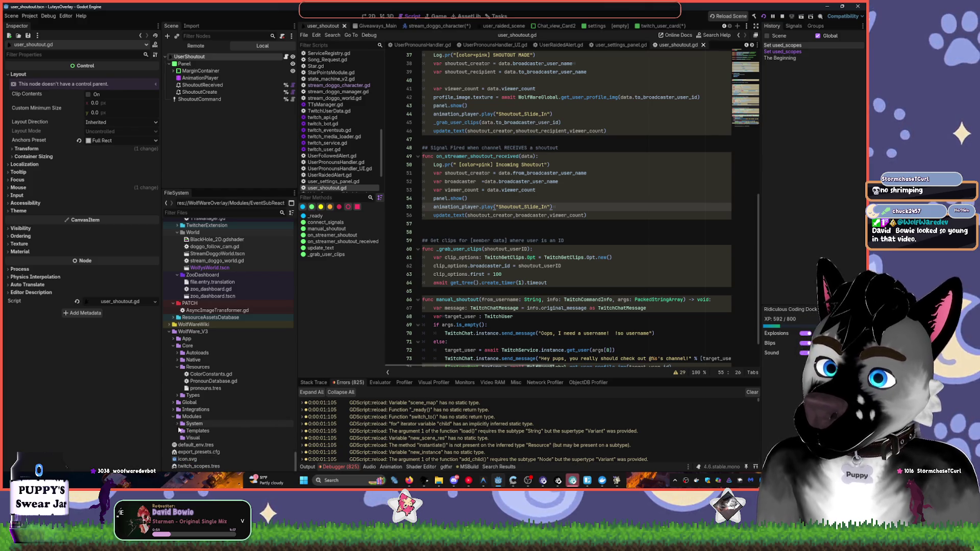
{"action": "right_click", "coordinate": [201, 417]}
Create a TwitchCore folder under Modules, then collapse Resources and expand Autoloads
{"action": "mouse_move", "coordinate": [269, 379]}
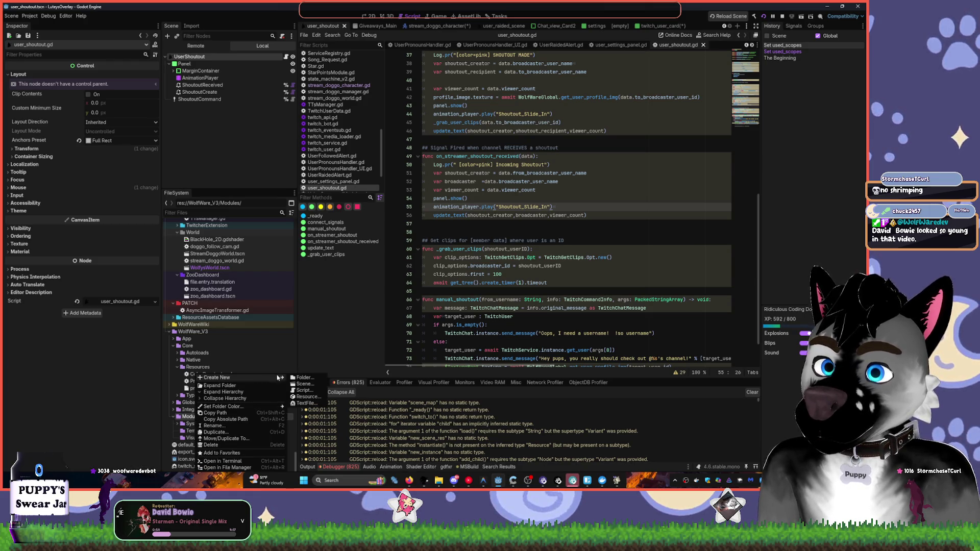
{"action": "left_click", "coordinate": [322, 380]}
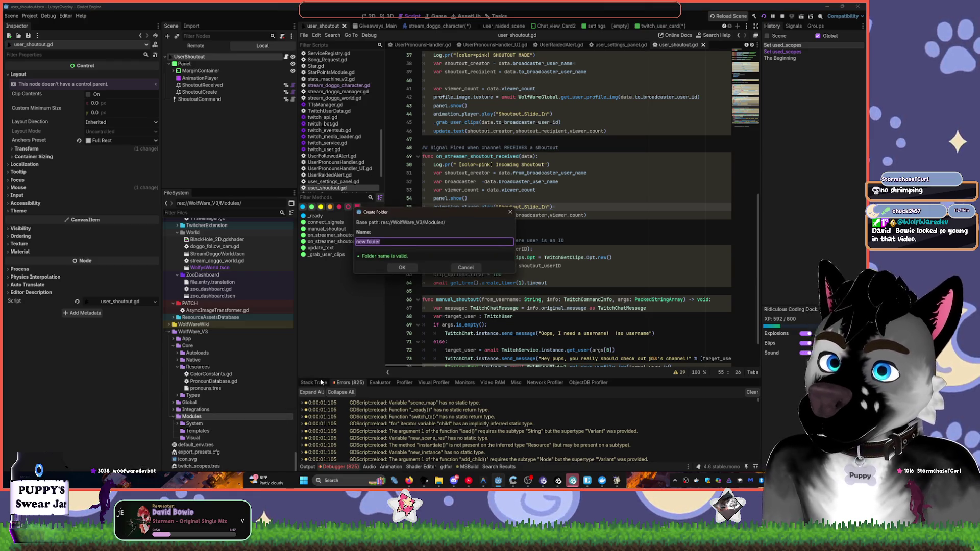
{"action": "type", "text": "TwitchC"}
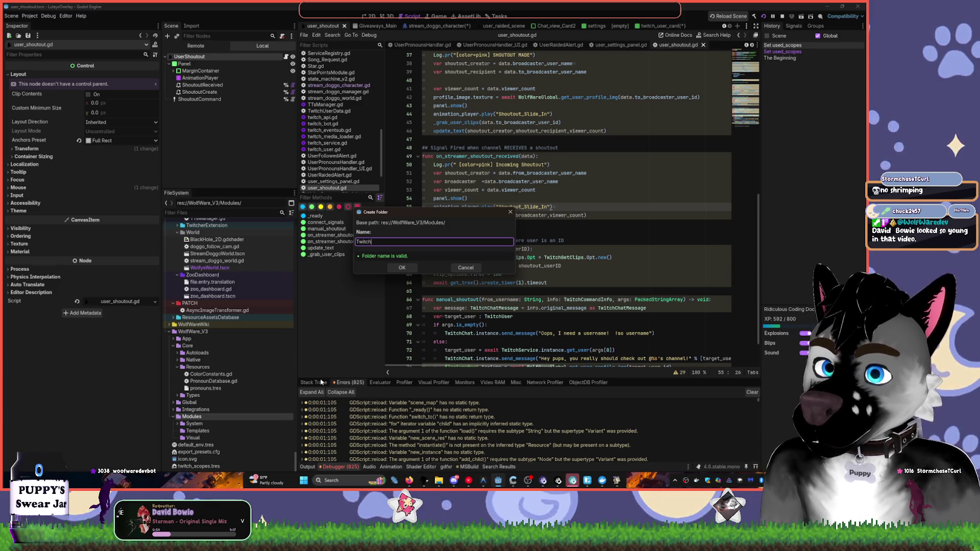
{"action": "type", "text": "ore"}
{"action": "key", "text": "Return"}
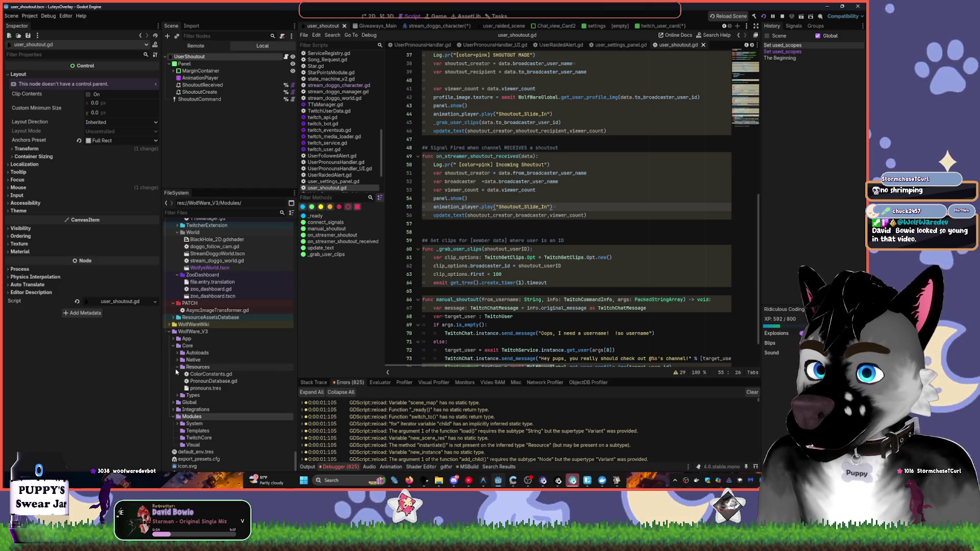
{"action": "left_click", "coordinate": [176, 368]}
{"action": "left_click", "coordinate": [177, 367]}
Open EventBus.gd and delete the separator comment lines around the section headers
{"action": "double_click", "coordinate": [203, 374]}
{"action": "left_click", "coordinate": [487, 232]}
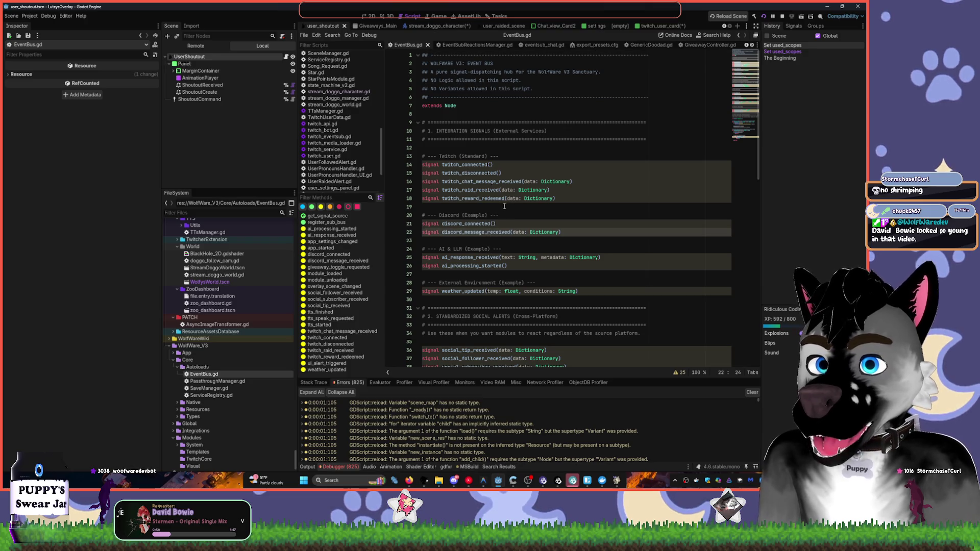
{"action": "scroll", "coordinate": [471, 213], "scroll_direction": "down", "scroll_amount": 9}
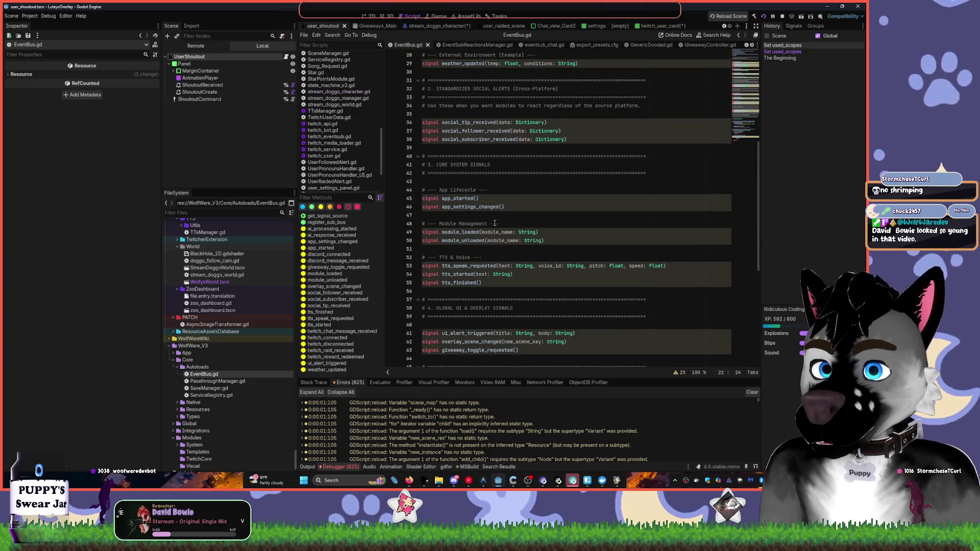
{"action": "scroll", "coordinate": [495, 224], "scroll_direction": "down", "scroll_amount": 9}
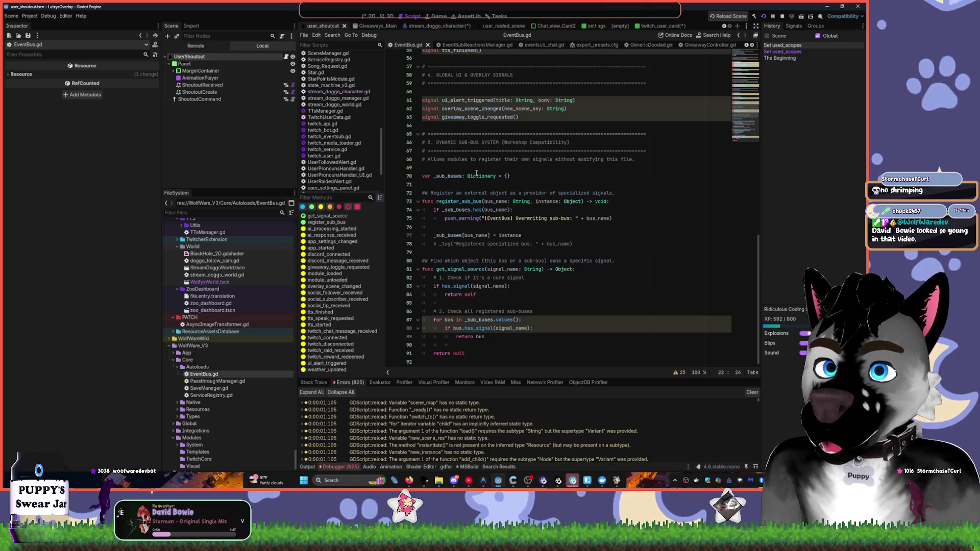
{"action": "left_click_drag", "start_coordinate": [646, 153], "coordinate": [422, 143]}
{"action": "left_click_drag", "start_coordinate": [645, 153], "coordinate": [423, 151]}
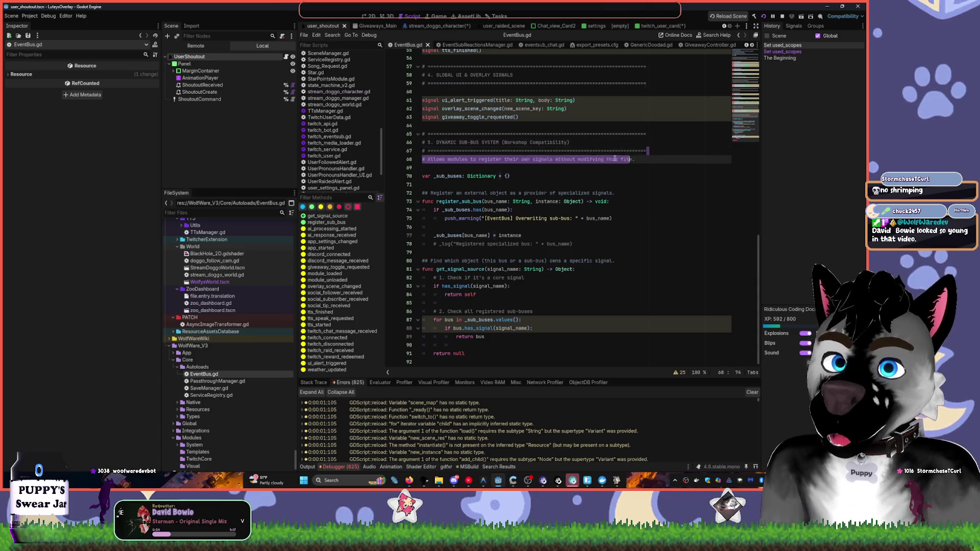
{"action": "scroll", "coordinate": [471, 183], "scroll_direction": "up", "scroll_amount": 15}
{"action": "scroll", "coordinate": [471, 183], "scroll_direction": "down", "scroll_amount": 6}
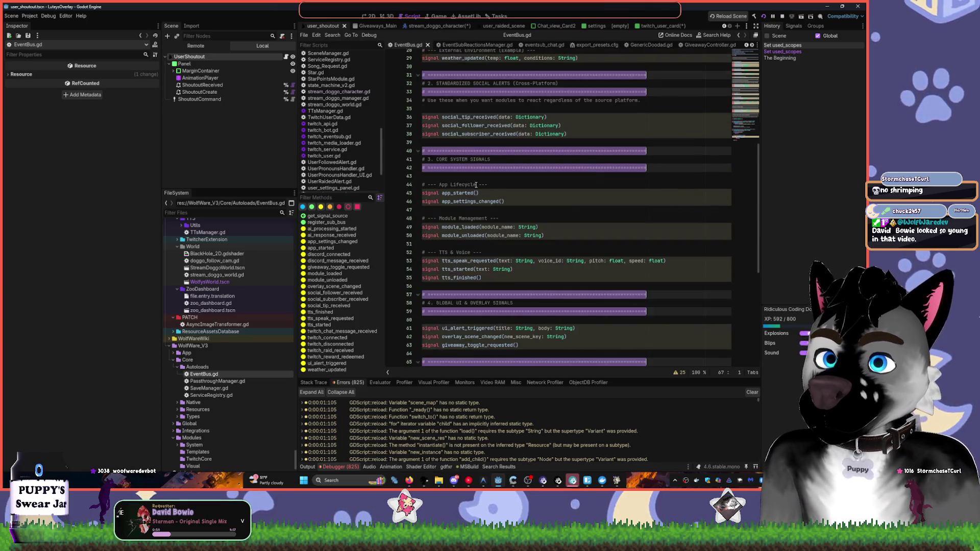
{"action": "key", "text": "Delete"}
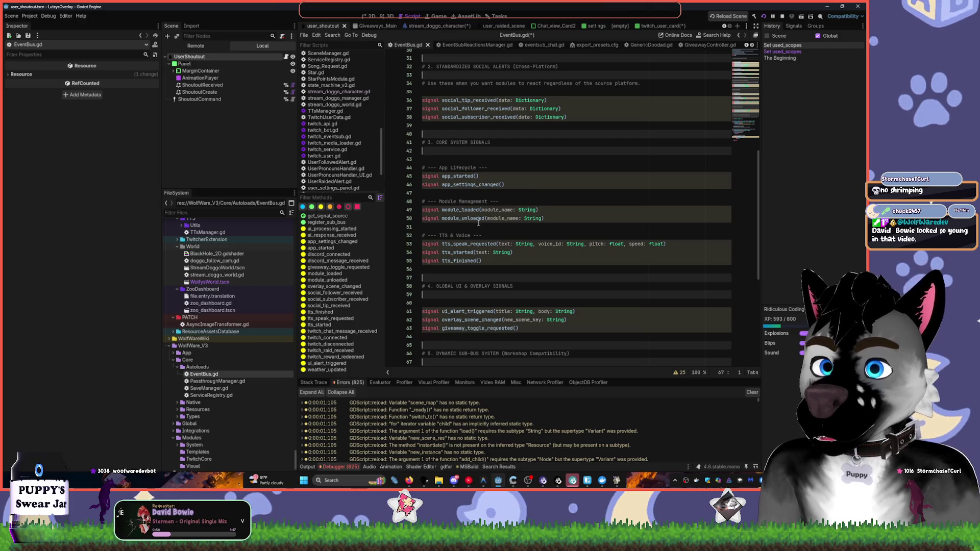
{"action": "left_click", "coordinate": [440, 235]}
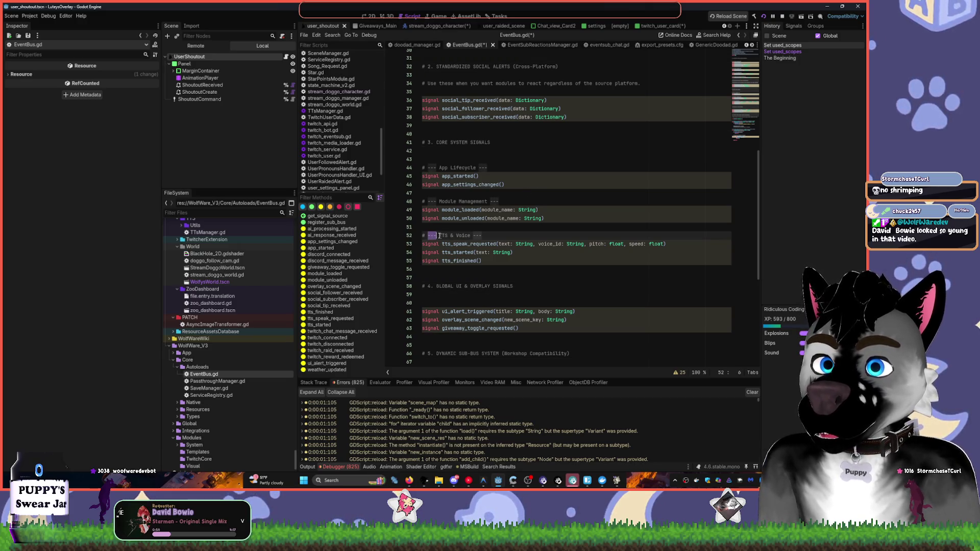
Strip the leading and trailing dash markers from all section headings using Ctrl+D multi-select
{"action": "scroll", "coordinate": [469, 238], "scroll_direction": "up", "scroll_amount": 10}
{"action": "key", "text": "shift+Right"}
{"action": "key", "text": "shift+Right"}
{"action": "key", "text": "shift+Right"}
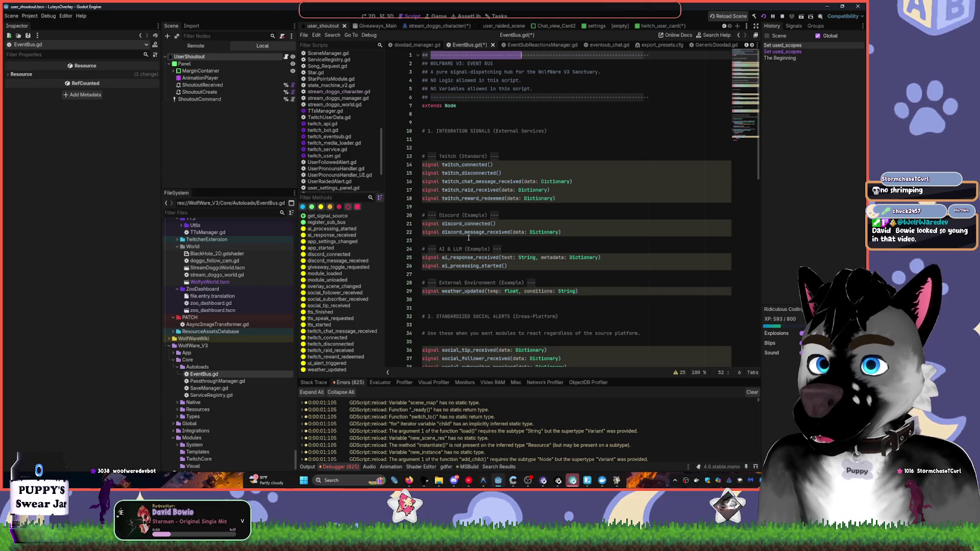
{"action": "key", "text": "shift+Right"}
{"action": "key", "text": "shift+Right"}
{"action": "key", "text": "shift+Right"}
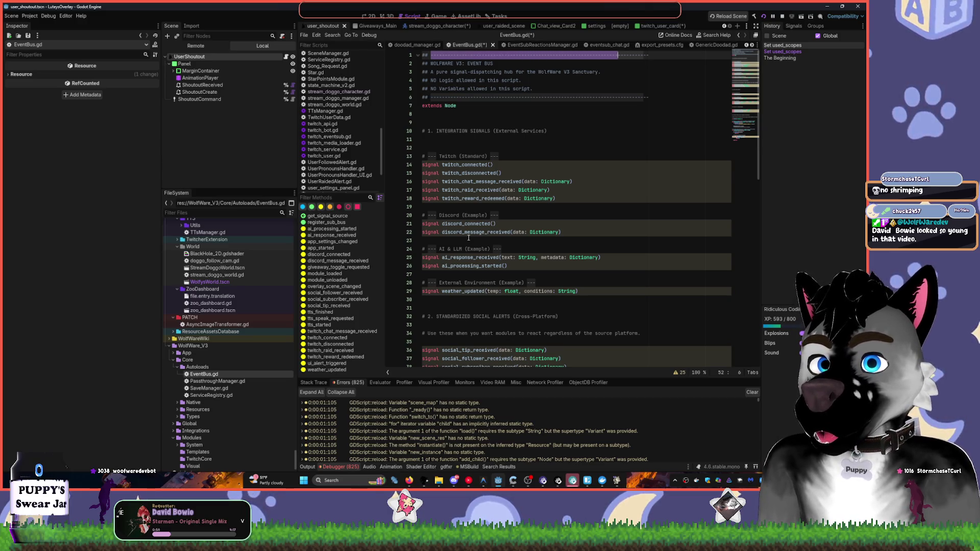
{"action": "key", "text": "ctrl+d"}
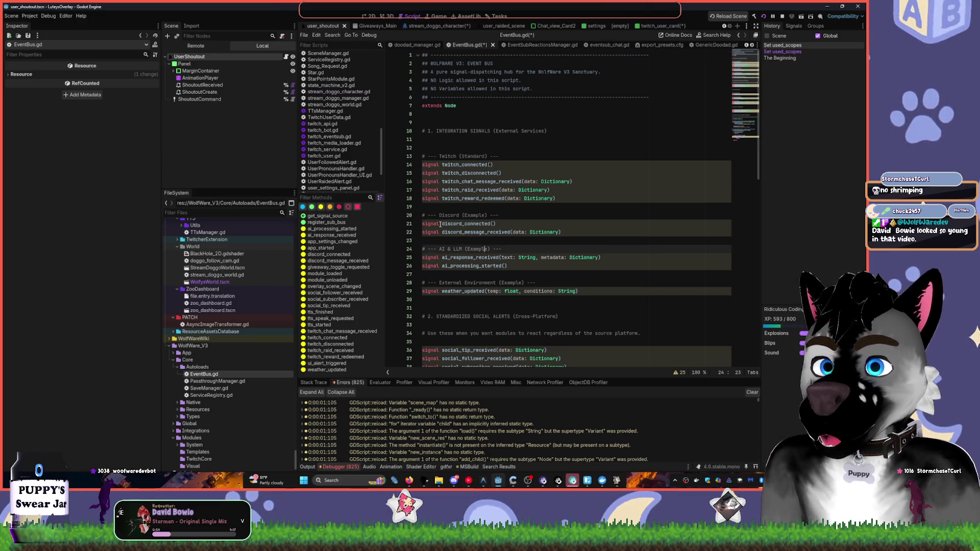
{"action": "left_click", "coordinate": [426, 217]}
{"action": "key", "text": "shift+Right"}
{"action": "key", "text": "shift+Right"}
{"action": "key", "text": "shift+Right"}
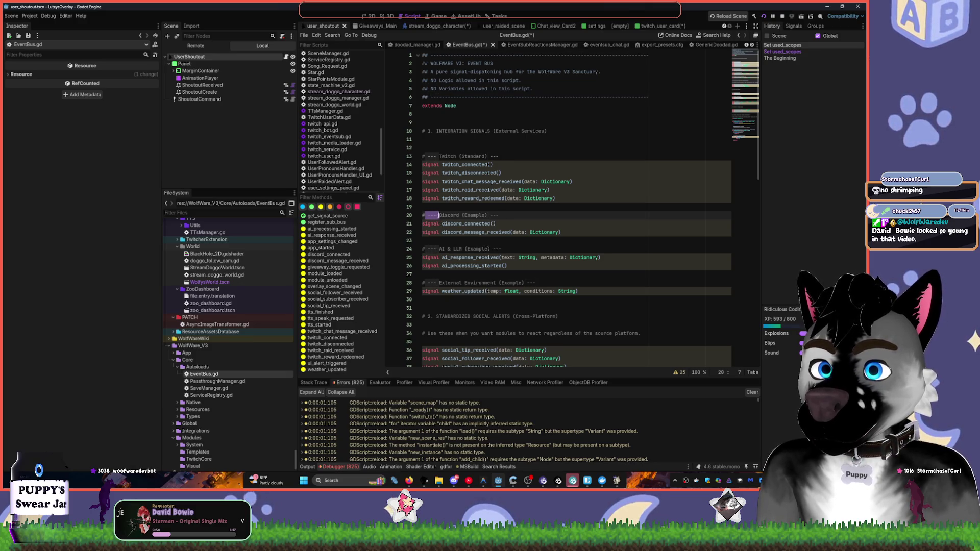
{"action": "key", "text": "ctrl+d"}
{"action": "key", "text": "ctrl+d"}
{"action": "key", "text": "ctrl+d"}
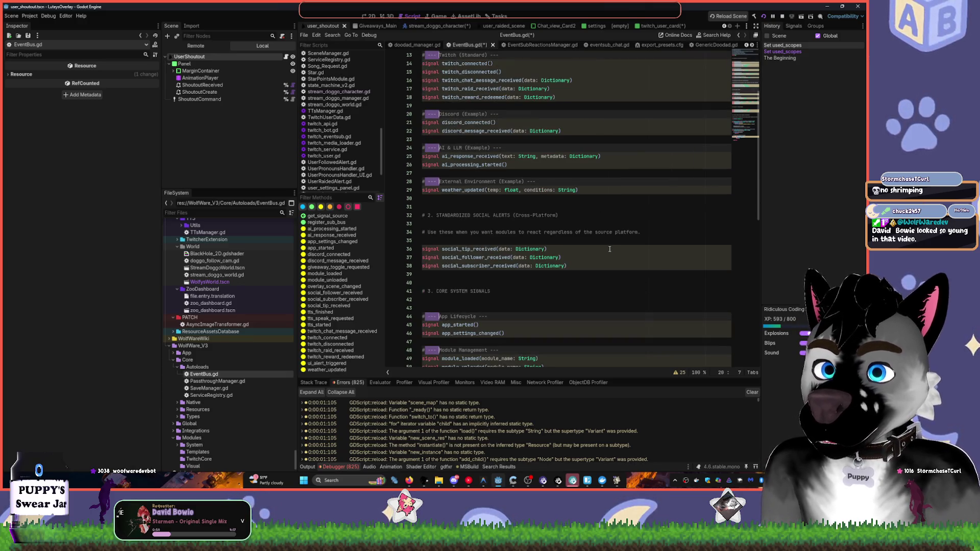
{"action": "key", "text": "Delete"}
{"action": "left_click", "coordinate": [610, 249]}
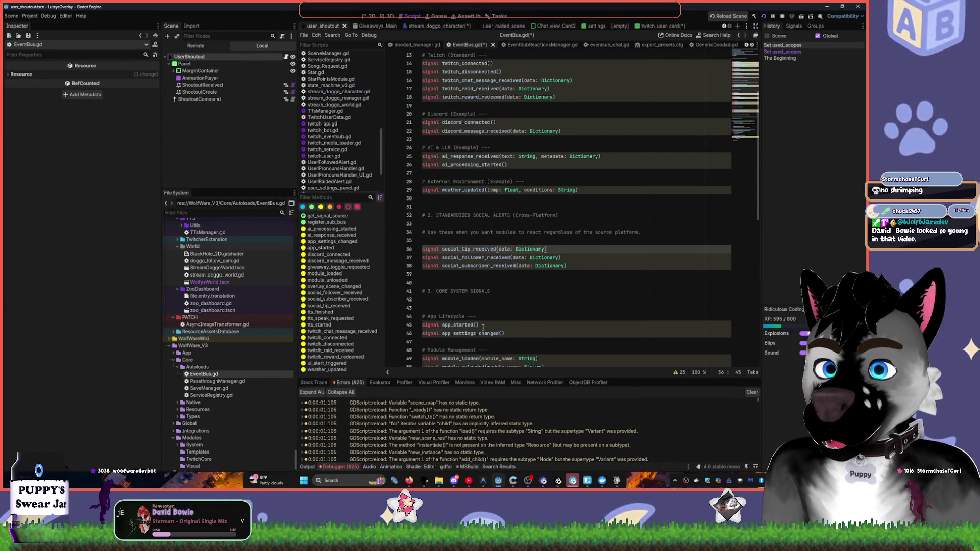
{"action": "double_click", "coordinate": [470, 316]}
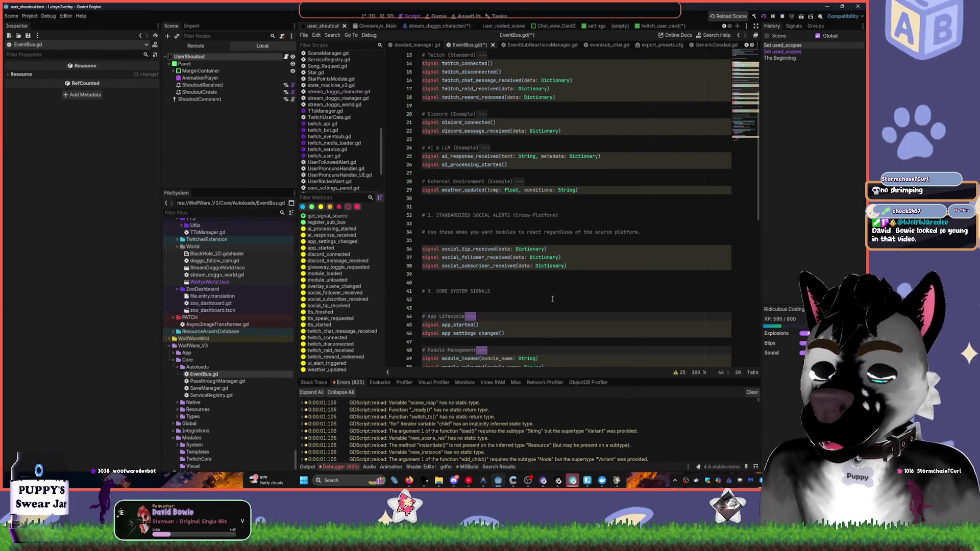
{"action": "key", "text": "Delete"}
Select and delete the header comment block at the top of EventBus.gd
{"action": "left_click", "coordinate": [553, 298]}
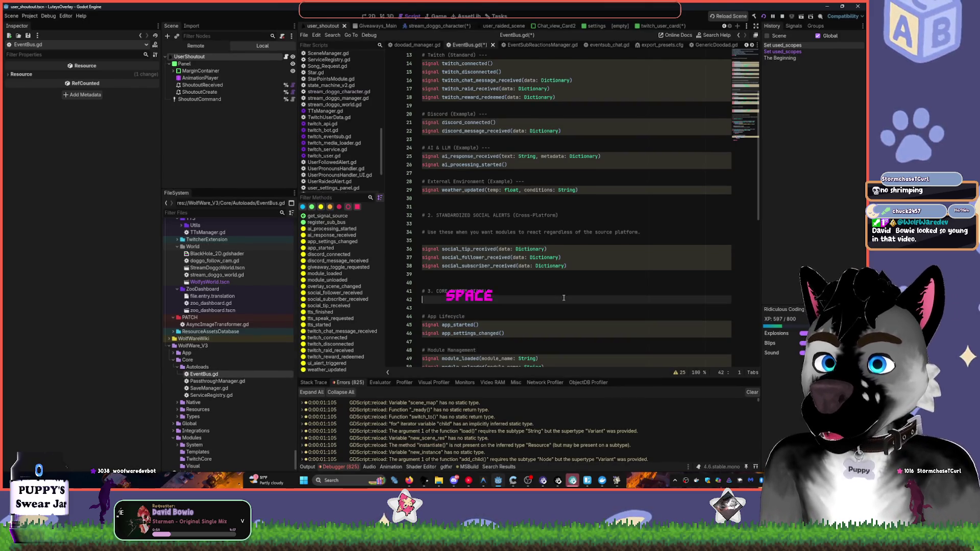
{"action": "triple_click", "coordinate": [429, 232]}
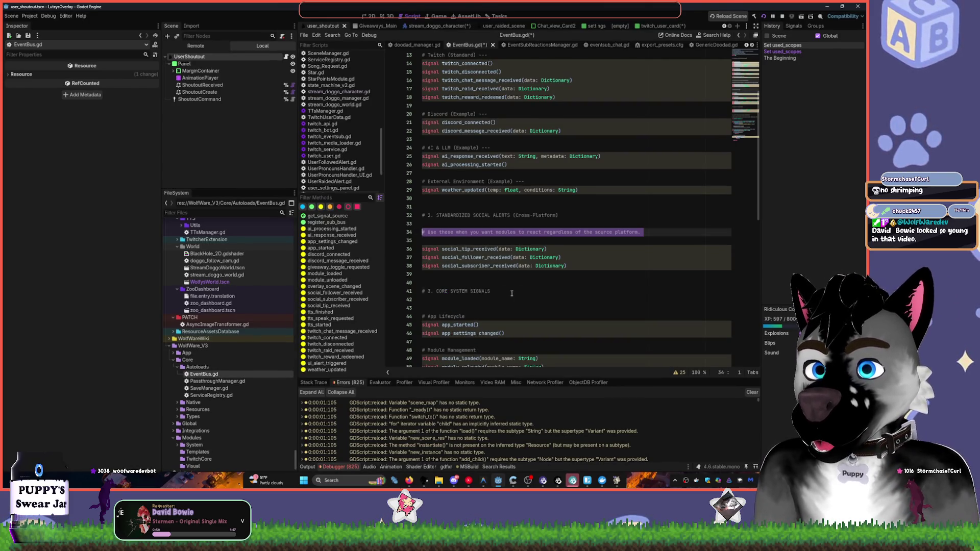
{"action": "left_click", "coordinate": [511, 294]}
{"action": "scroll", "coordinate": [471, 279], "scroll_direction": "up", "scroll_amount": 4}
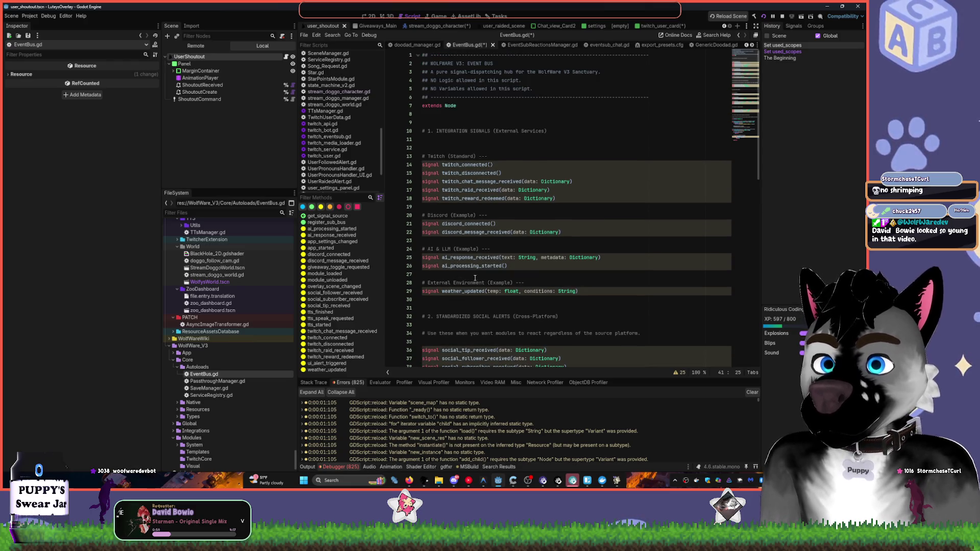
{"action": "left_click_drag", "start_coordinate": [690, 97], "coordinate": [416, 55]}
{"action": "key", "text": "Delete"}
{"action": "key", "text": "ctrl+z"}
{"action": "key", "text": "Delete"}
{"action": "key", "text": "ctrl+z"}
{"action": "key", "text": "ctrl+z"}
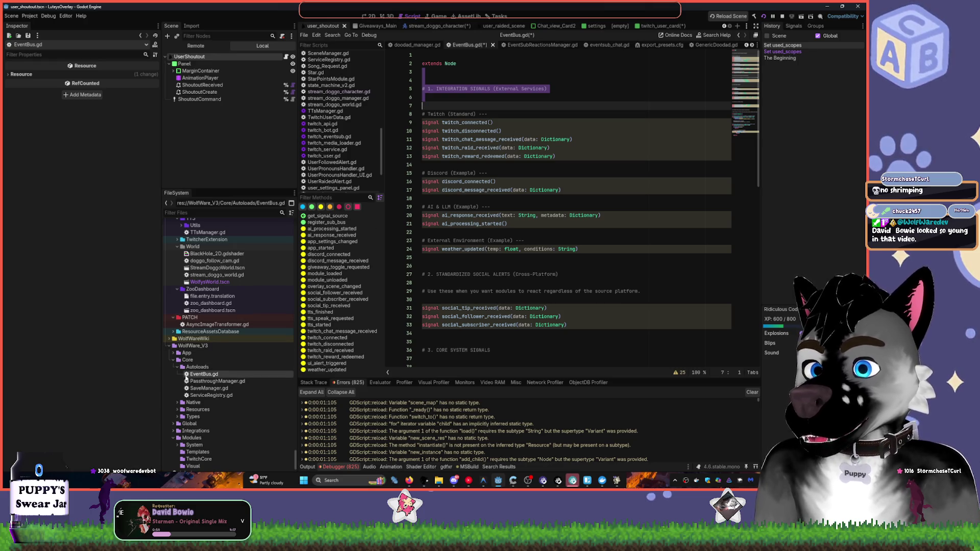
{"action": "left_click", "coordinate": [431, 62]}
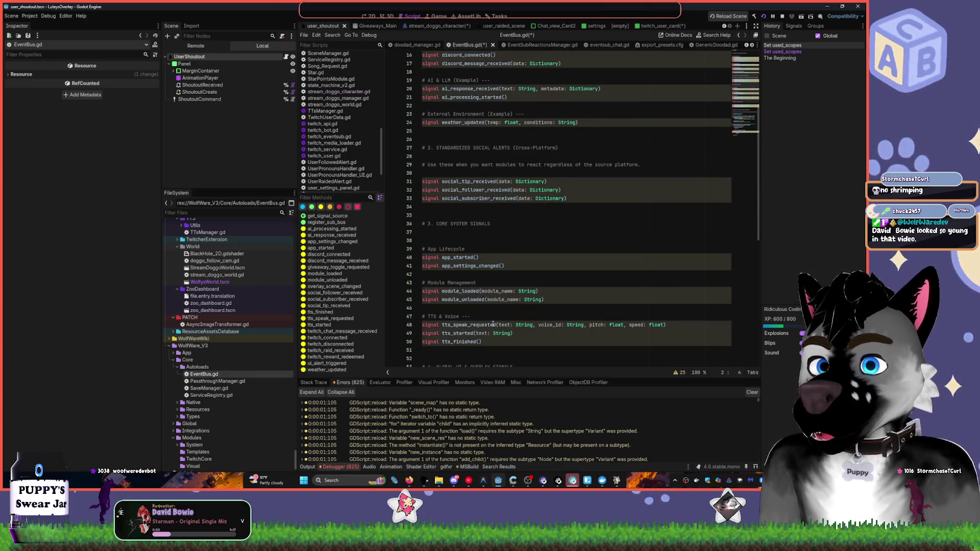
{"action": "double_click", "coordinate": [217, 381]}
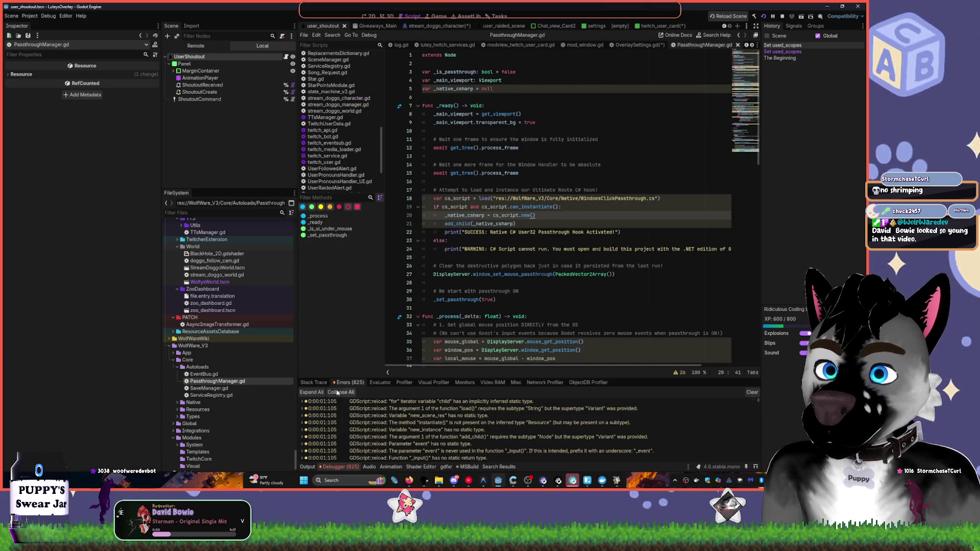
Review the passthrough toggling code in PassthroughManager.gd, then open SaveManager.gd
{"action": "left_click_drag", "start_coordinate": [744, 101], "coordinate": [627, 332]}
{"action": "left_click", "coordinate": [478, 300]}
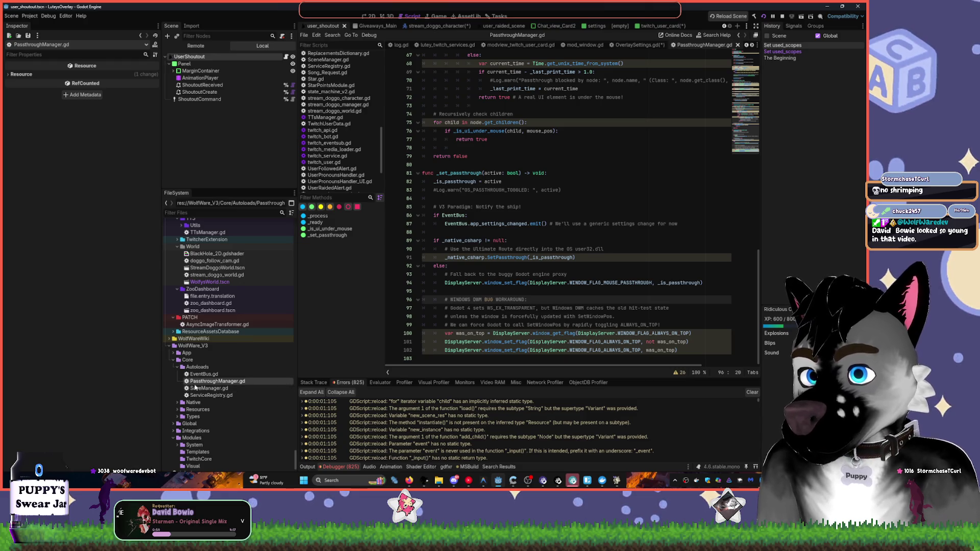
{"action": "left_click", "coordinate": [211, 389]}
{"action": "double_click", "coordinate": [210, 389]}
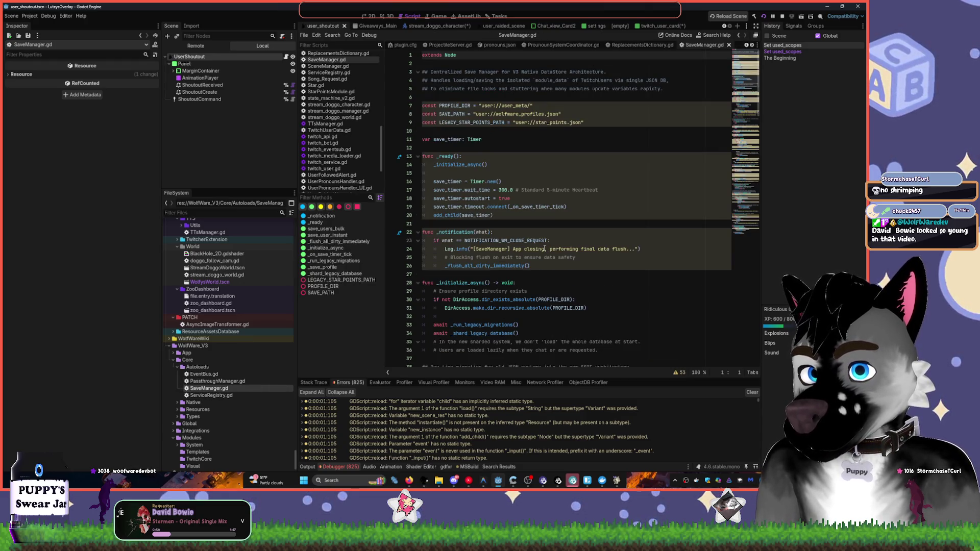
Open WindowsClickPassthrough.cs from the Native folder and review its window handle extraction code
{"action": "left_click", "coordinate": [177, 368]}
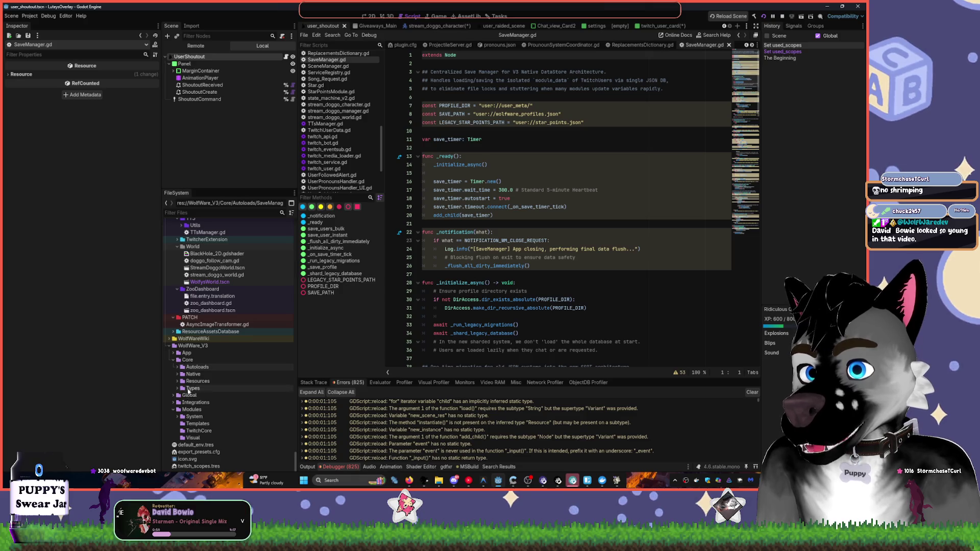
{"action": "left_click", "coordinate": [177, 376]}
{"action": "left_click", "coordinate": [184, 381]}
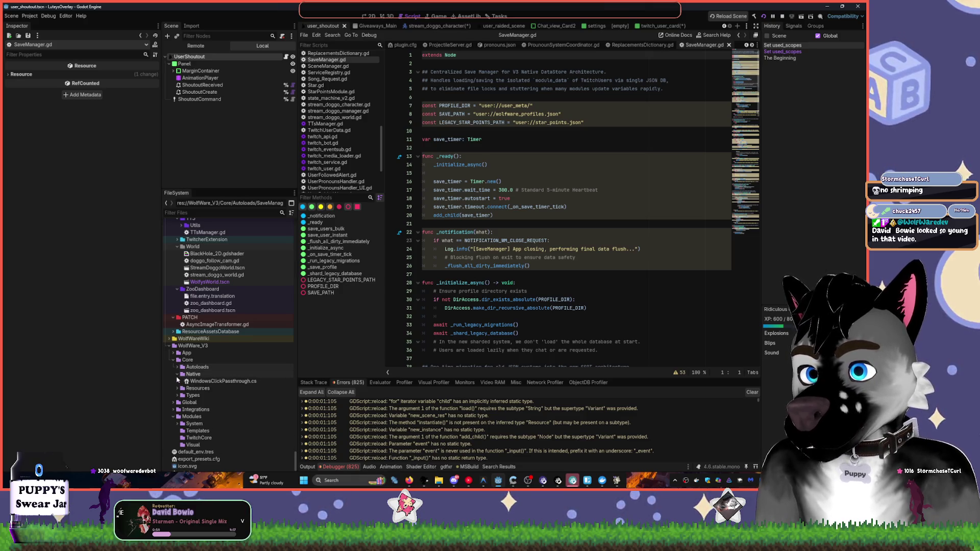
{"action": "double_click", "coordinate": [186, 384]}
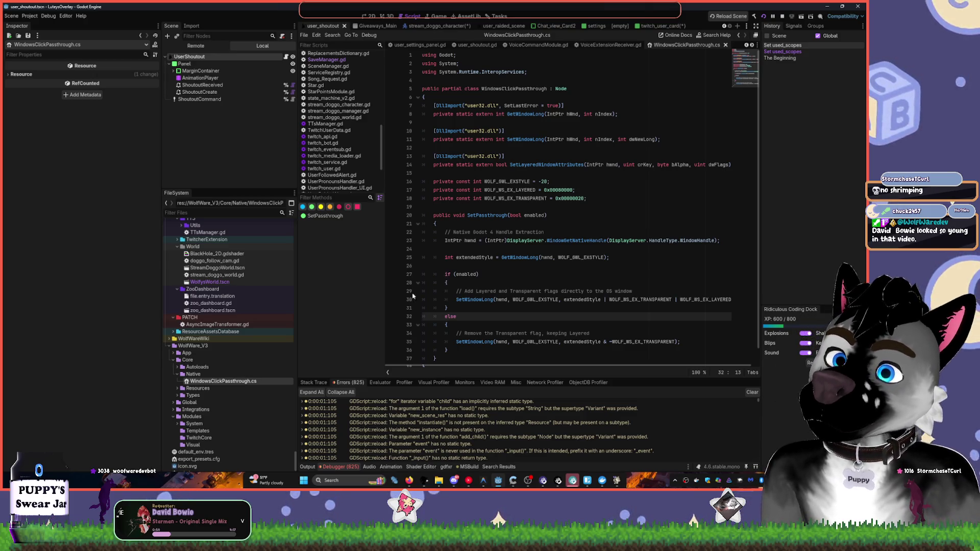
{"action": "left_click", "coordinate": [500, 240]}
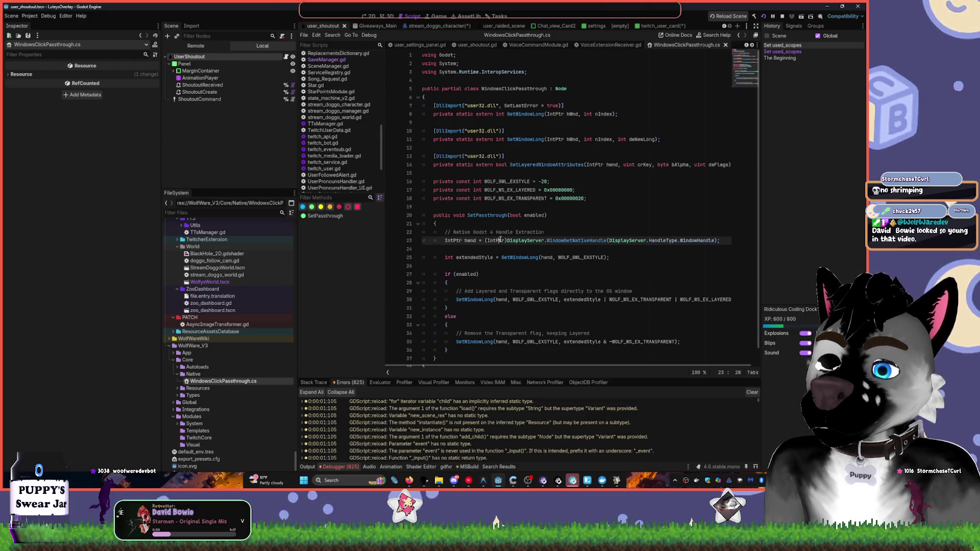
{"action": "scroll", "coordinate": [500, 240], "scroll_direction": "down", "scroll_amount": 1}
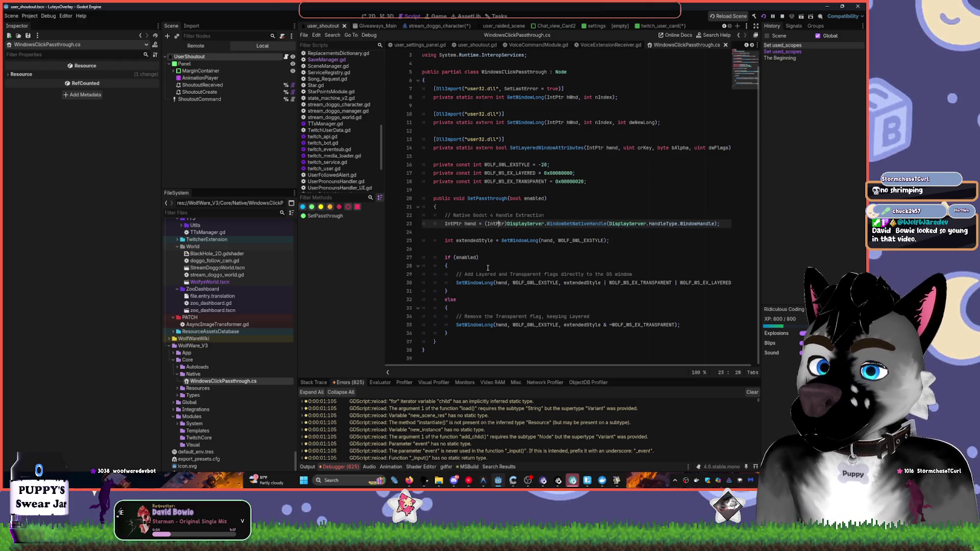
{"action": "key", "text": "super"}
Launch Fork from system search, switch to luteys-overlay-2 and close the kanydio-core tab
{"action": "type", "text": "bluetooth"}
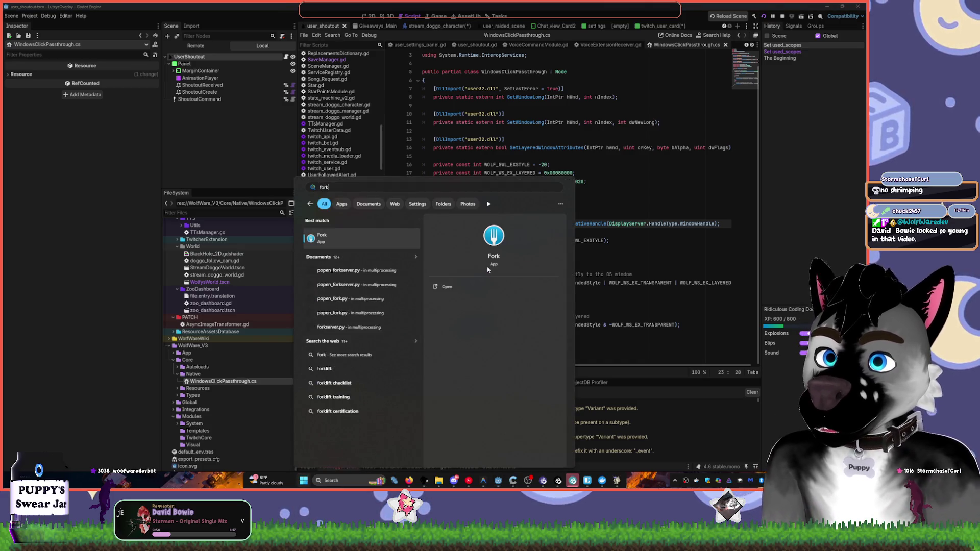
{"action": "key", "text": "Return"}
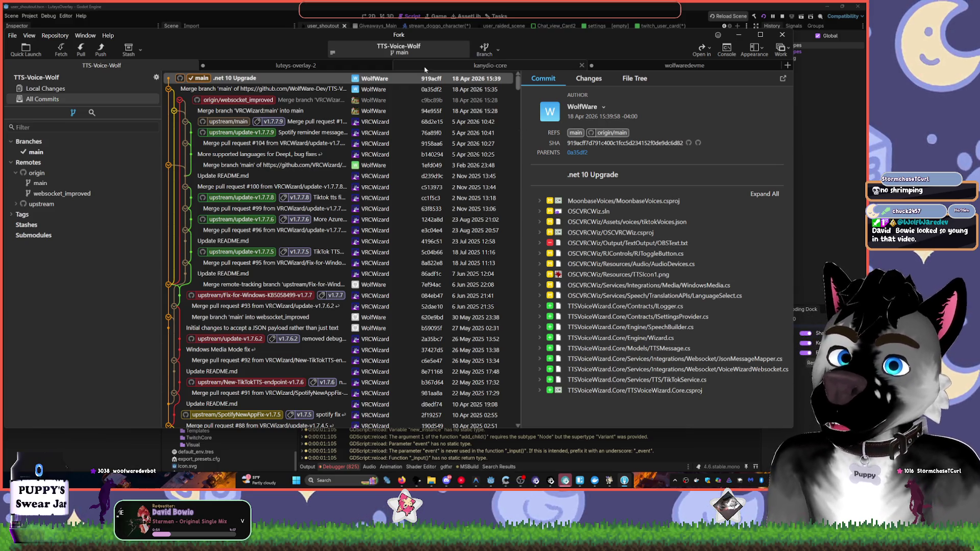
{"action": "left_click", "coordinate": [324, 62]}
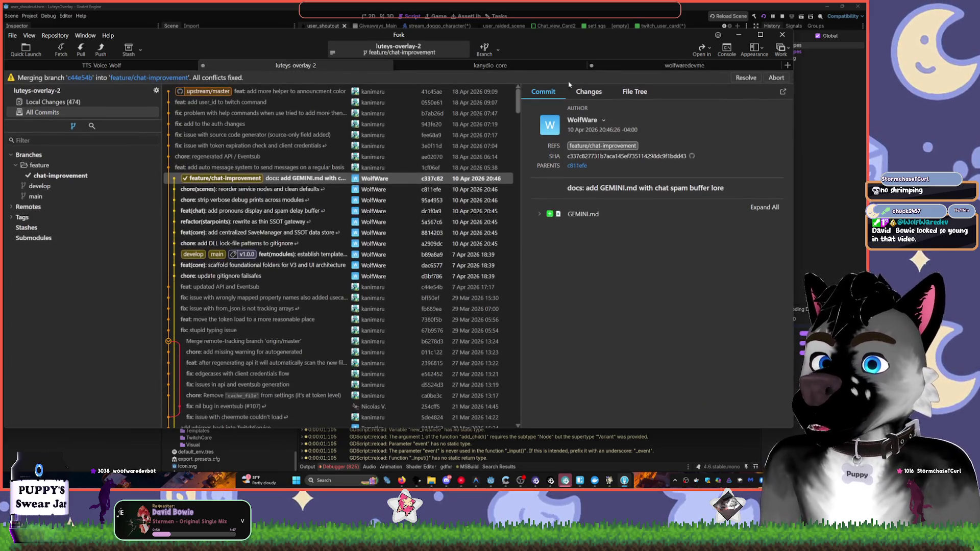
{"action": "middle_click", "coordinate": [545, 65]}
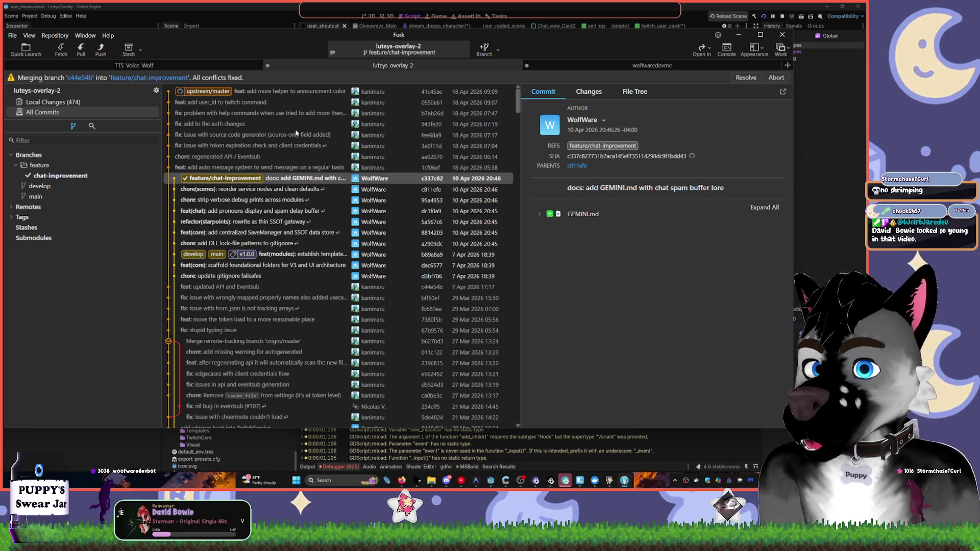
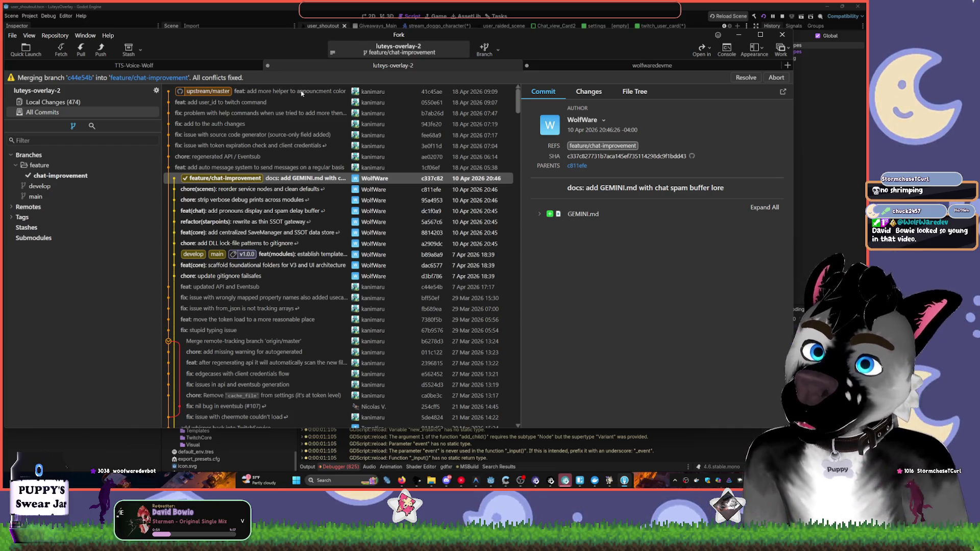
Browse the auto message, API/Eventsub and token-expiration commits down to the GEMINI.md commit
{"action": "left_click", "coordinate": [323, 166]}
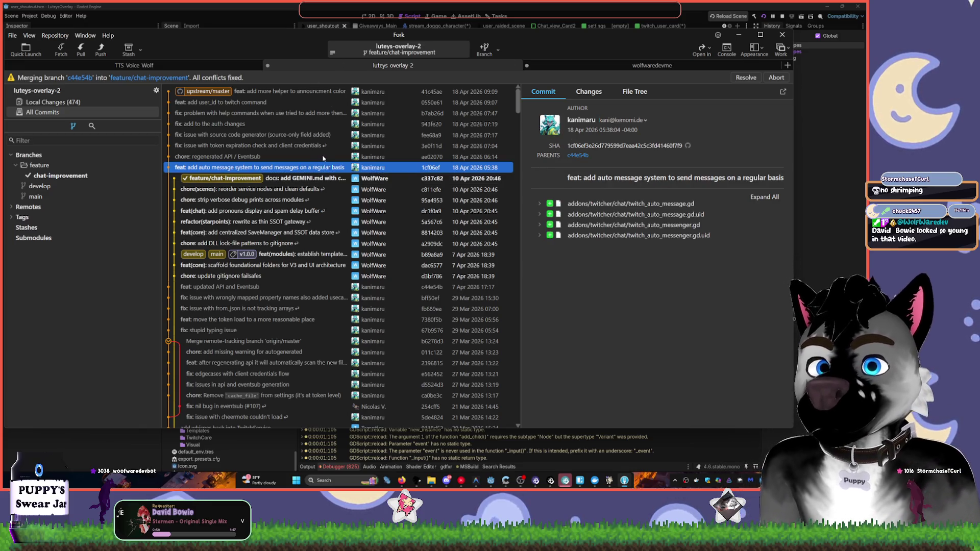
{"action": "left_click", "coordinate": [294, 156]}
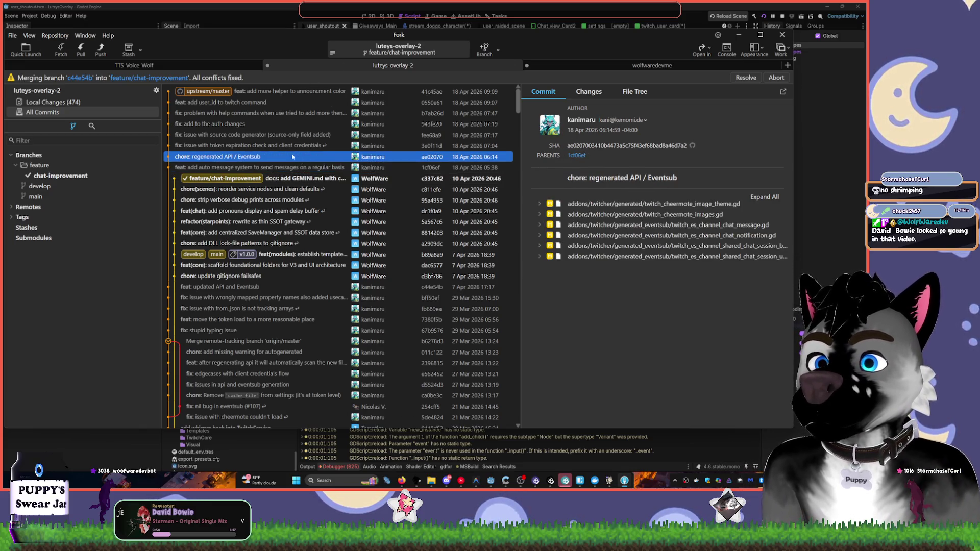
{"action": "left_click", "coordinate": [293, 146]}
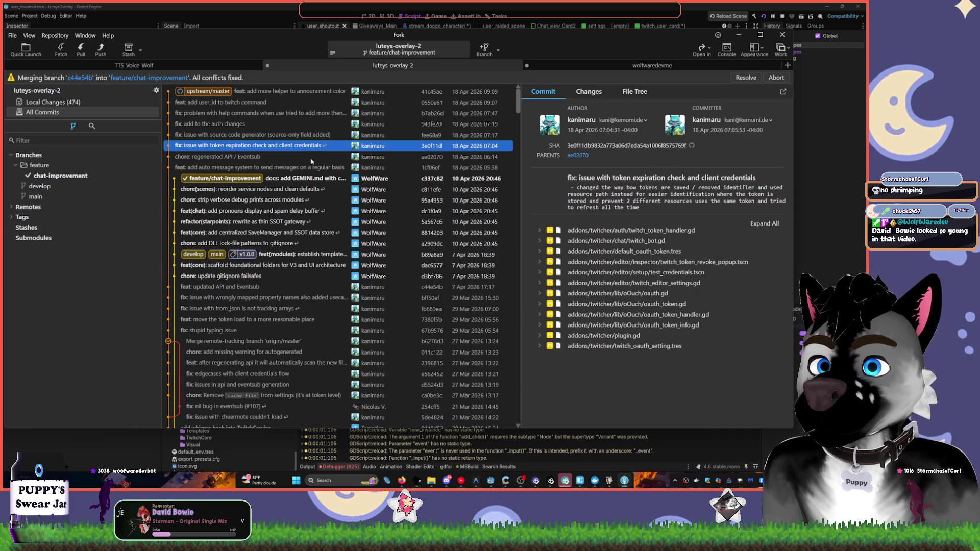
{"action": "left_click", "coordinate": [317, 179]}
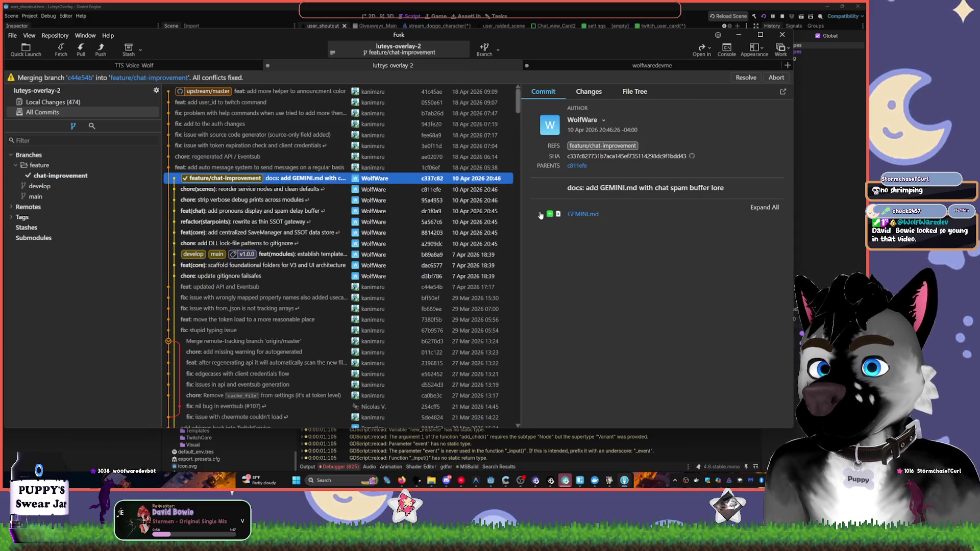
Expand and collapse the GEMINI.md diff, open its file menu, then return to Godot
{"action": "left_click", "coordinate": [541, 215]}
{"action": "left_click", "coordinate": [540, 215]}
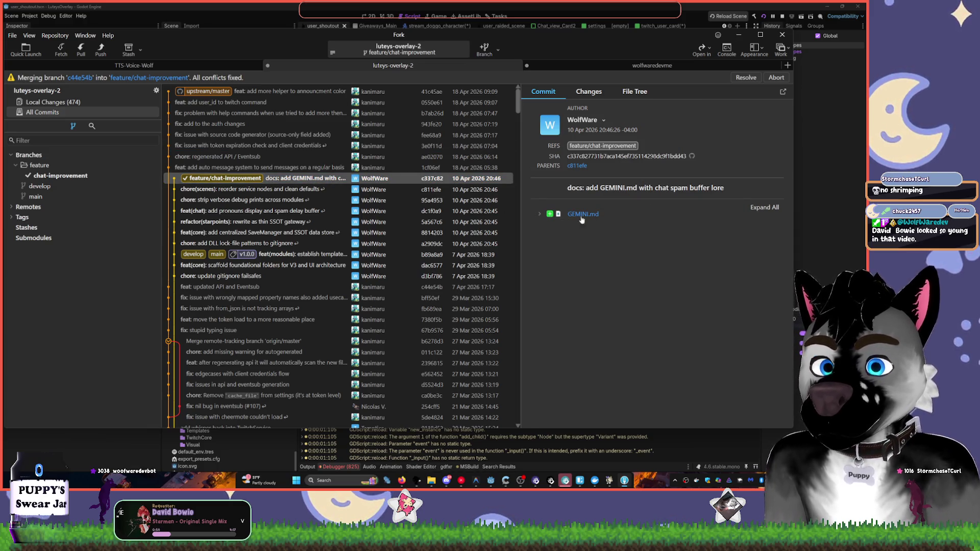
{"action": "right_click", "coordinate": [609, 216]}
{"action": "key", "text": "alt+Tab"}
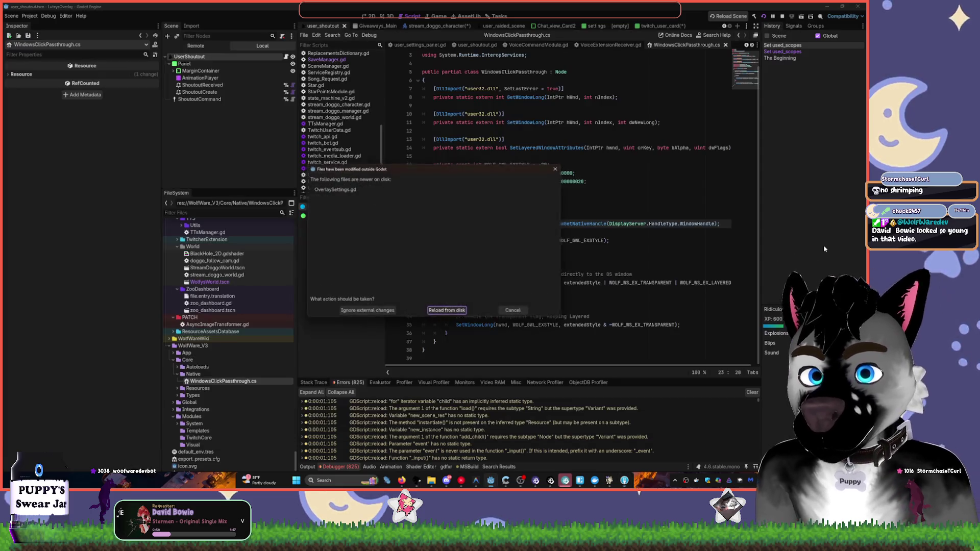
Skip reloading modified files, filter FileSystem by 'GEM', and open res:// in the file manager
{"action": "left_click", "coordinate": [526, 312]}
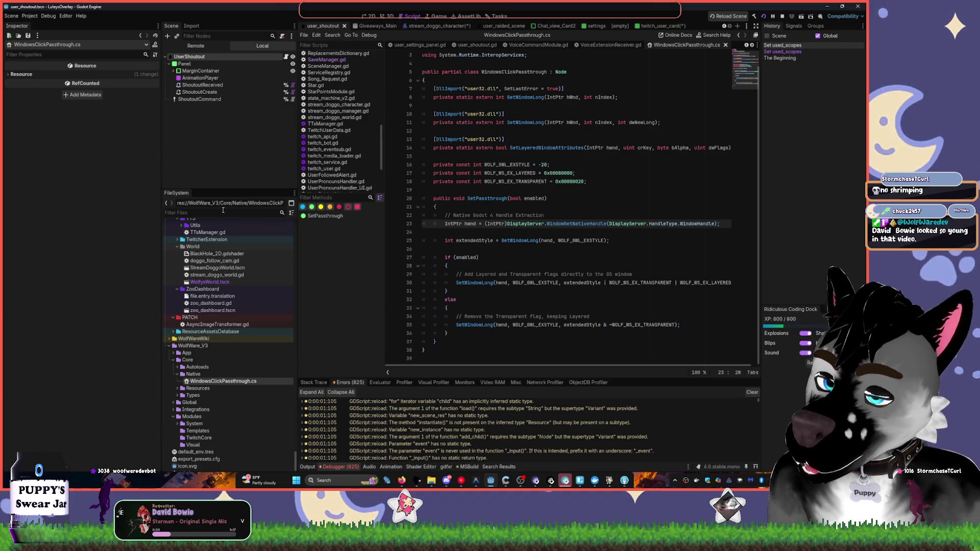
{"action": "type", "text": "GEM"}
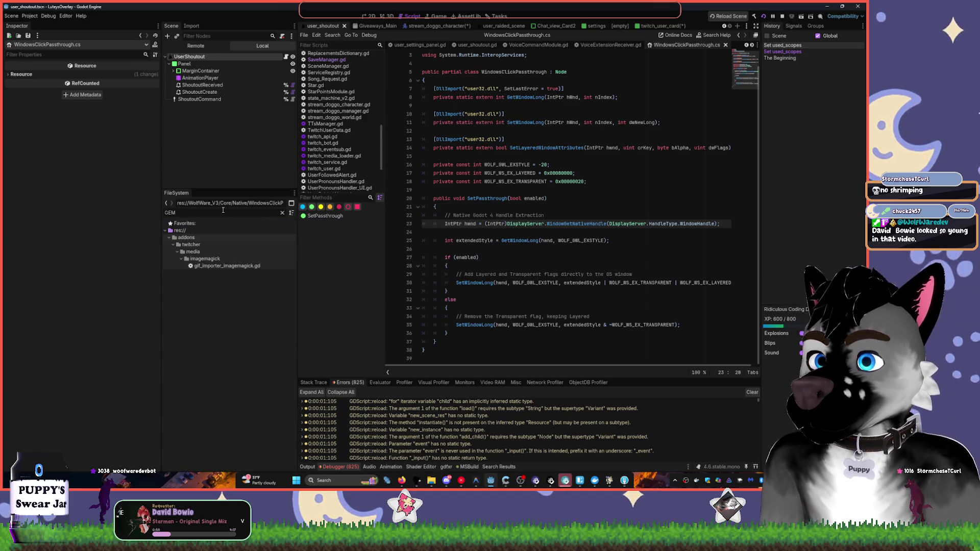
{"action": "left_click", "coordinate": [179, 231]}
{"action": "right_click", "coordinate": [180, 231]}
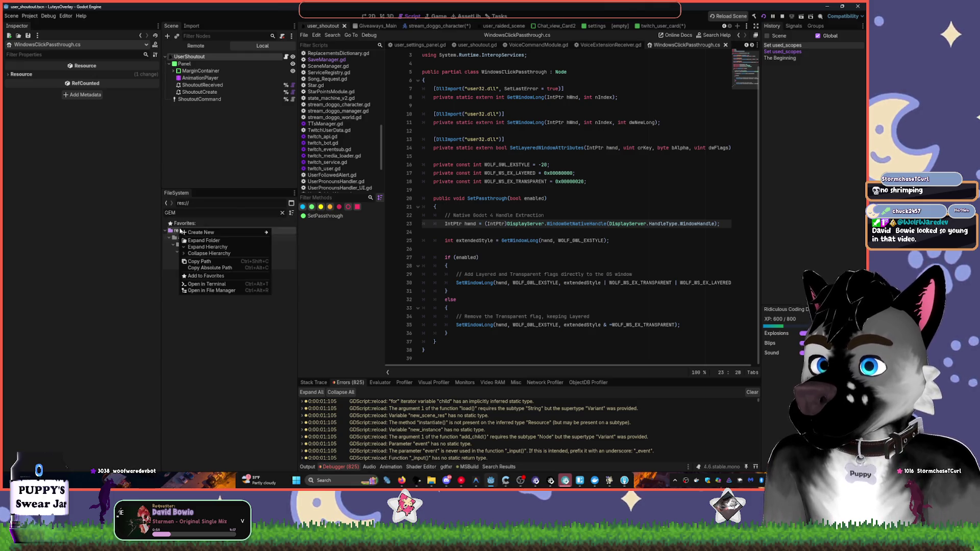
{"action": "left_click", "coordinate": [223, 291]}
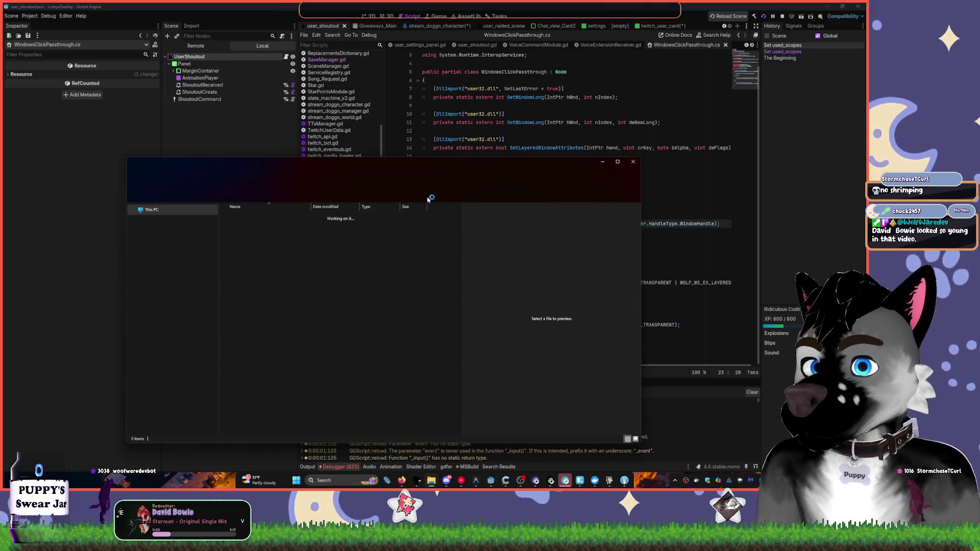
Drag the res:// Explorer window up-left so it sits mostly off-screen
{"action": "left_click_drag", "start_coordinate": [464, 188], "coordinate": [0, 114]}
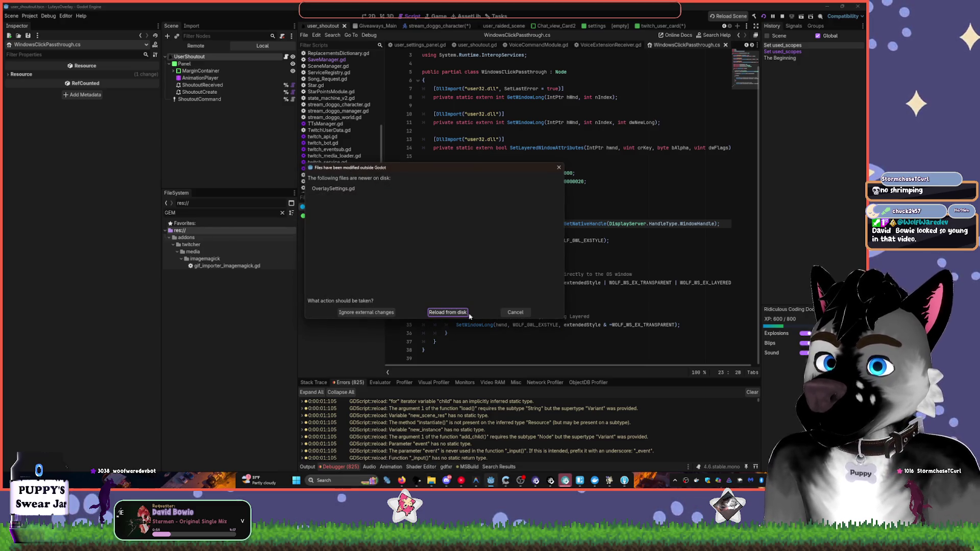
Reload OverlaySettings.gd from disk, close the res:// menu unused, then bring Fork forward
{"action": "left_click", "coordinate": [449, 312]}
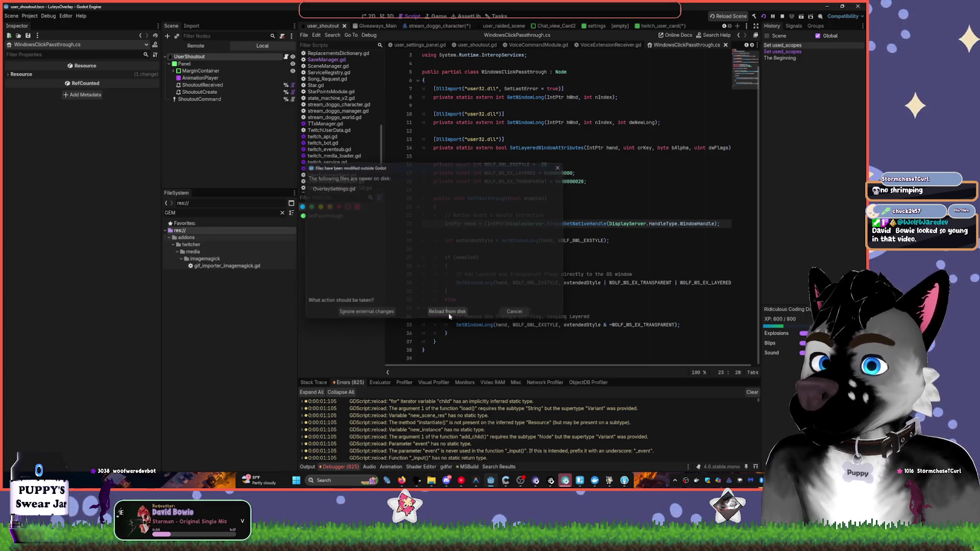
{"action": "right_click", "coordinate": [187, 231]}
{"action": "left_click", "coordinate": [239, 295]}
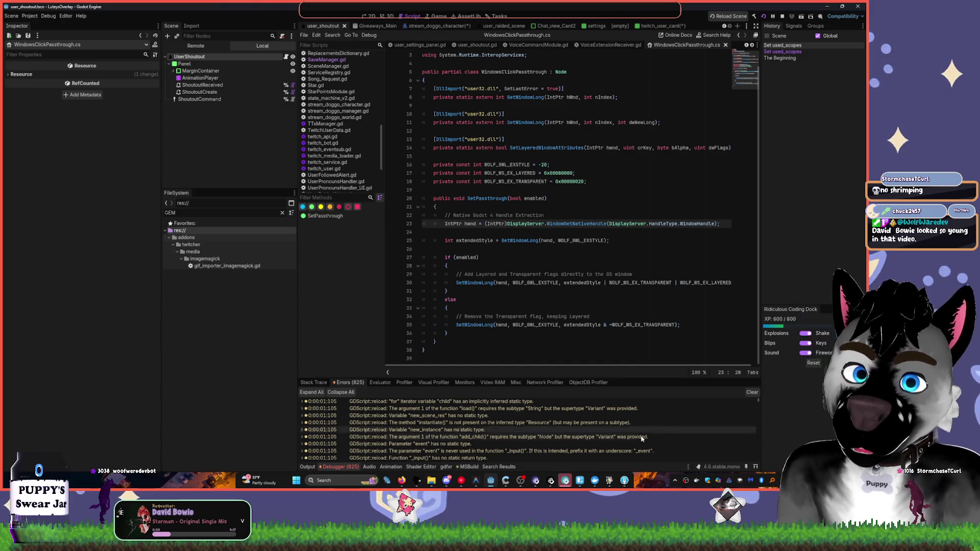
{"action": "left_click", "coordinate": [624, 480]}
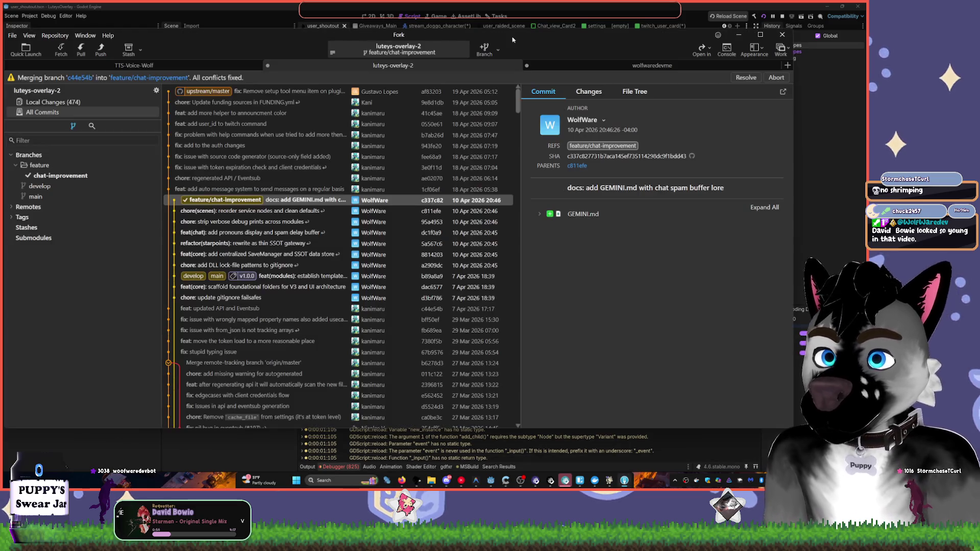
{"action": "left_click", "coordinate": [247, 178]}
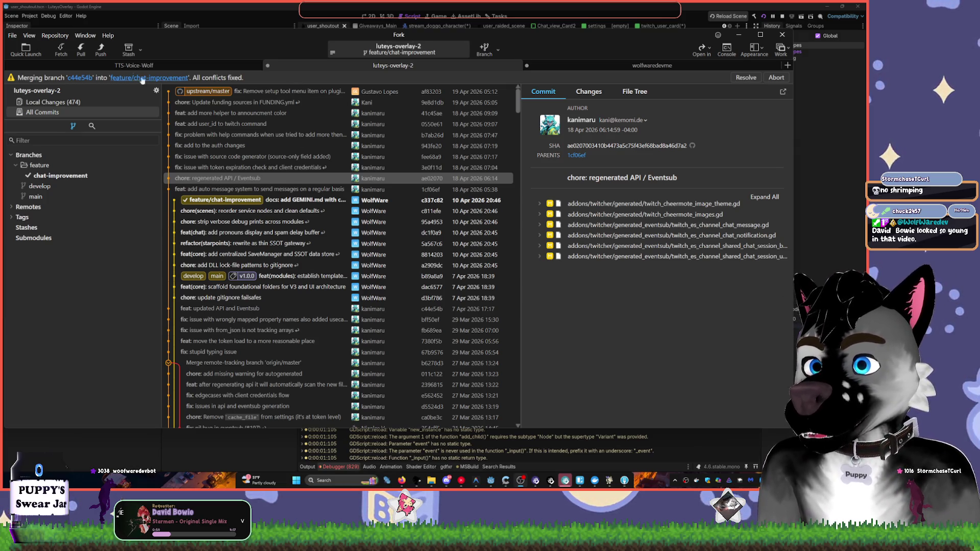
{"action": "left_click", "coordinate": [81, 50]}
{"action": "left_click", "coordinate": [381, 203]}
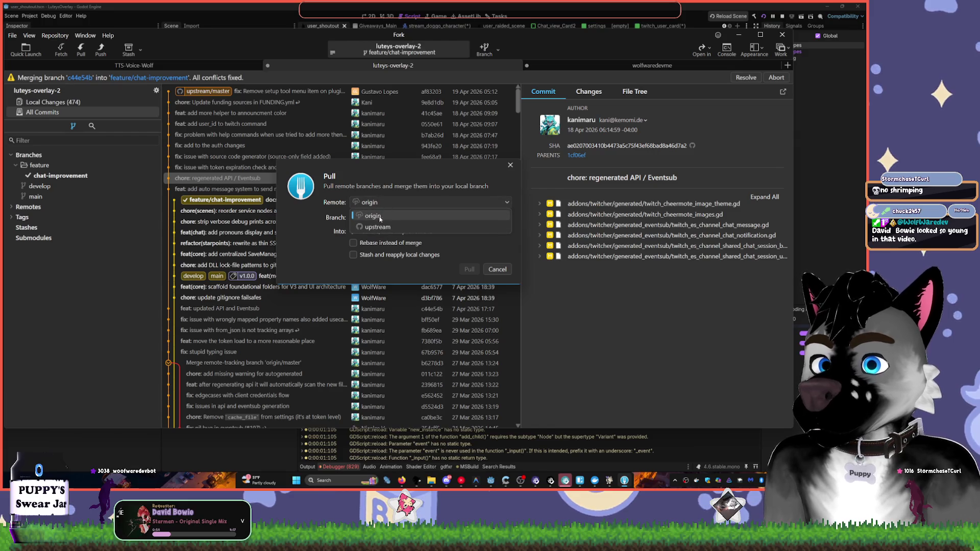
{"action": "left_click", "coordinate": [377, 227]}
{"action": "left_click", "coordinate": [431, 218]}
{"action": "left_click", "coordinate": [388, 233]}
{"action": "left_click", "coordinate": [469, 269]}
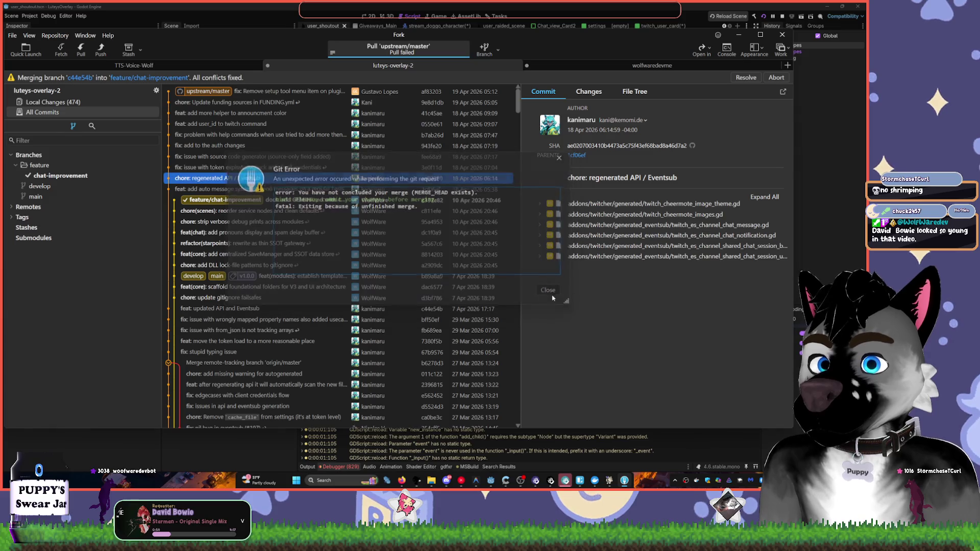
{"action": "left_click", "coordinate": [551, 292]}
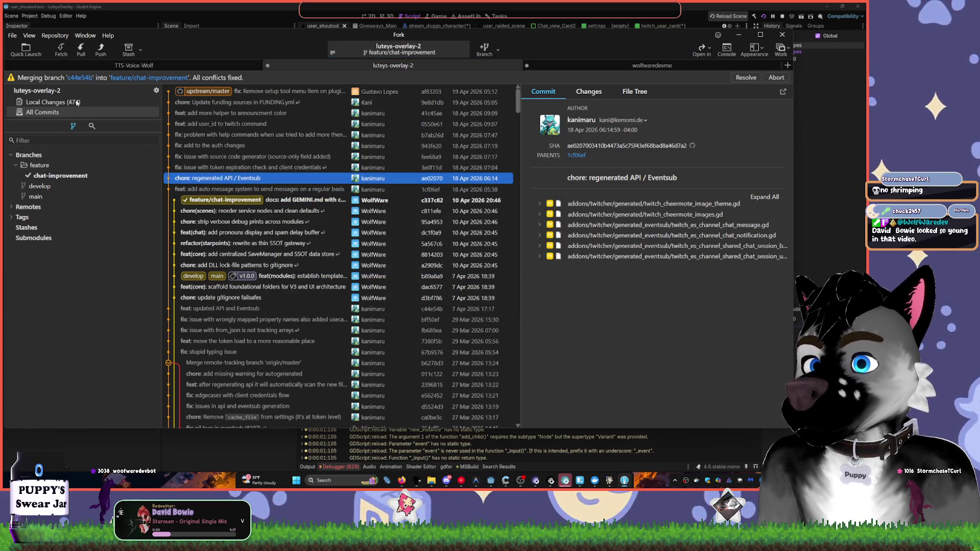
{"action": "left_click", "coordinate": [76, 102]}
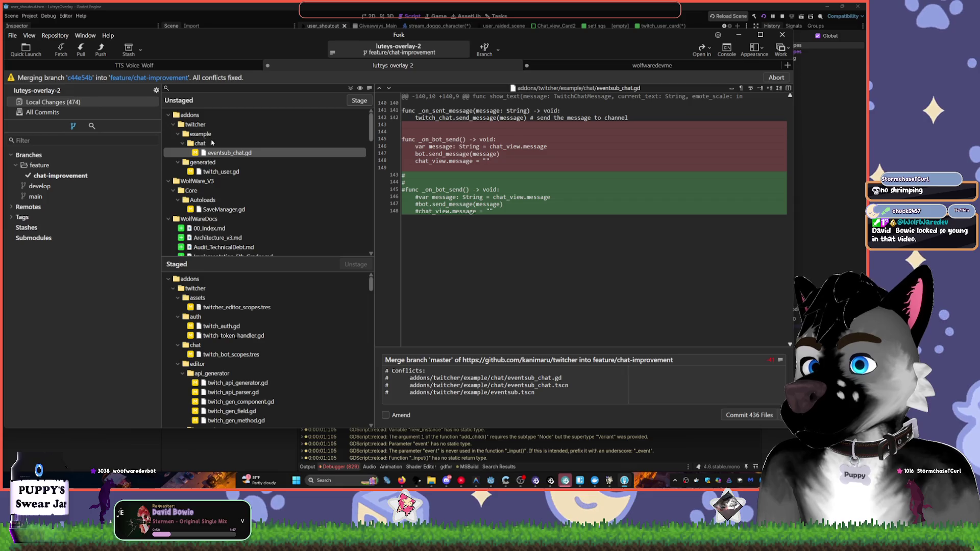
Scroll the history and try aborting the in-progress merge, dismissing the resulting git error
{"action": "scroll", "coordinate": [275, 178], "scroll_direction": "down", "scroll_amount": 10}
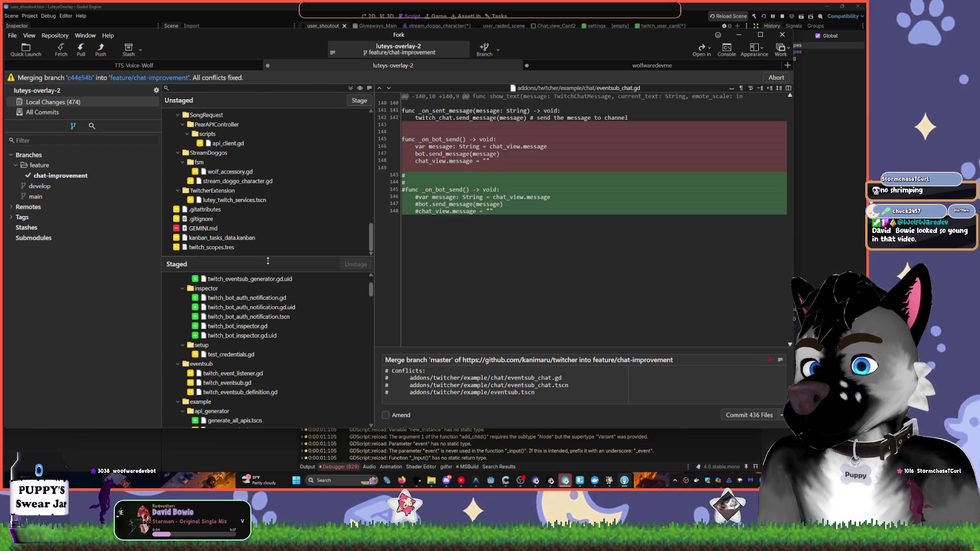
{"action": "scroll", "coordinate": [271, 351], "scroll_direction": "down", "scroll_amount": 3}
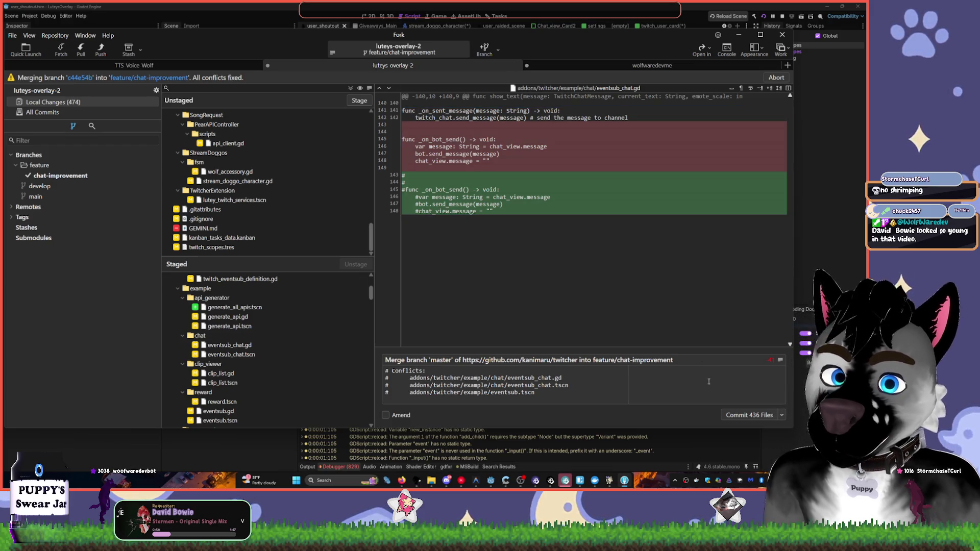
{"action": "left_click", "coordinate": [776, 78]}
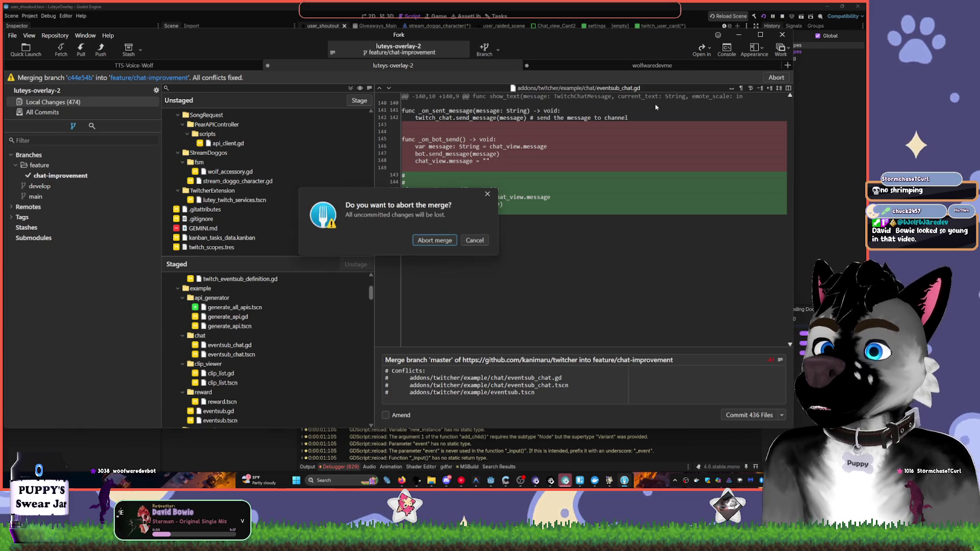
{"action": "left_click", "coordinate": [468, 244]}
{"action": "left_click", "coordinate": [775, 77]}
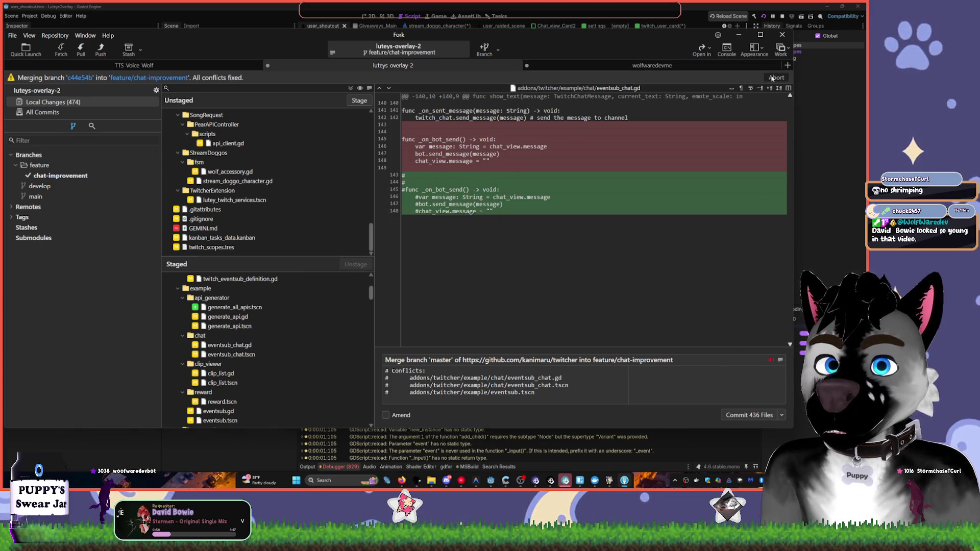
{"action": "left_click", "coordinate": [445, 241]}
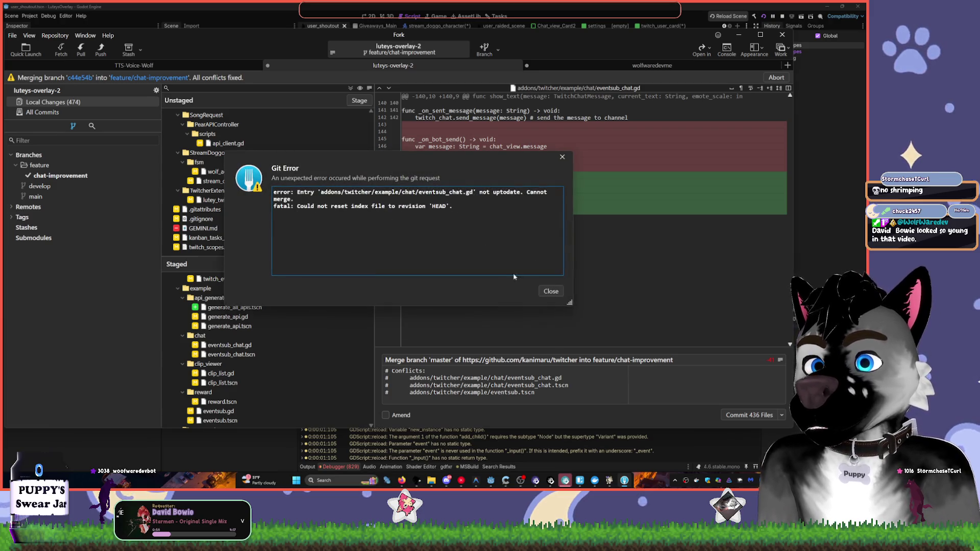
{"action": "left_click", "coordinate": [550, 291]}
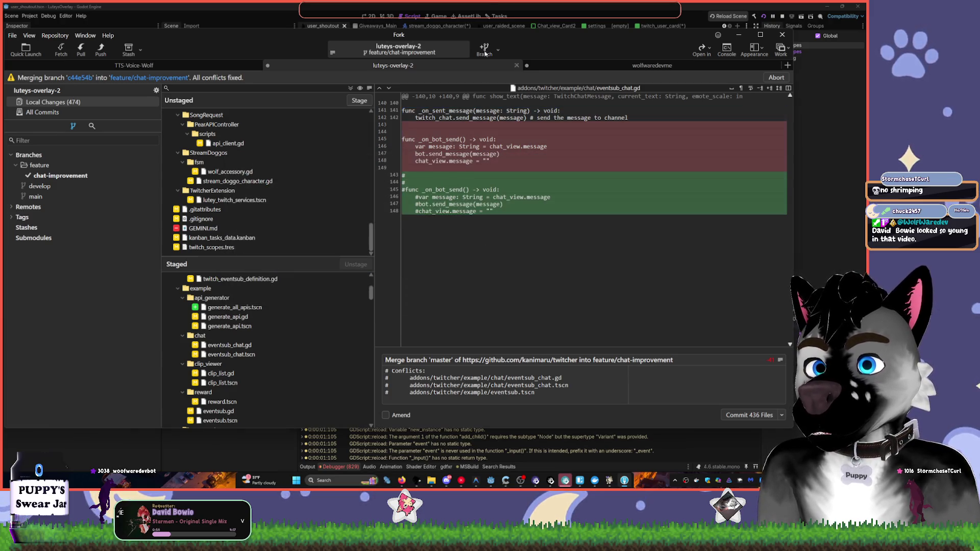
After placing the caret on line 28 in Godot, retry the merge abort, dismiss the error, and close Fork
{"action": "key", "text": "alt+Tab"}
{"action": "left_click", "coordinate": [542, 266]}
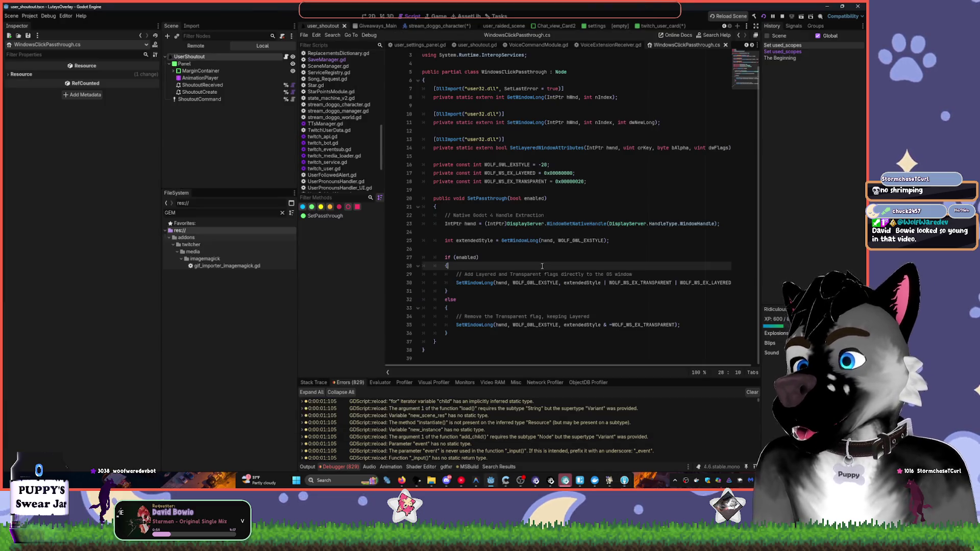
{"action": "key", "text": "alt+Tab"}
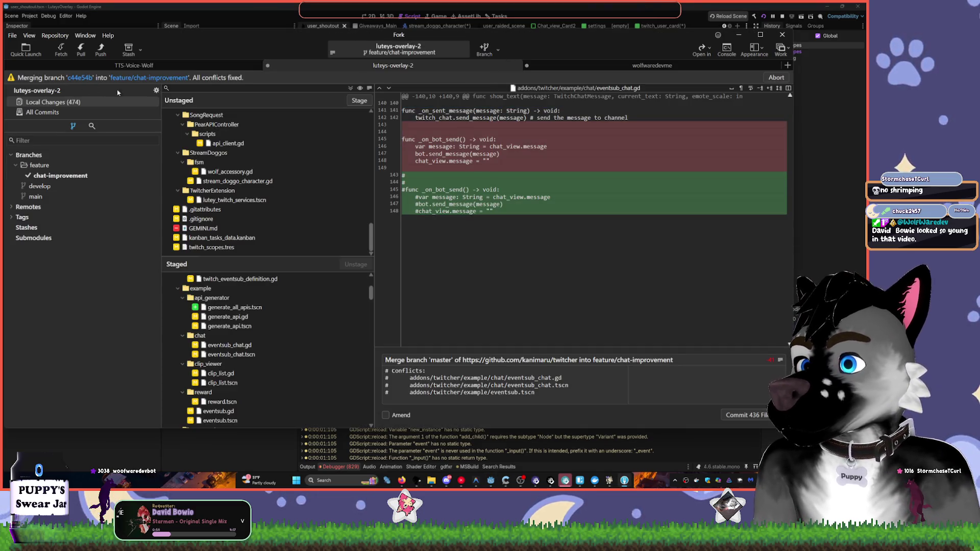
{"action": "left_click", "coordinate": [50, 113]}
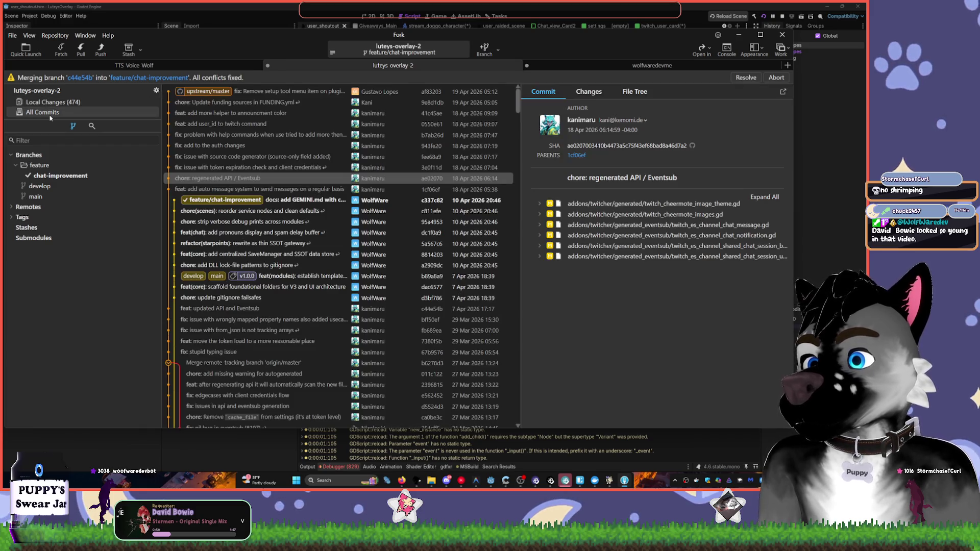
{"action": "left_click", "coordinate": [774, 78]}
{"action": "left_click", "coordinate": [435, 242]}
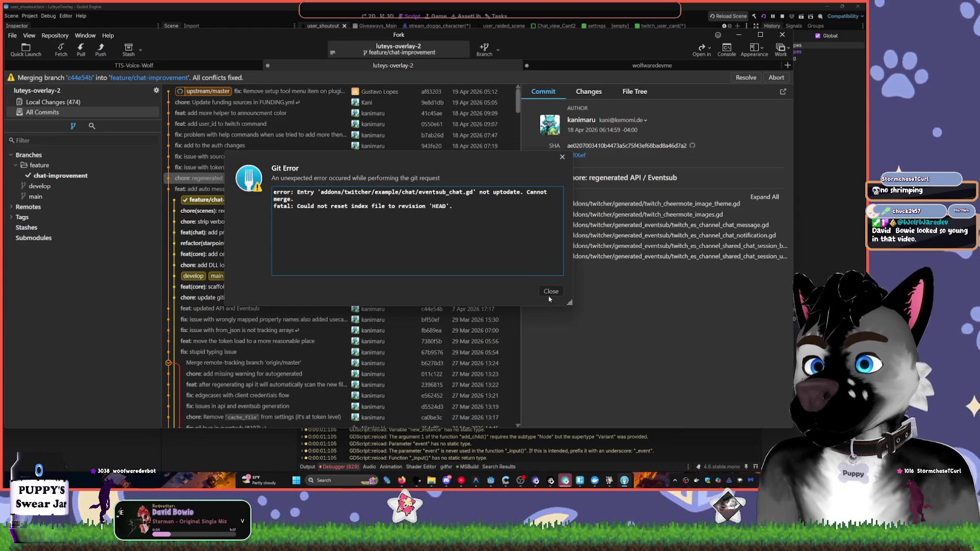
{"action": "left_click", "coordinate": [550, 298]}
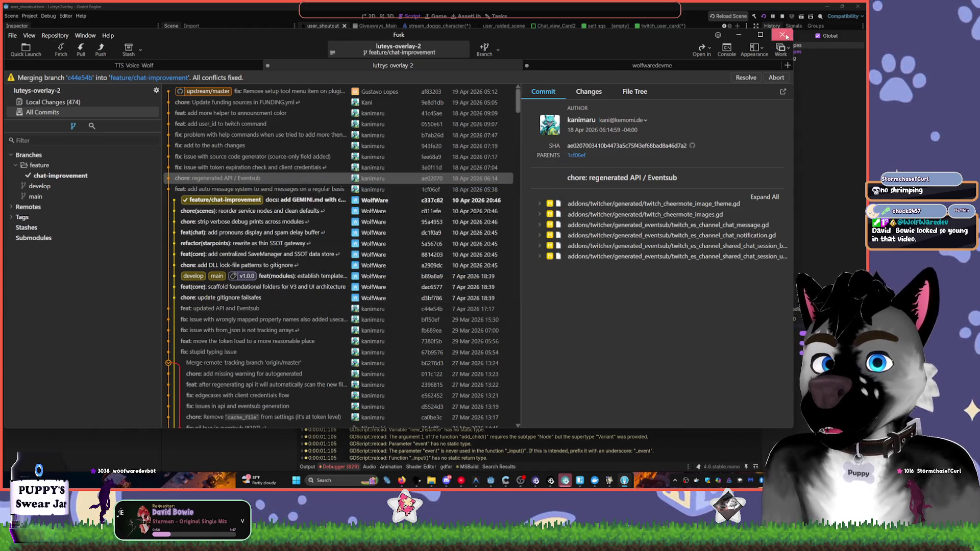
{"action": "left_click", "coordinate": [783, 35]}
{"action": "key", "text": "super"}
Search Windows for 'fork' and launch the Fork app
{"action": "type", "text": "fork"}
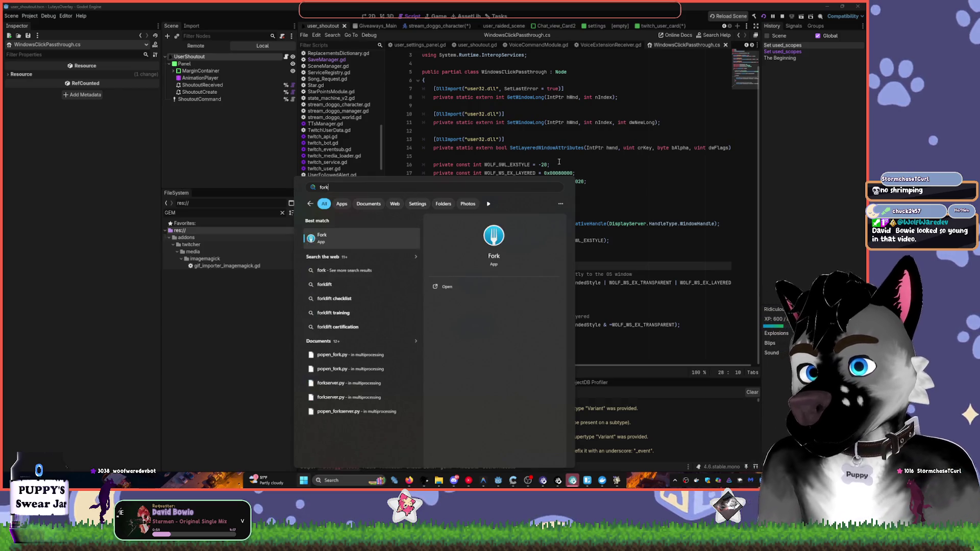
{"action": "key", "text": "Return"}
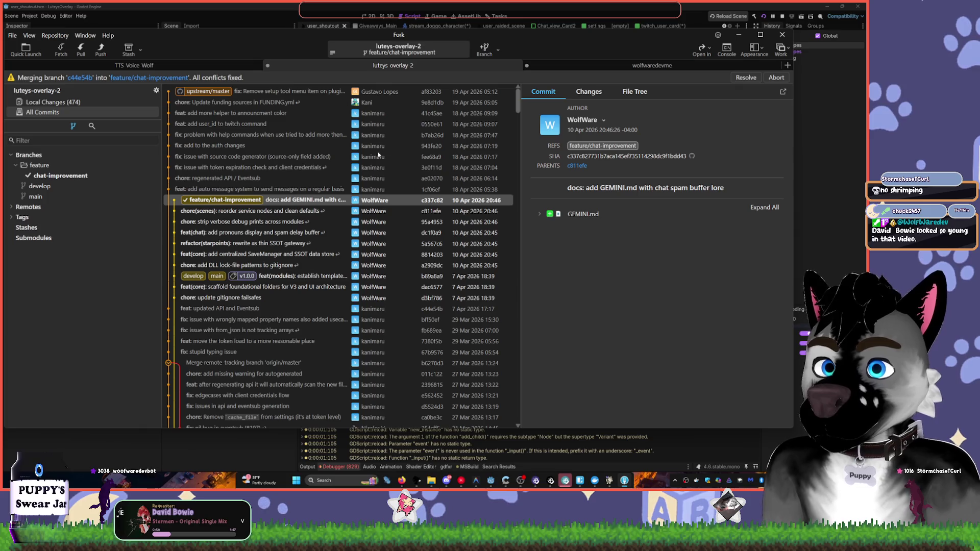
Open the merge's Local Changes, inspect the unstaged WolfWareDocs folder, and commit the 436 staged files
{"action": "key", "text": "Down"}
{"action": "key", "text": "Down"}
{"action": "key", "text": "Down"}
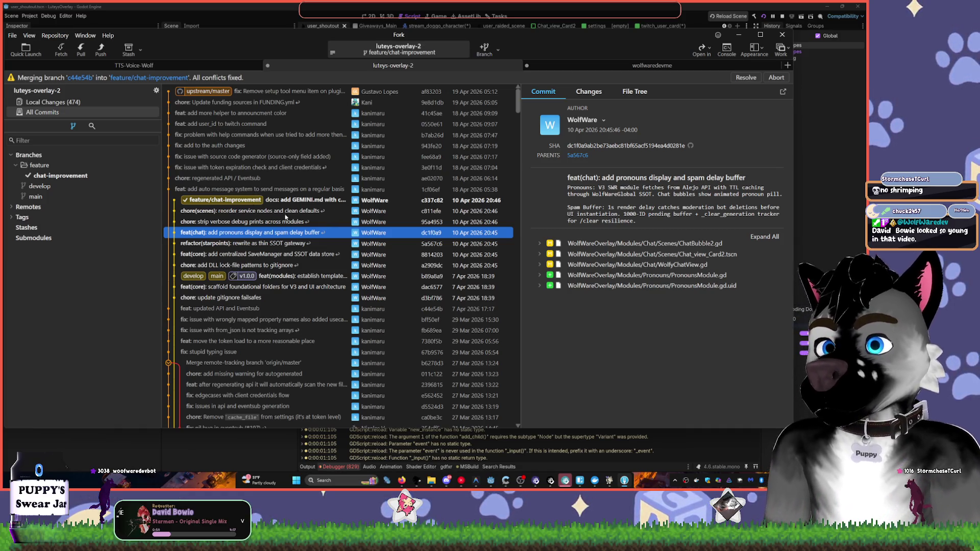
{"action": "scroll", "coordinate": [275, 216], "scroll_direction": "down", "scroll_amount": 5}
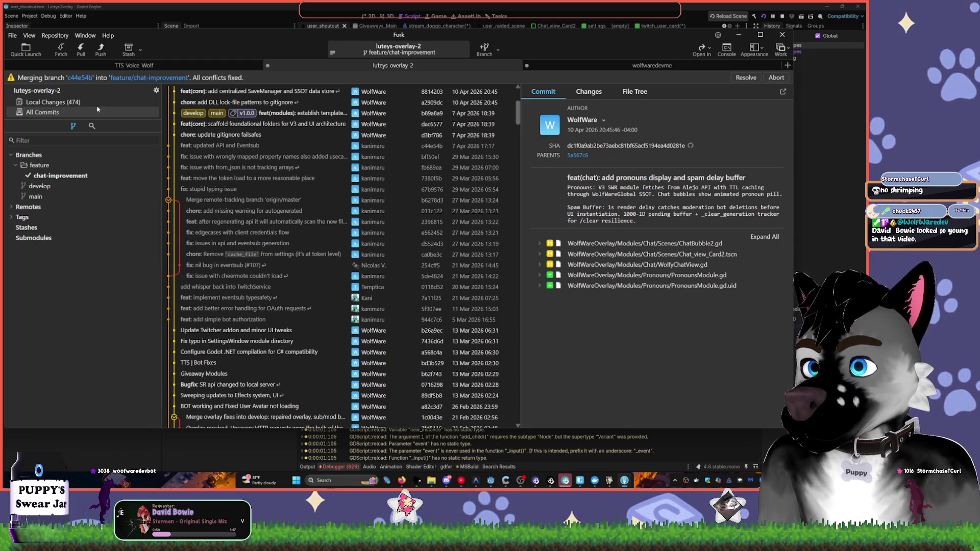
{"action": "left_click", "coordinate": [53, 102]}
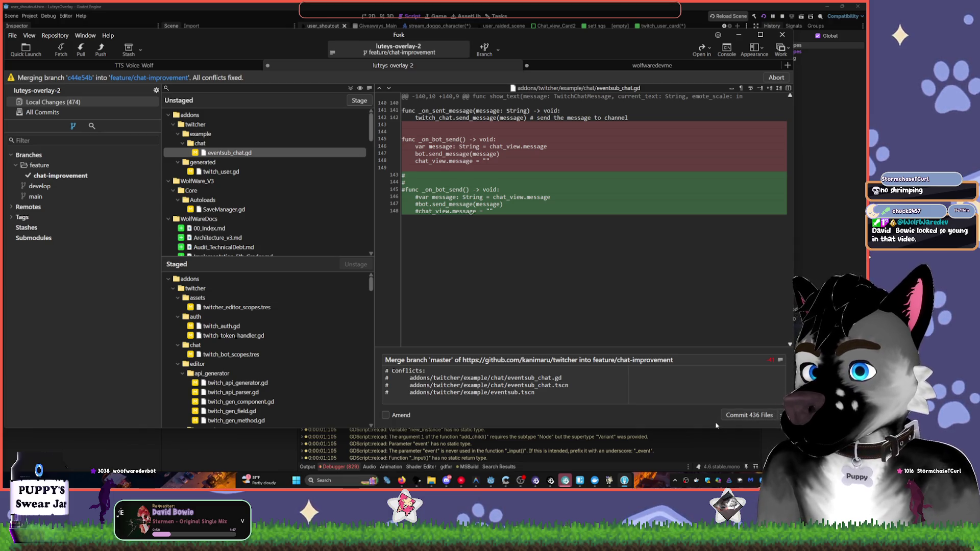
{"action": "left_click", "coordinate": [215, 219]}
{"action": "scroll", "coordinate": [276, 230], "scroll_direction": "down", "scroll_amount": 15}
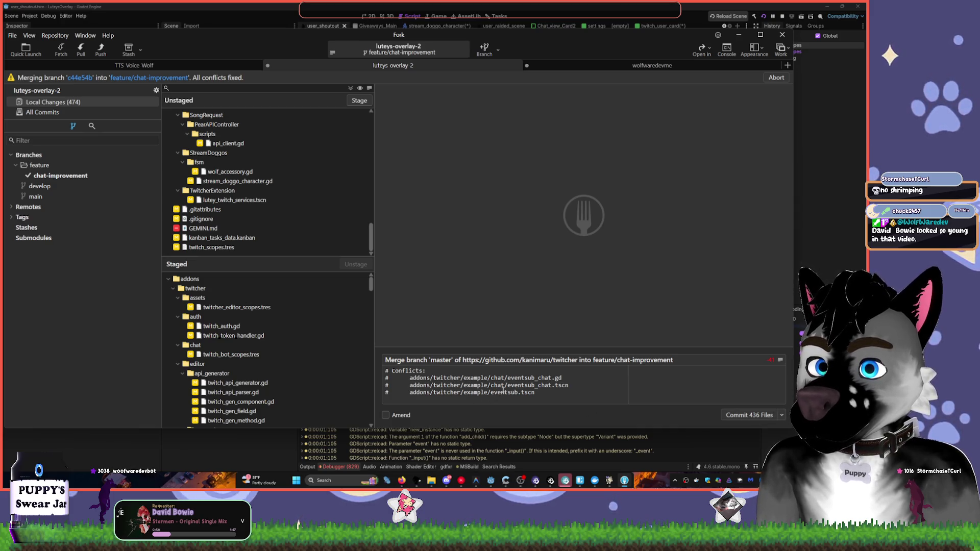
{"action": "left_click", "coordinate": [727, 415]}
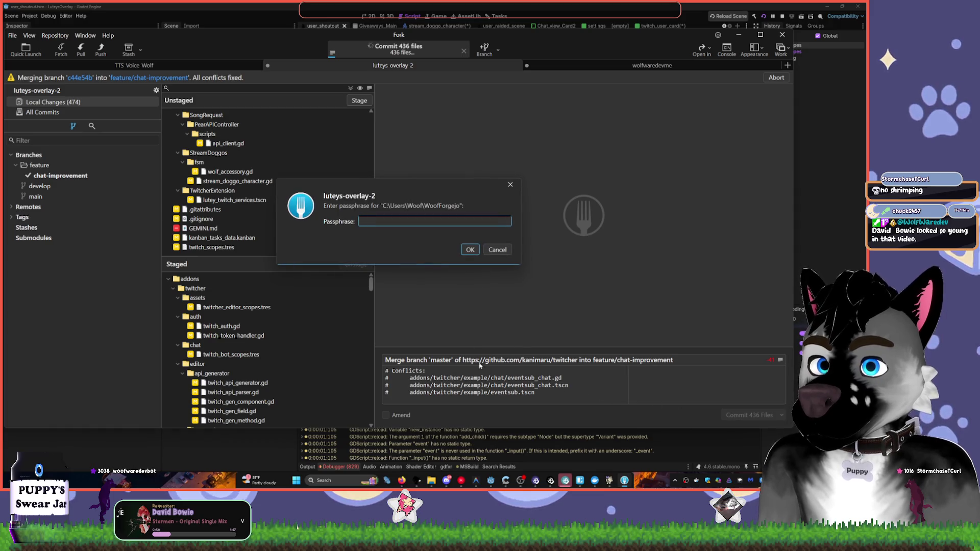
Finish the commit with the key passphrase, then collapse the addons, WolfWare_V3, WolfWareDocs and WolfWareOverlay folders
{"action": "key", "text": "Return"}
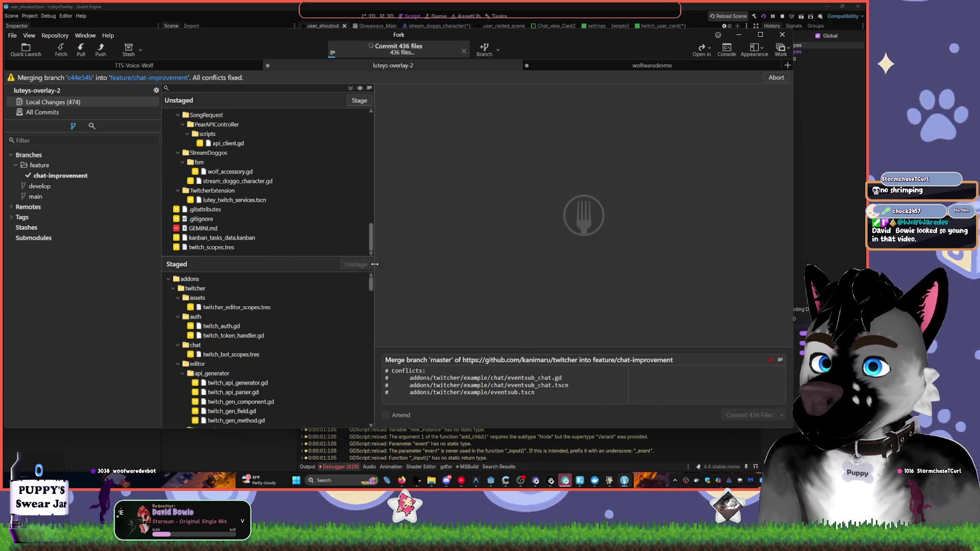
{"action": "scroll", "coordinate": [371, 84], "scroll_direction": "up", "scroll_amount": 10}
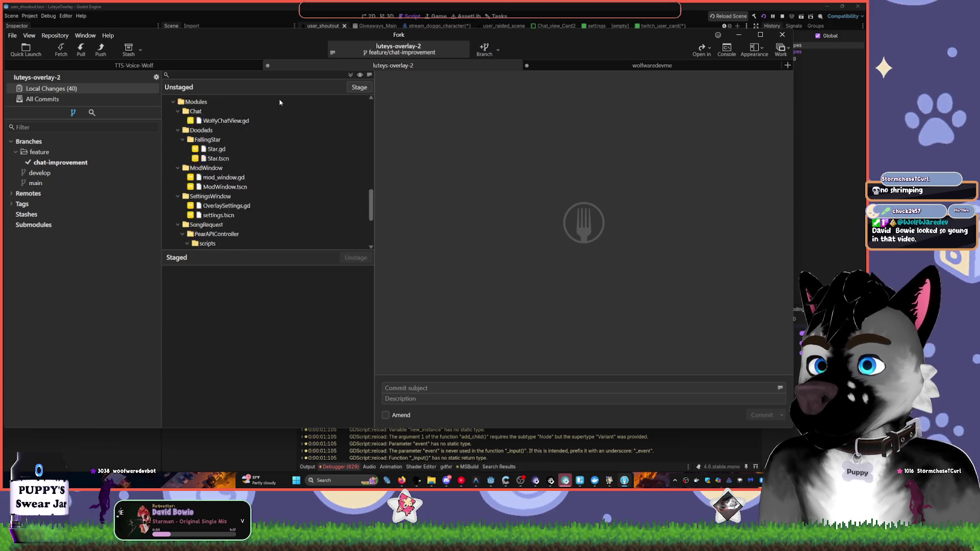
{"action": "left_click", "coordinate": [223, 101]}
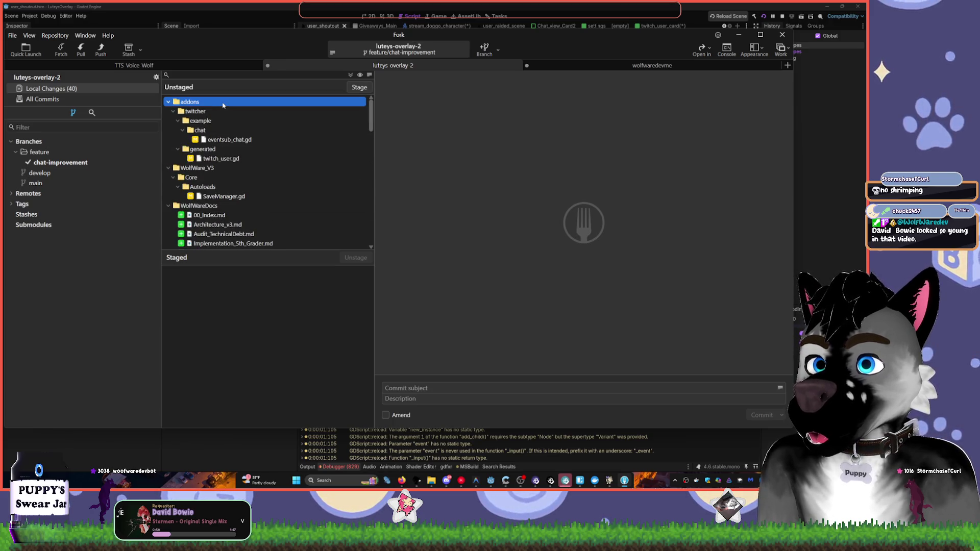
{"action": "left_click", "coordinate": [168, 102]}
{"action": "left_click", "coordinate": [167, 111]}
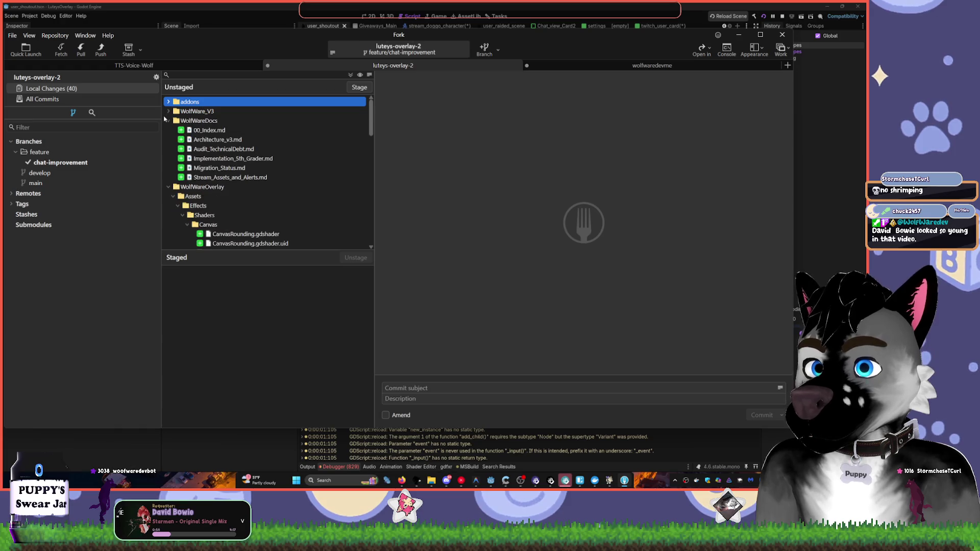
{"action": "left_click", "coordinate": [169, 120]}
{"action": "left_click", "coordinate": [168, 130]}
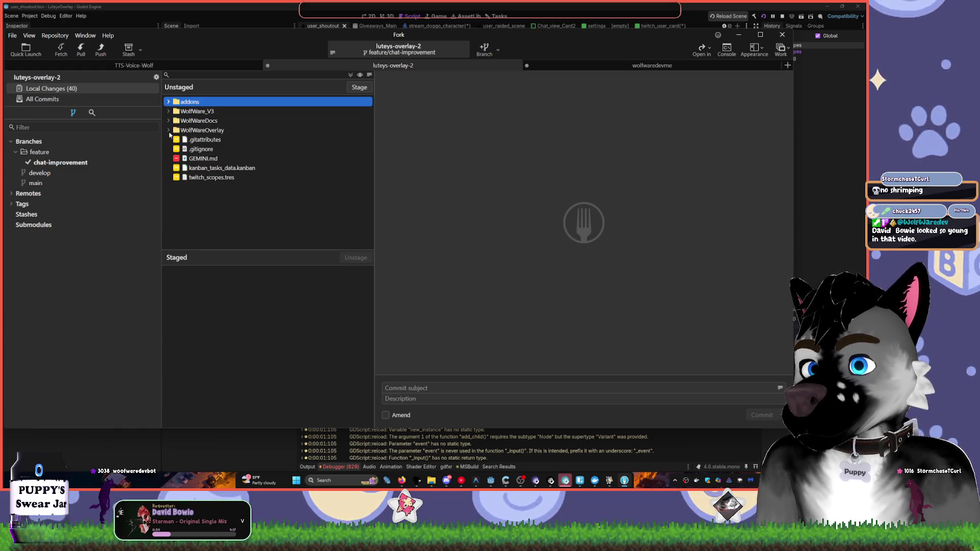
Review the GEMINI.md, twitch_scopes.tres and .gitignore diffs, then start a Pull and list the remotes
{"action": "left_click", "coordinate": [203, 158]}
{"action": "left_click", "coordinate": [236, 178]}
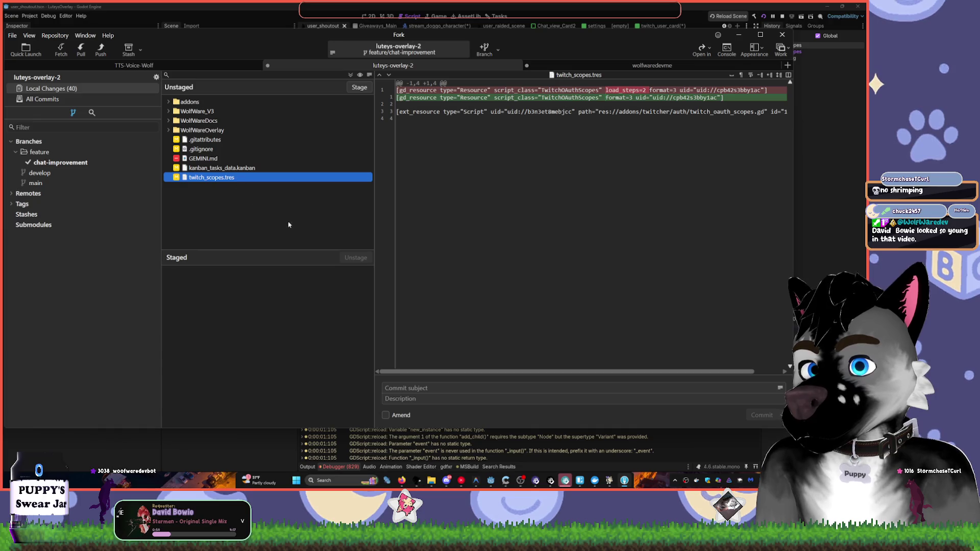
{"action": "left_click", "coordinate": [204, 149]}
{"action": "left_click", "coordinate": [261, 102]}
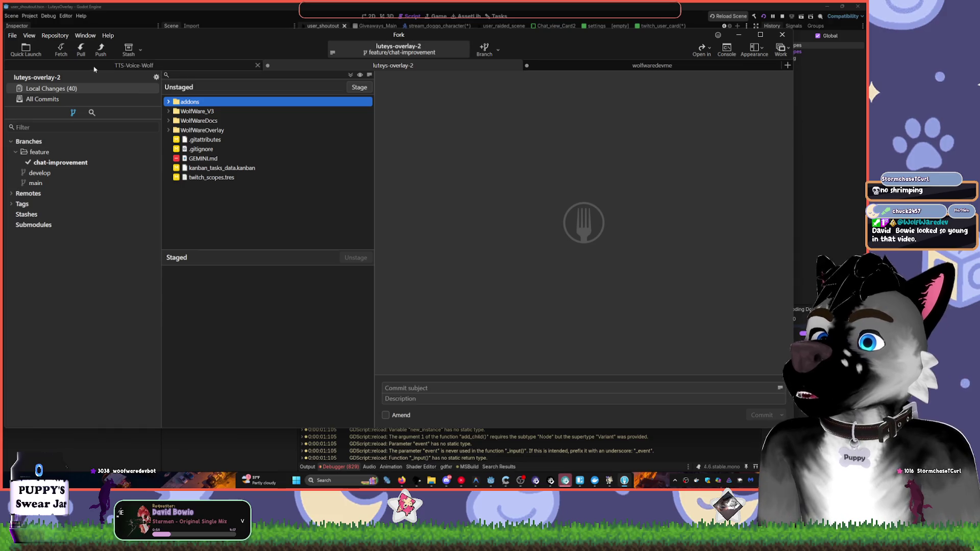
{"action": "left_click", "coordinate": [82, 50]}
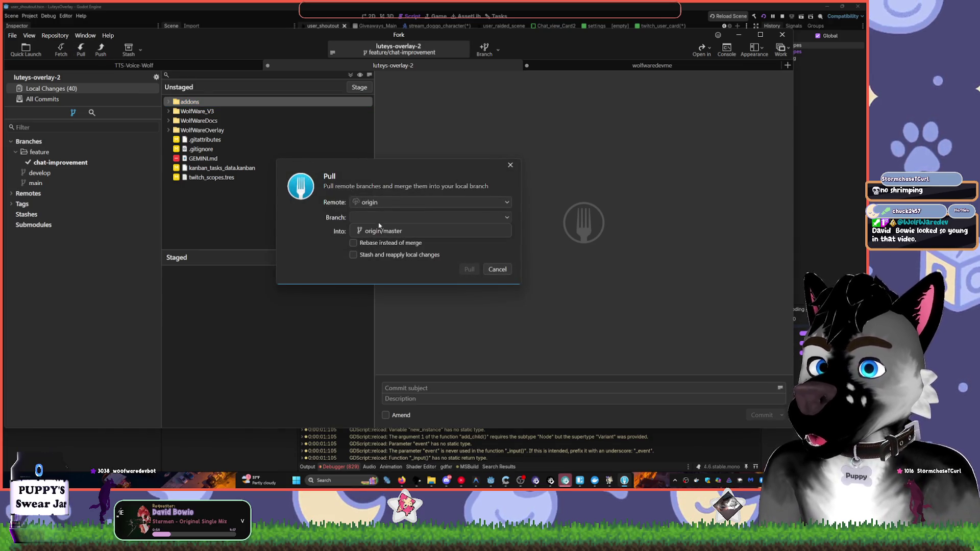
{"action": "left_click", "coordinate": [382, 203]}
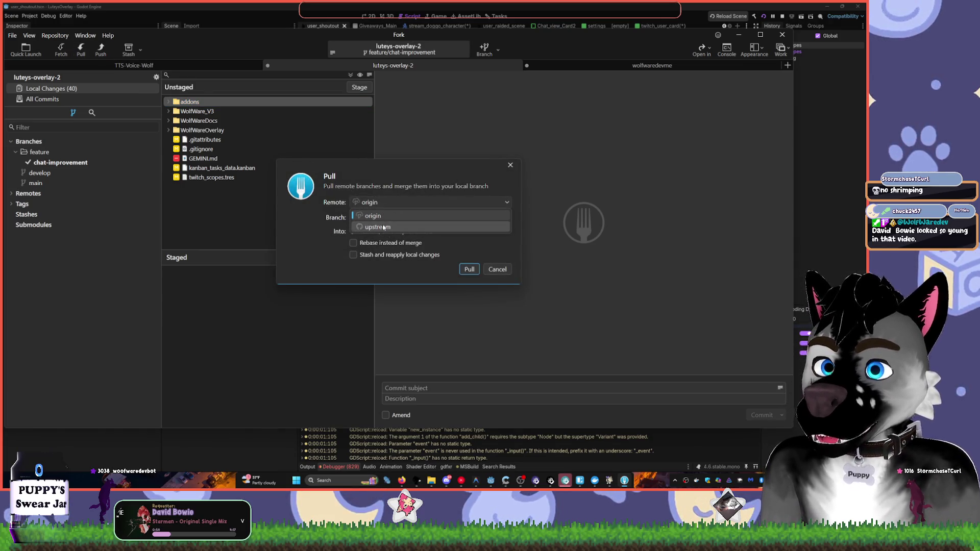
Pull upstream/master from the upstream remote into the feature branch
{"action": "left_click", "coordinate": [378, 221]}
{"action": "left_click", "coordinate": [409, 217]}
{"action": "left_click", "coordinate": [407, 232]}
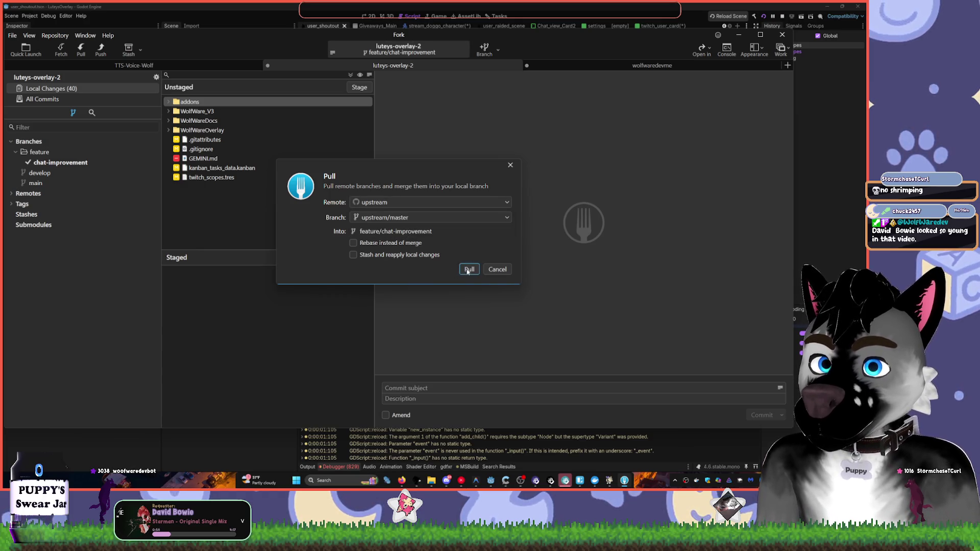
{"action": "left_click", "coordinate": [469, 269]}
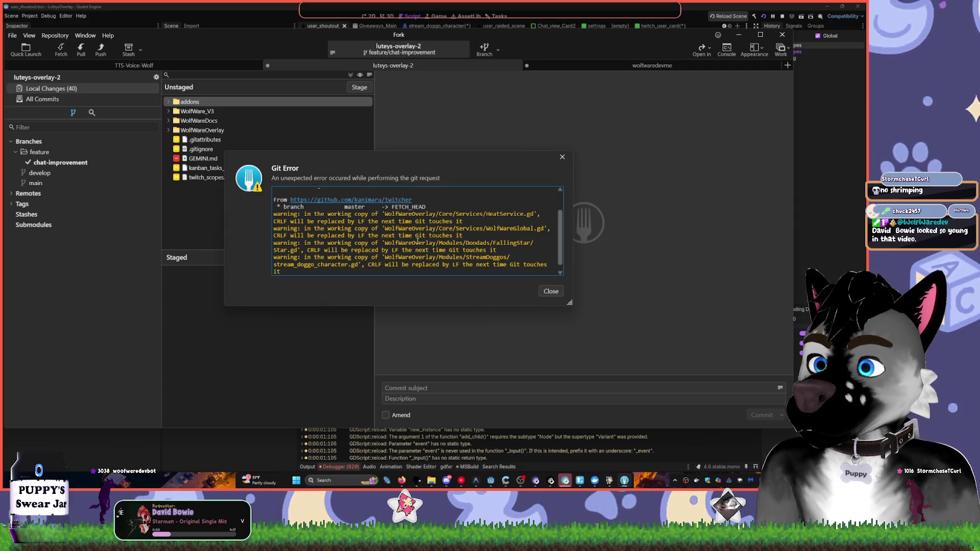
Widen and reposition the merge-conflict error report to read it, then dismiss it
{"action": "left_click_drag", "start_coordinate": [572, 233], "coordinate": [815, 219]}
{"action": "left_click_drag", "start_coordinate": [544, 162], "coordinate": [428, 156]}
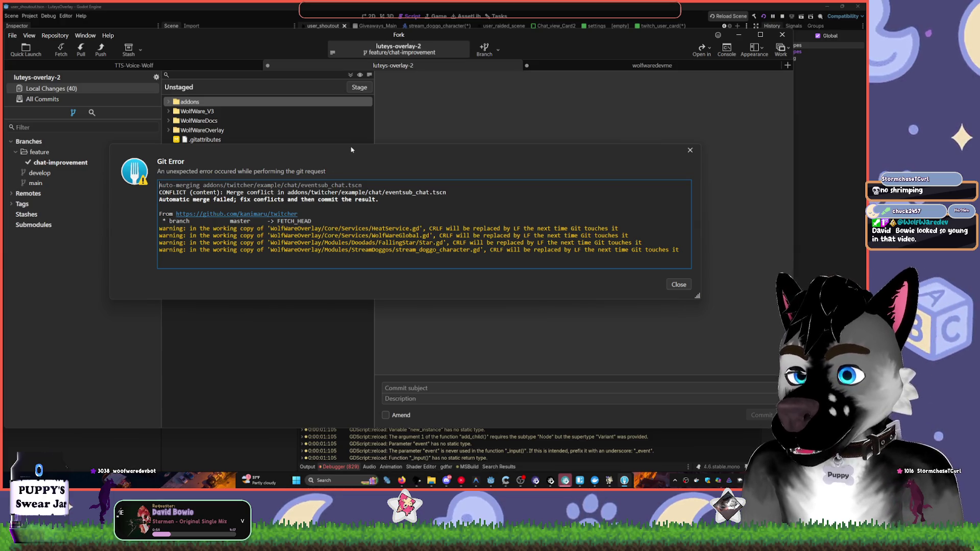
{"action": "left_click", "coordinate": [678, 284]}
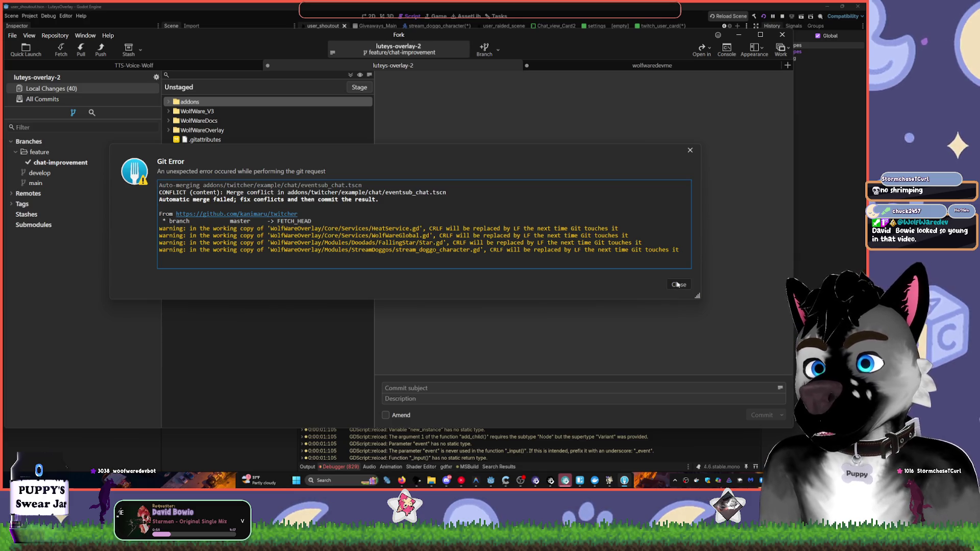
Close the conflict error, check the feature/chat-improvement merge commit, and return to local changes
{"action": "left_click", "coordinate": [678, 284]}
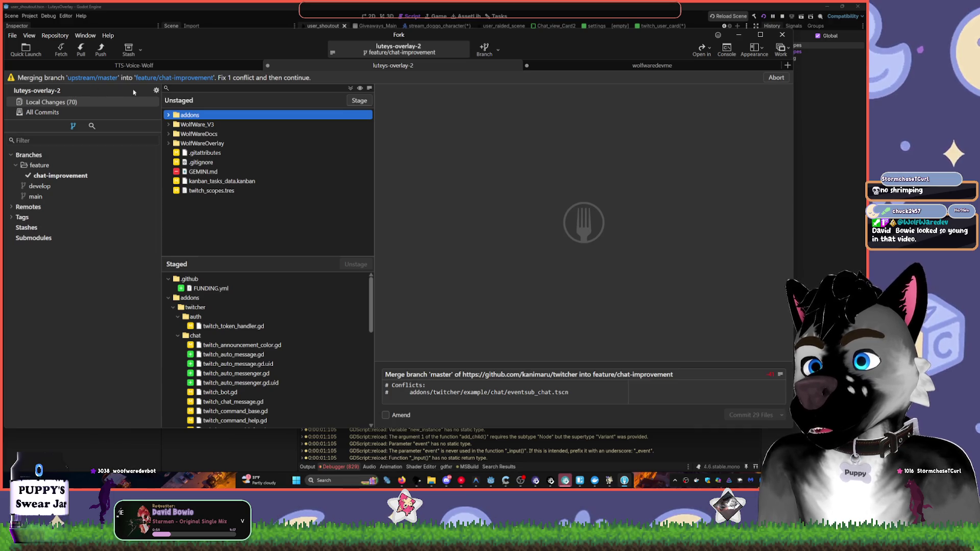
{"action": "left_click", "coordinate": [174, 78]}
{"action": "key", "text": "ctrl+1"}
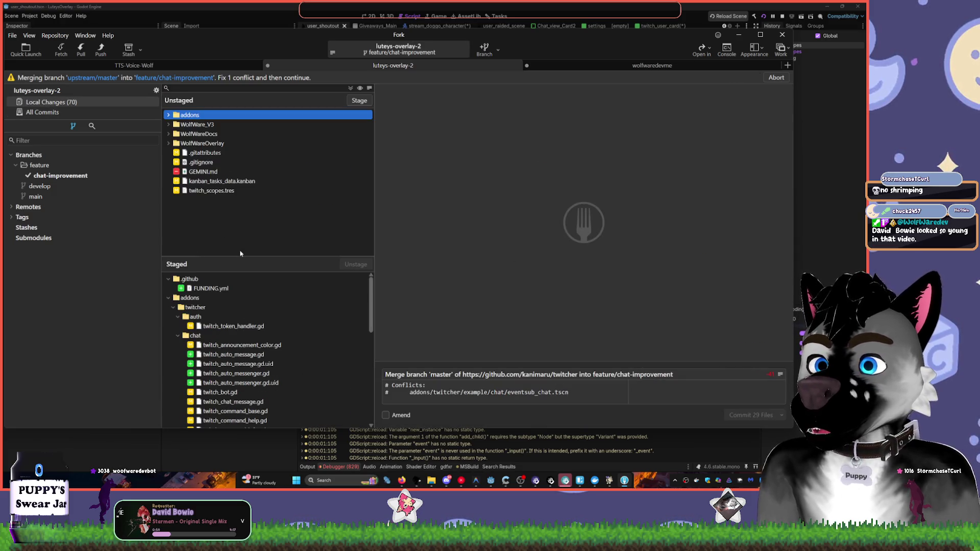
Inspect the staged twitcher folder and the twitch_oauth_setting.tres and oauth_token_handler.gd diffs
{"action": "left_click", "coordinate": [234, 312]}
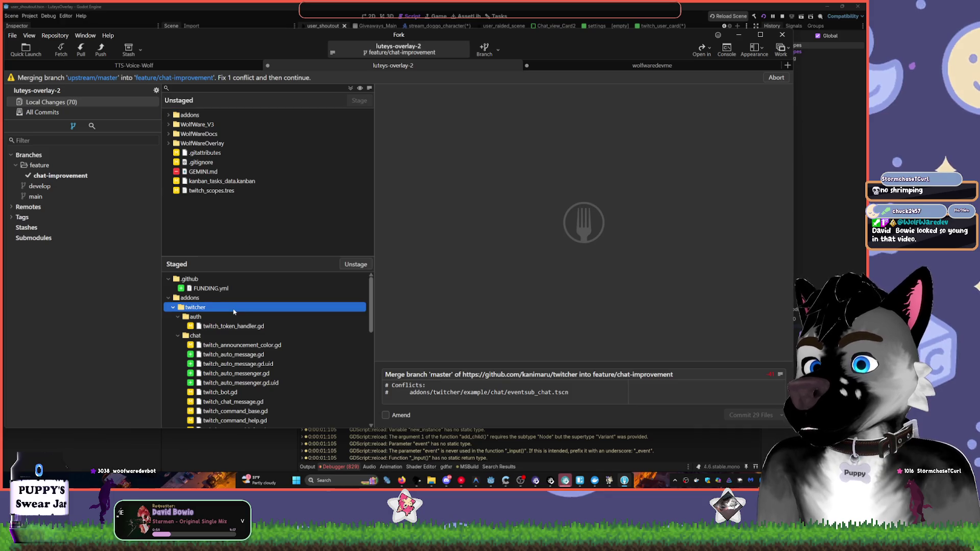
{"action": "scroll", "coordinate": [258, 326], "scroll_direction": "down", "scroll_amount": 10}
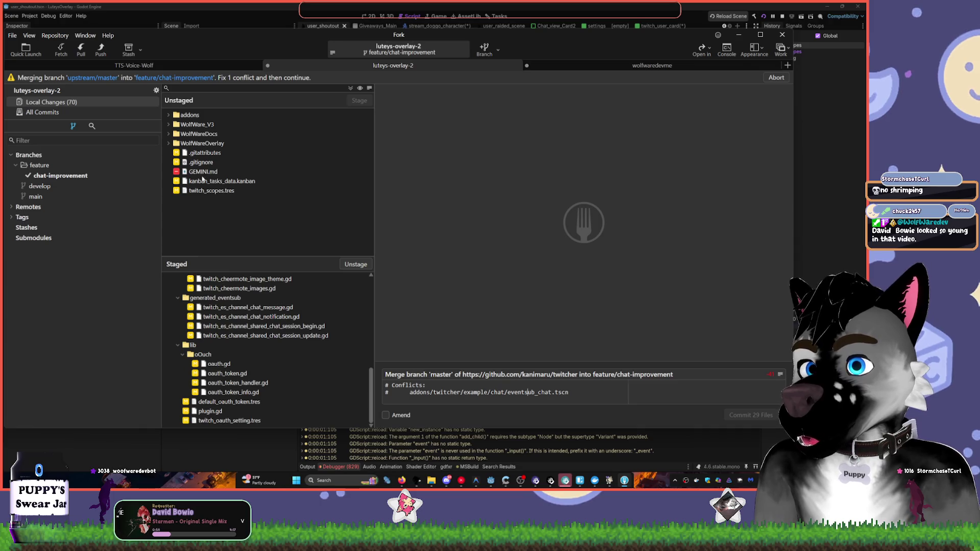
{"action": "left_click", "coordinate": [187, 77]}
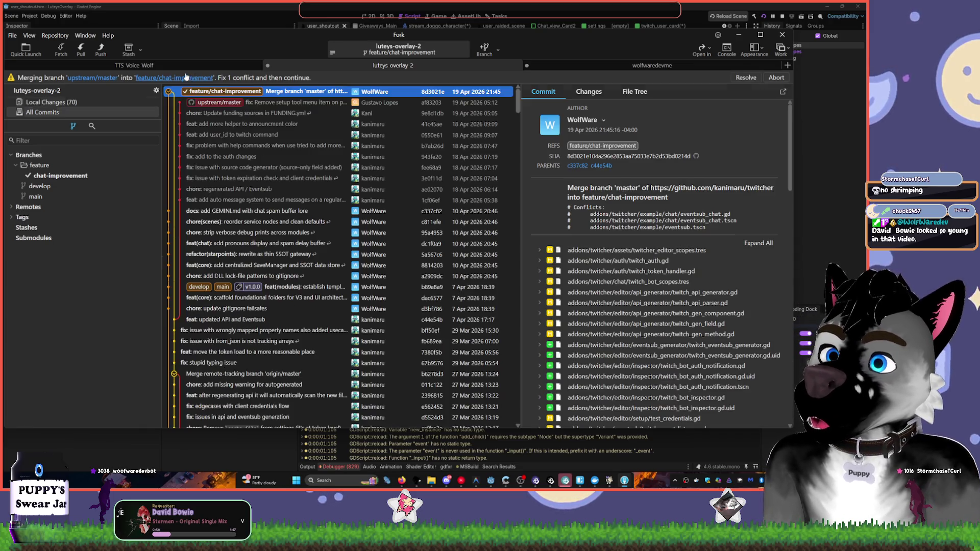
{"action": "left_click", "coordinate": [746, 78]}
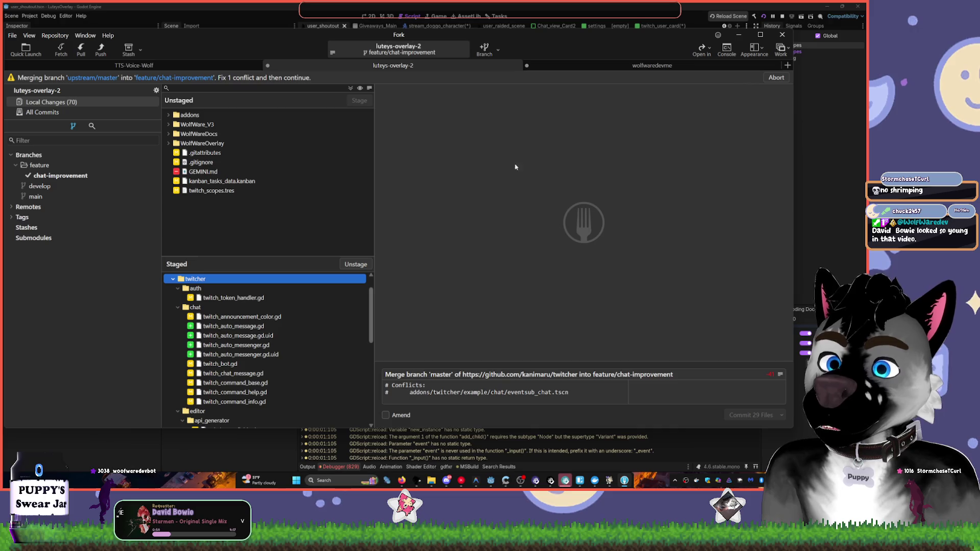
{"action": "scroll", "coordinate": [236, 357], "scroll_direction": "down", "scroll_amount": 10}
{"action": "left_click", "coordinate": [236, 405]}
{"action": "key", "text": "Down"}
{"action": "key", "text": "Down"}
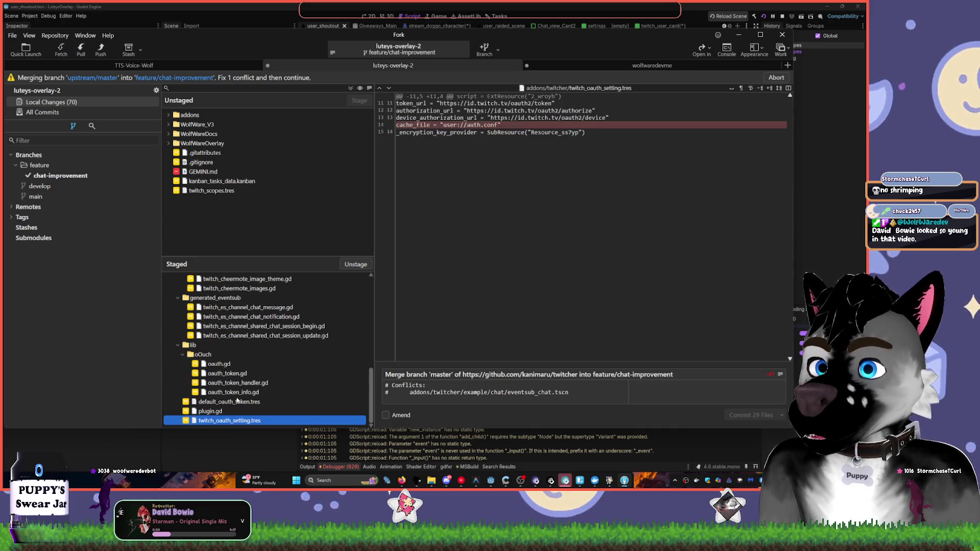
{"action": "left_click", "coordinate": [237, 383]}
{"action": "scroll", "coordinate": [250, 373], "scroll_direction": "up", "scroll_amount": 3}
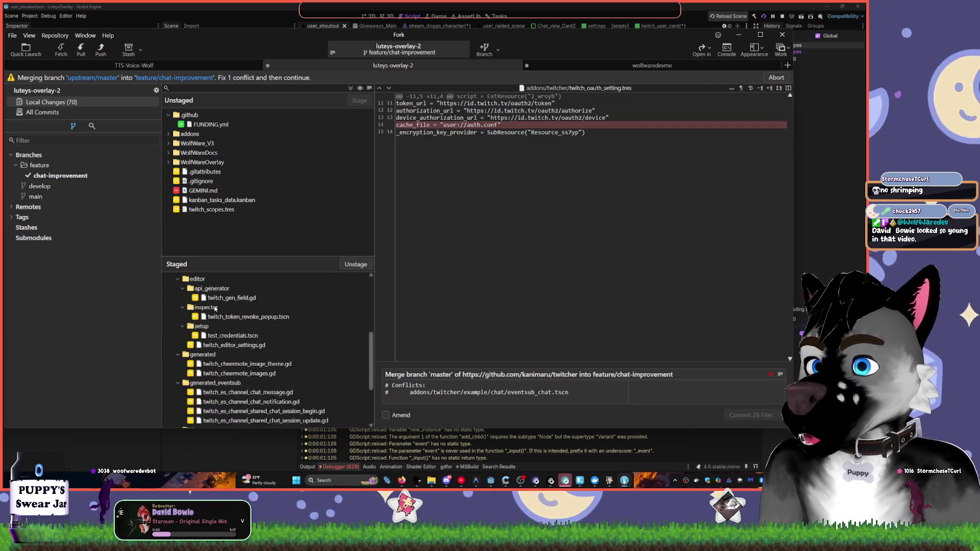
Unstage every staged file with Ctrl+A and Enter, then view the incoming upstream master commits
{"action": "left_click", "coordinate": [218, 279]}
{"action": "key", "text": "ctrl+a"}
{"action": "key", "text": "Return"}
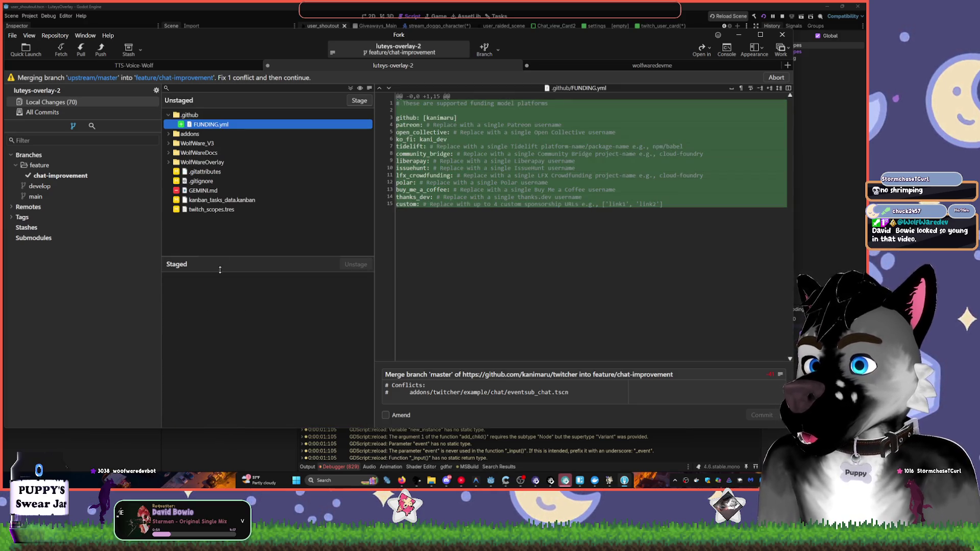
{"action": "left_click", "coordinate": [102, 78]}
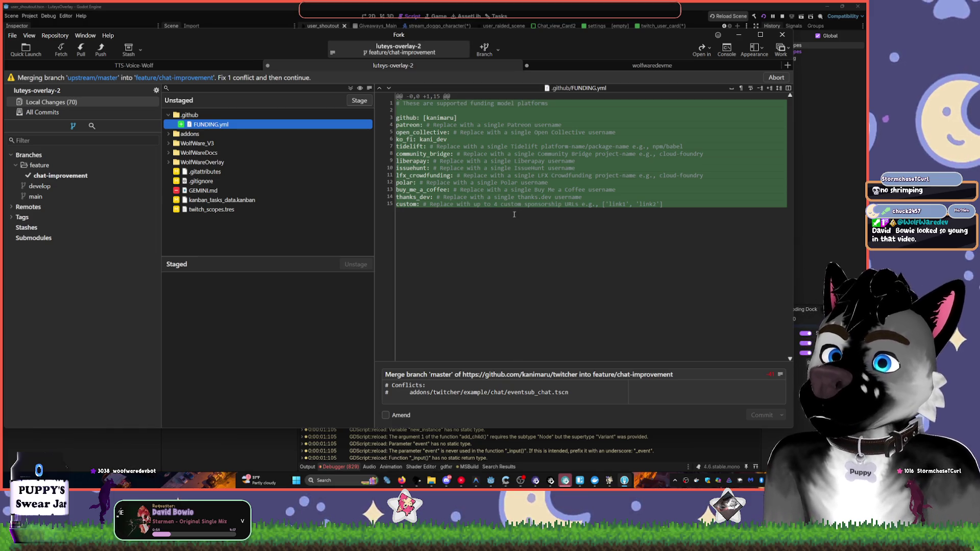
{"action": "left_click", "coordinate": [211, 134]}
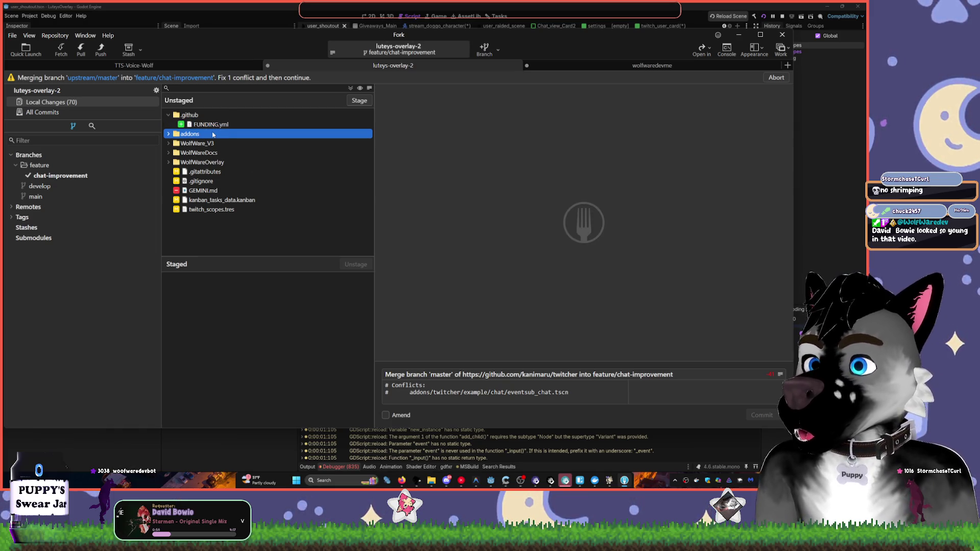
{"action": "left_click", "coordinate": [212, 126]}
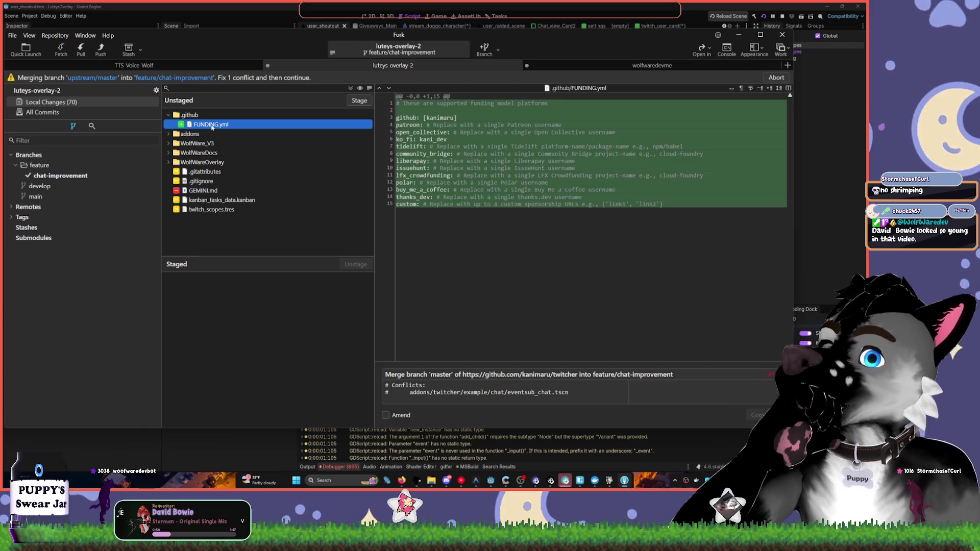
{"action": "left_click", "coordinate": [215, 135]}
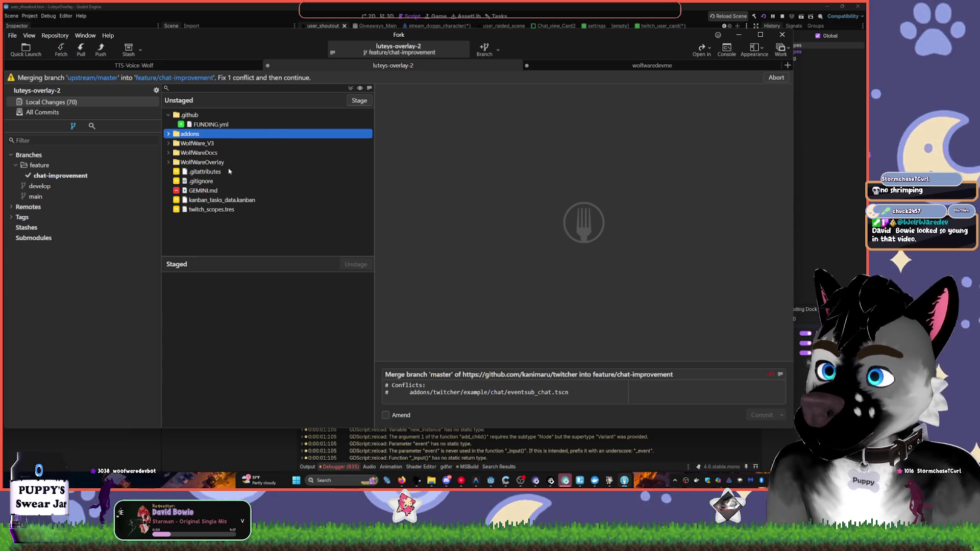
{"action": "left_click", "coordinate": [214, 144]}
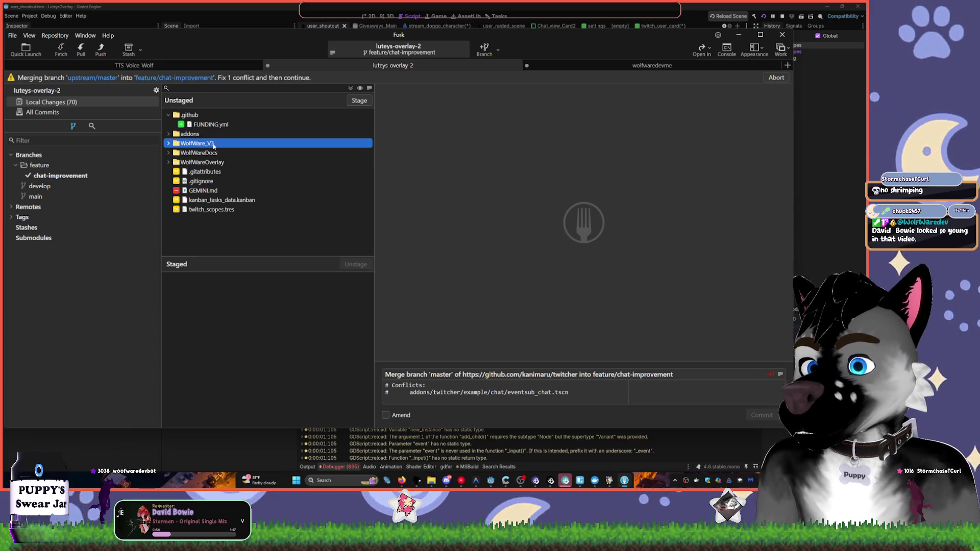
{"action": "left_click", "coordinate": [169, 144]}
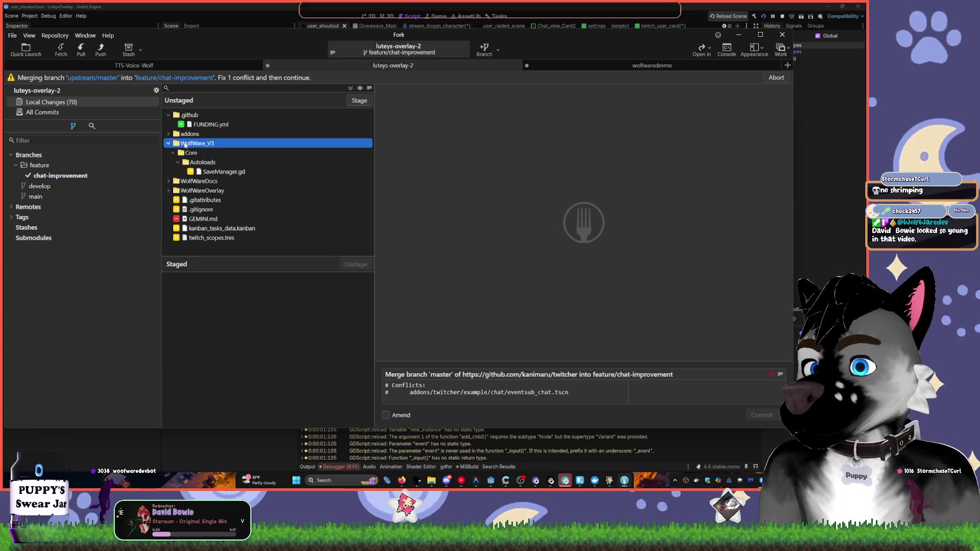
{"action": "double_click", "coordinate": [185, 145]}
{"action": "left_click", "coordinate": [189, 152]}
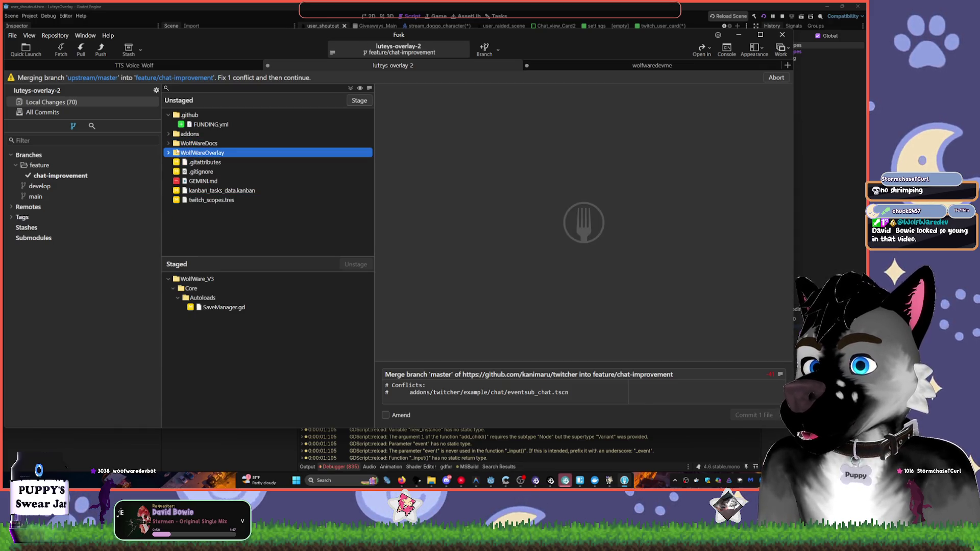
{"action": "left_click", "coordinate": [166, 155]}
{"action": "scroll", "coordinate": [224, 161], "scroll_direction": "up", "scroll_amount": 2}
{"action": "double_click", "coordinate": [182, 154]}
{"action": "left_click", "coordinate": [191, 116]}
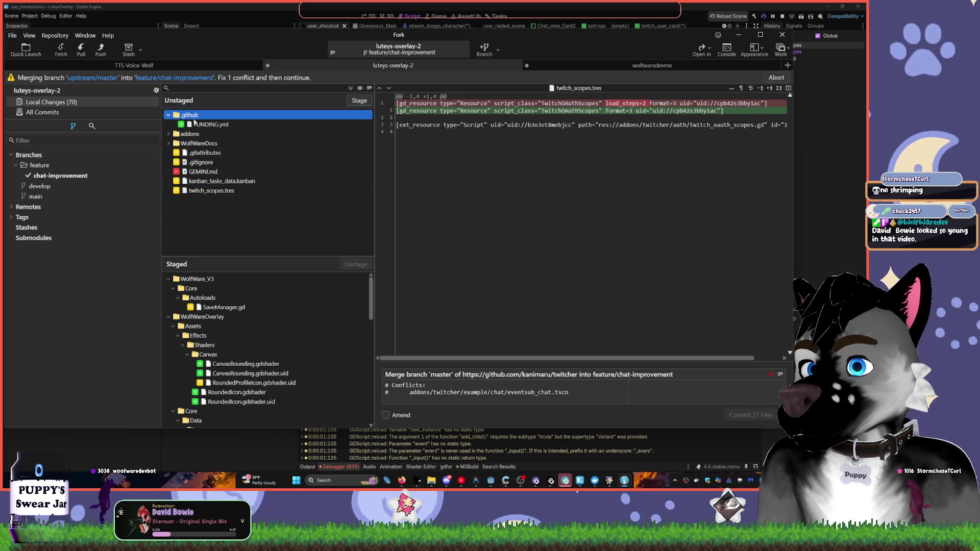
{"action": "left_click", "coordinate": [192, 134]}
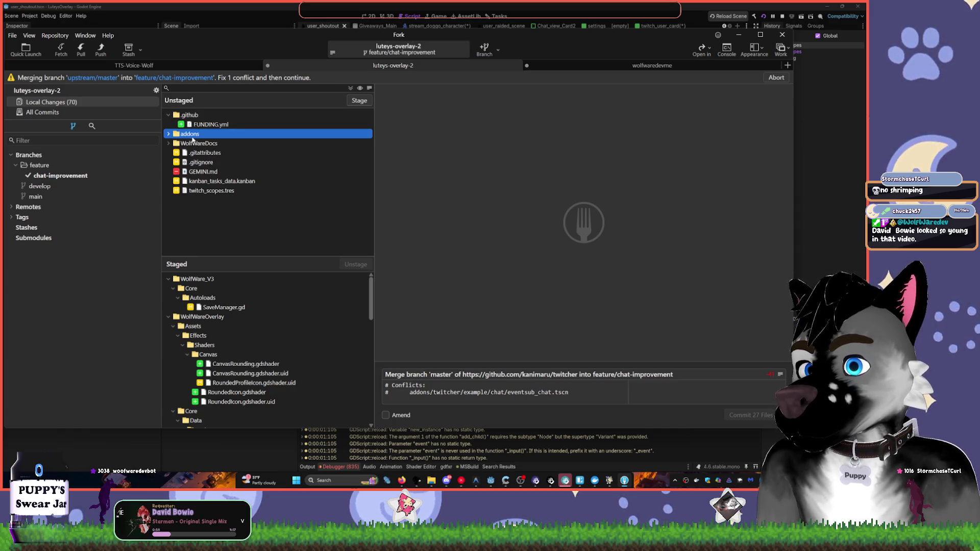
{"action": "left_click", "coordinate": [169, 134]}
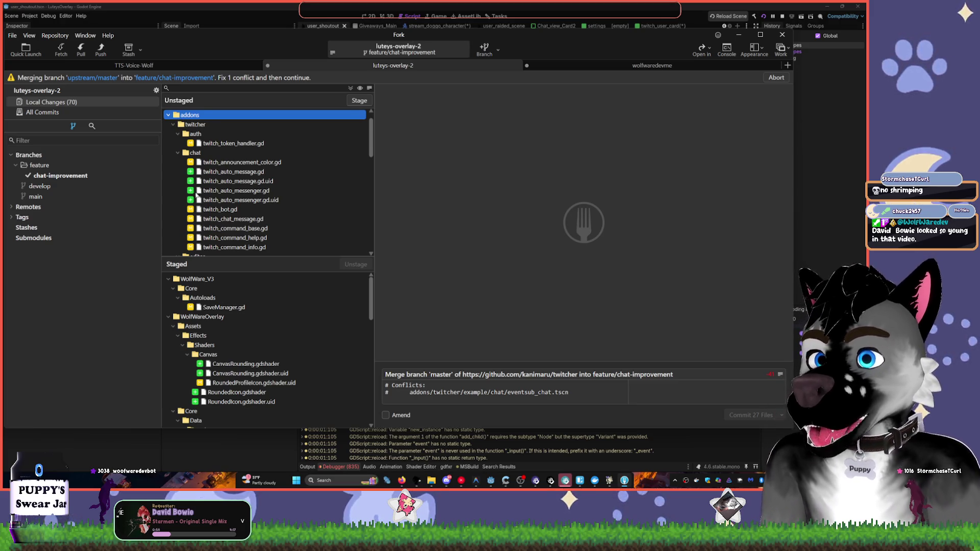
{"action": "left_click", "coordinate": [192, 280]}
{"action": "double_click", "coordinate": [192, 280]}
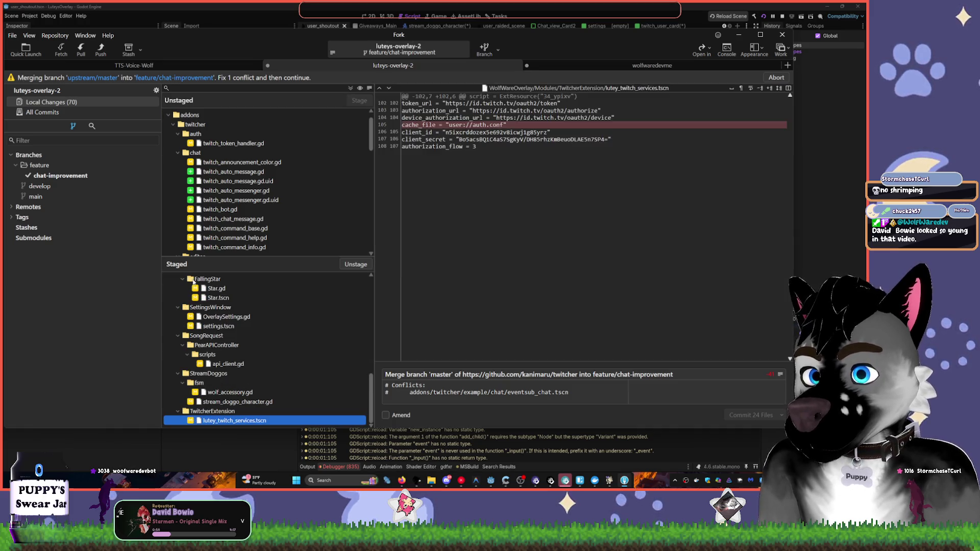
{"action": "double_click", "coordinate": [202, 279]}
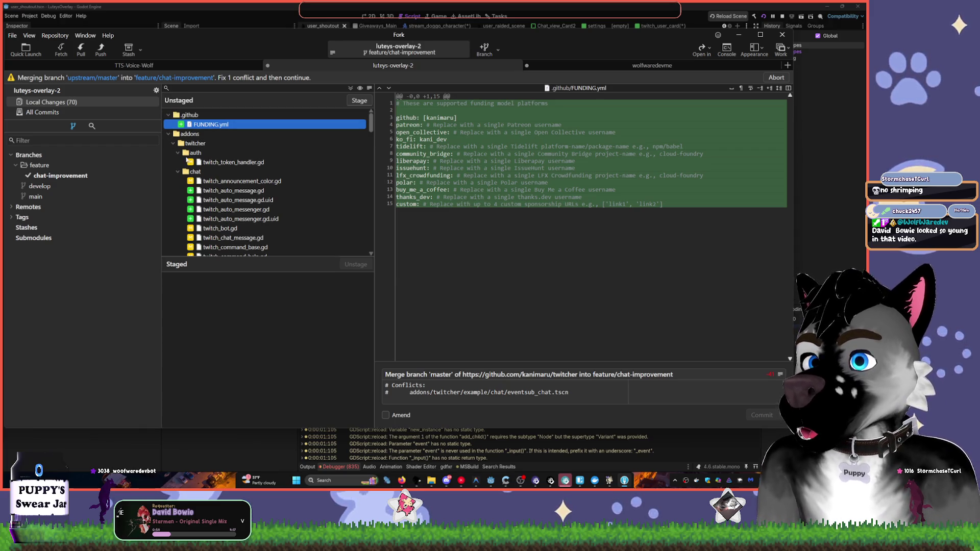
{"action": "left_click", "coordinate": [169, 134]}
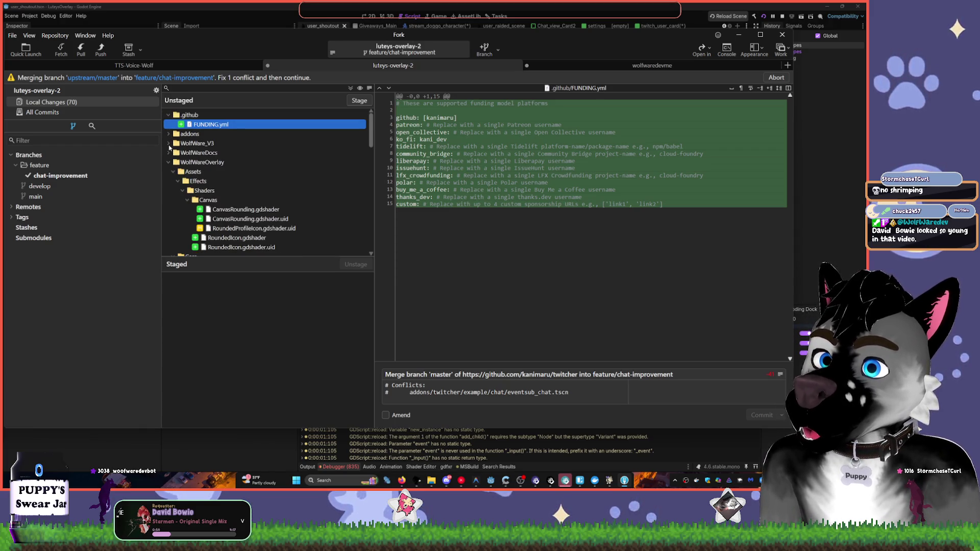
{"action": "left_click", "coordinate": [170, 163]}
{"action": "left_click", "coordinate": [181, 136]}
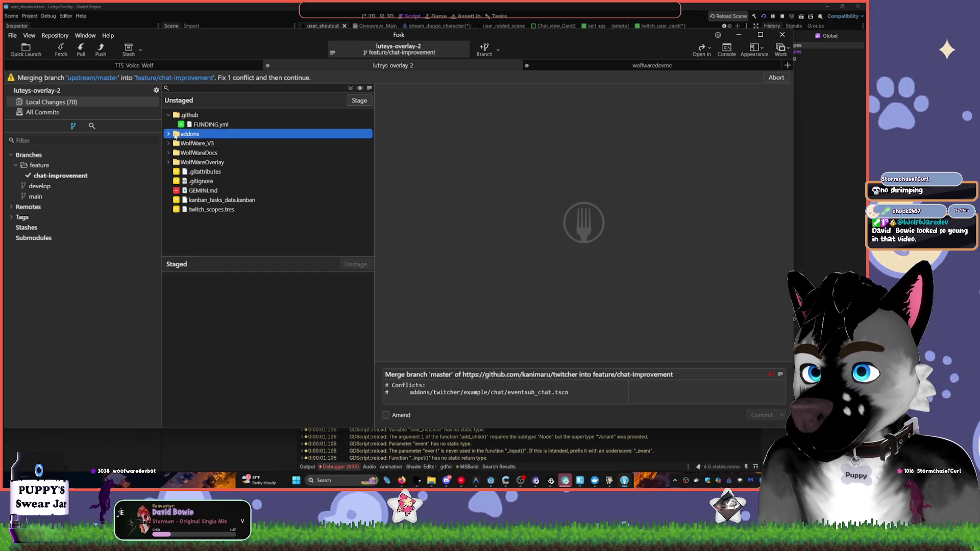
{"action": "left_click", "coordinate": [359, 100]}
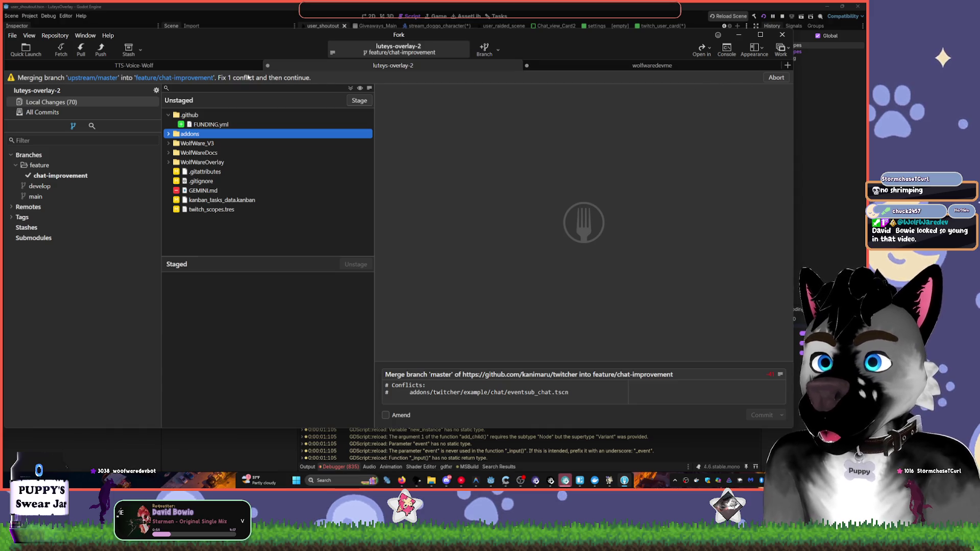
{"action": "key", "text": "alt+Tab"}
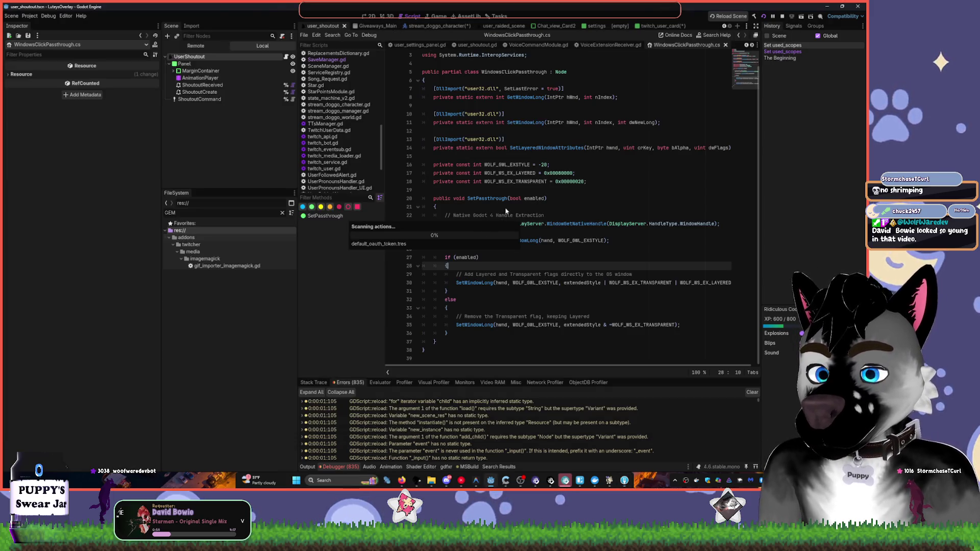
{"action": "key", "text": "alt+Tab"}
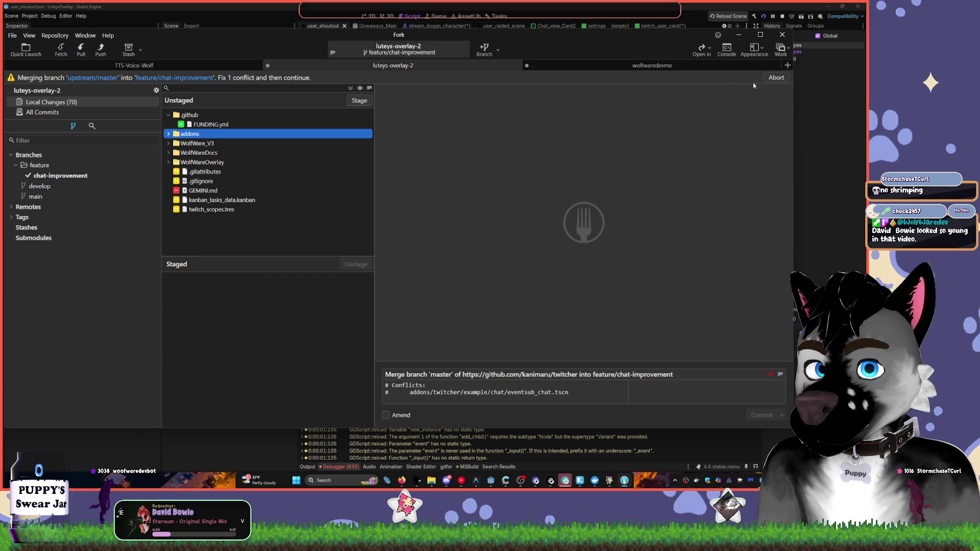
Abort the in-progress upstream merge and stage the whole addons folder
{"action": "left_click", "coordinate": [776, 77]}
{"action": "left_click", "coordinate": [421, 244]}
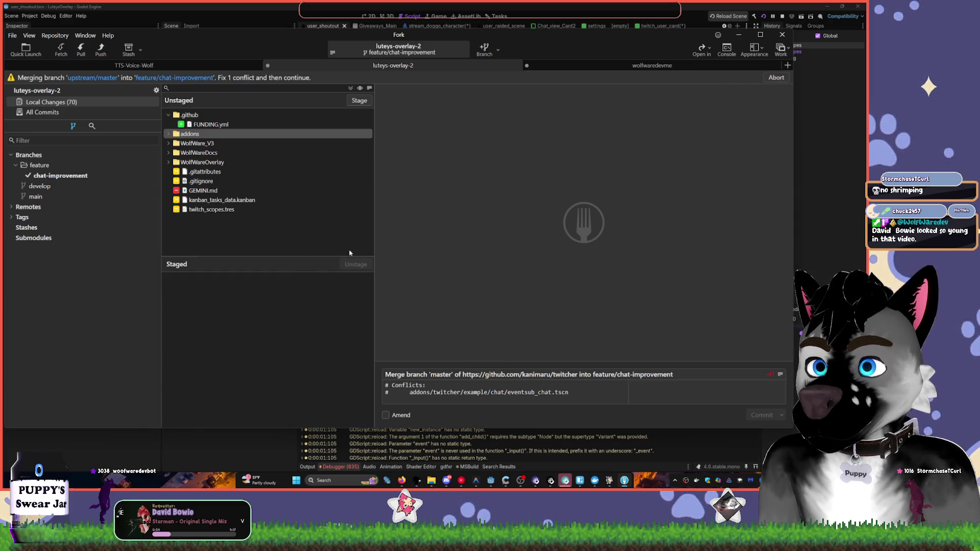
{"action": "double_click", "coordinate": [197, 121]}
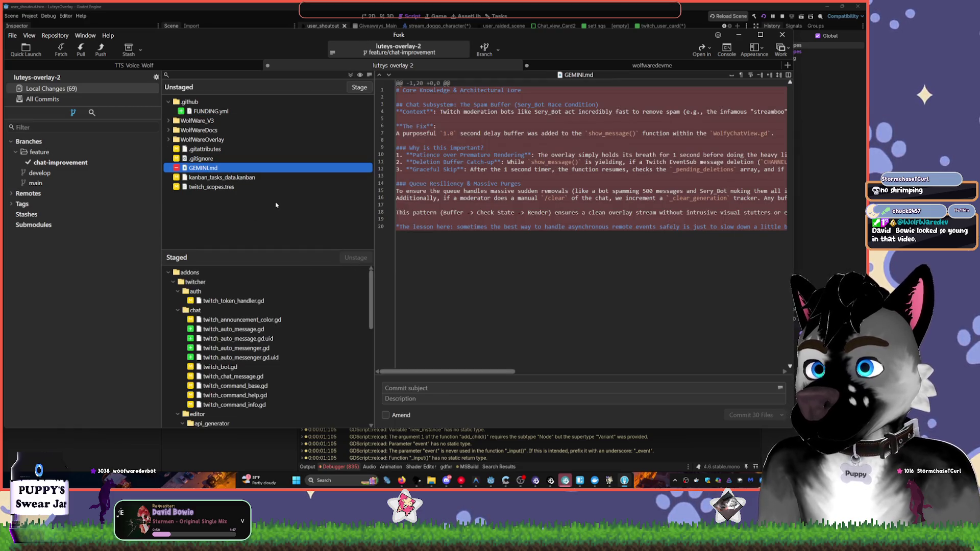
{"action": "left_click", "coordinate": [264, 188]}
Stage GEMINI.md, .gitignore, .gitattributes, kanban_tasks_data.kanban and twitch_scopes.tres, then turn on Amend
{"action": "double_click", "coordinate": [285, 168]}
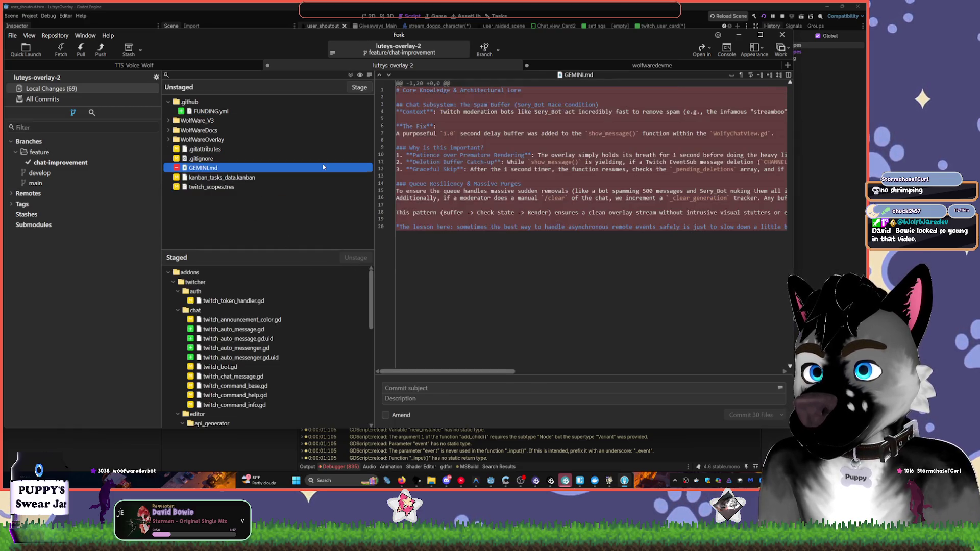
{"action": "left_click", "coordinate": [321, 159]}
{"action": "double_click", "coordinate": [275, 159]}
{"action": "left_click", "coordinate": [266, 151]}
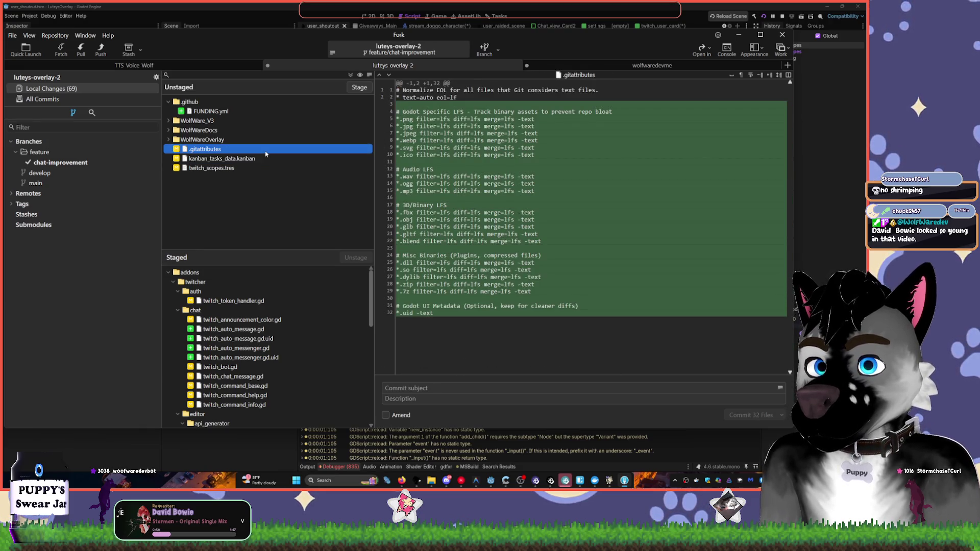
{"action": "double_click", "coordinate": [265, 150]}
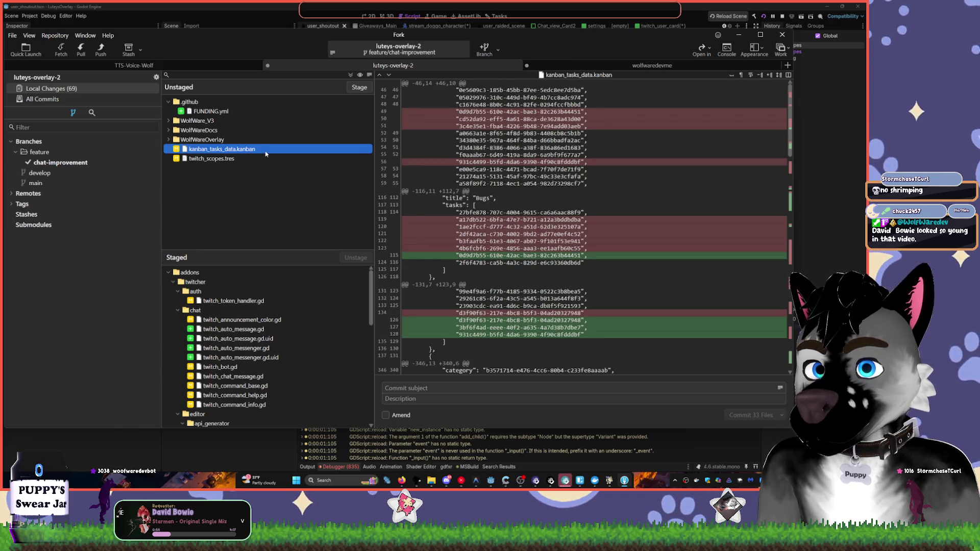
{"action": "double_click", "coordinate": [266, 149]}
{"action": "double_click", "coordinate": [265, 149]}
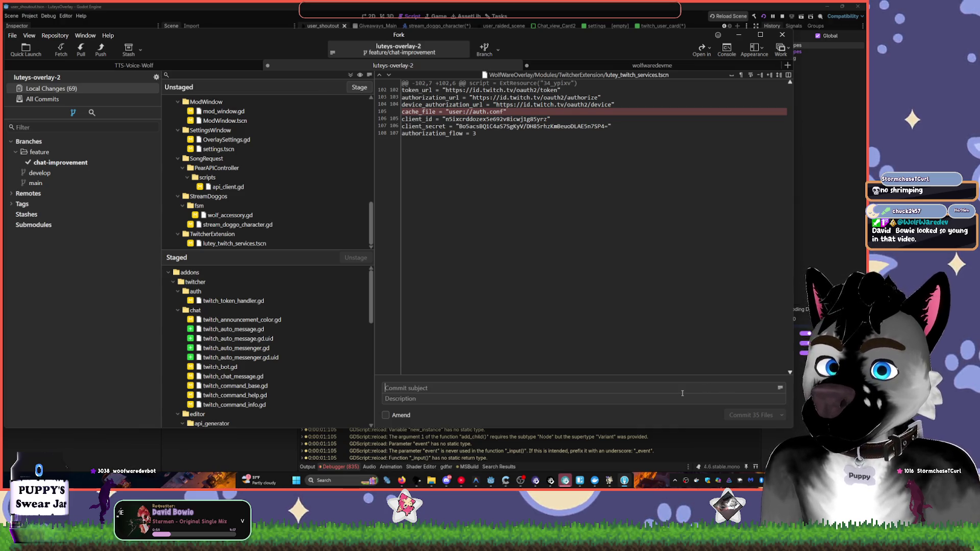
{"action": "left_click", "coordinate": [433, 419]}
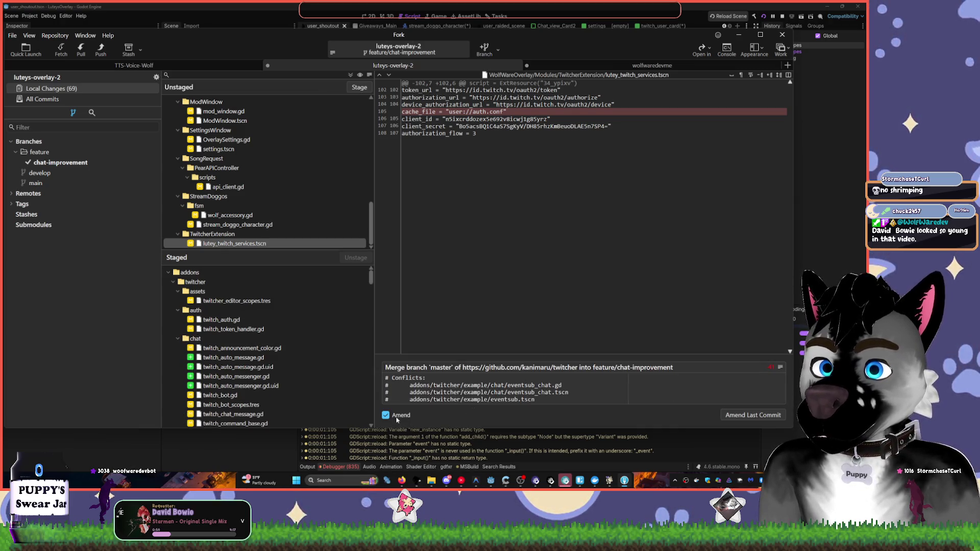
Switch Amend off and commit the 35 staged files as '- updated twitcher' with the key passphrase
{"action": "left_click", "coordinate": [433, 419]}
{"action": "type", "text": "- updated "}
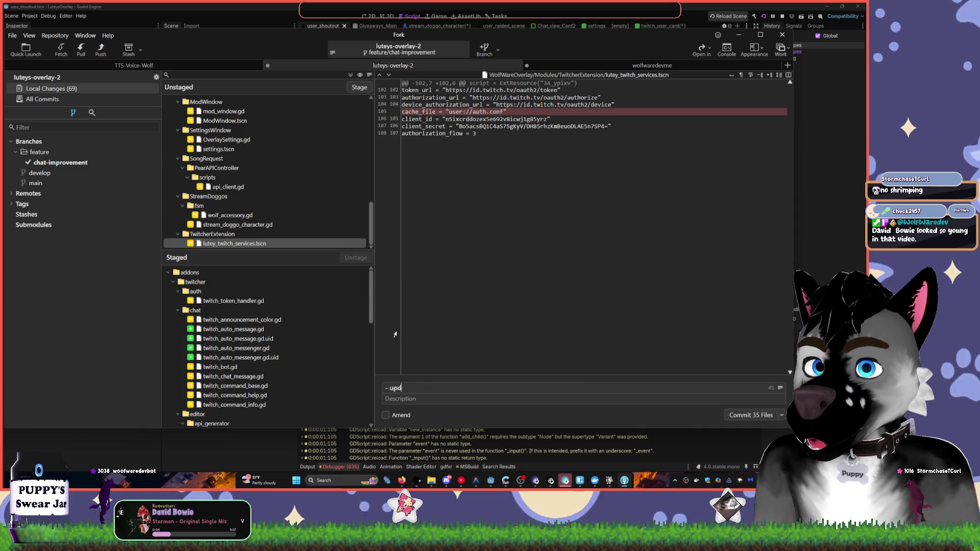
{"action": "type", "text": "twitcher"}
{"action": "left_click", "coordinate": [751, 415]}
{"action": "type", "text": "***"}
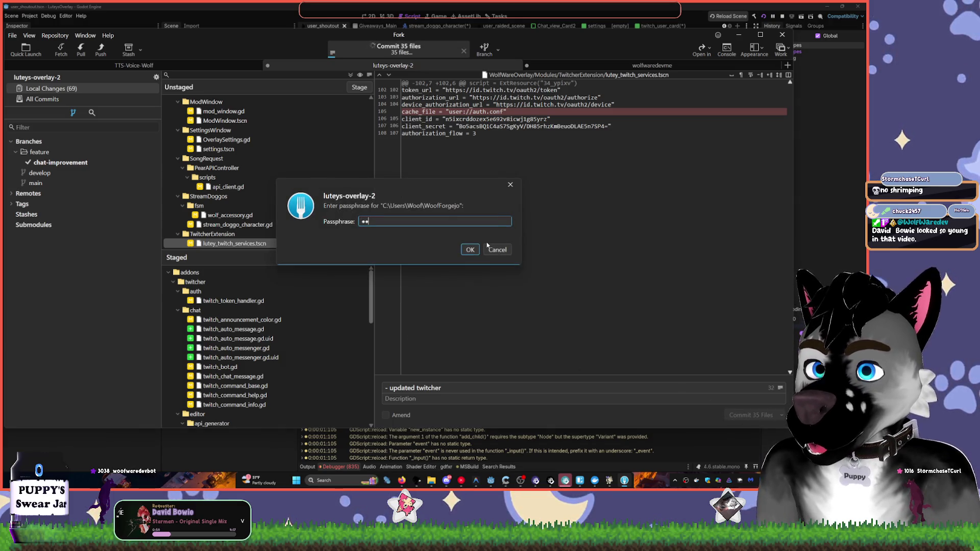
{"action": "left_click", "coordinate": [471, 250]}
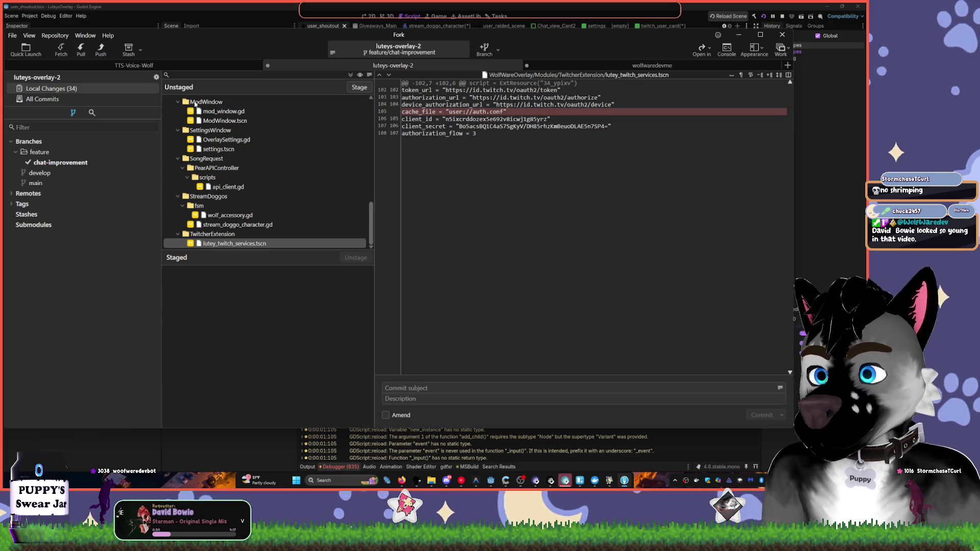
{"action": "left_click", "coordinate": [82, 51]}
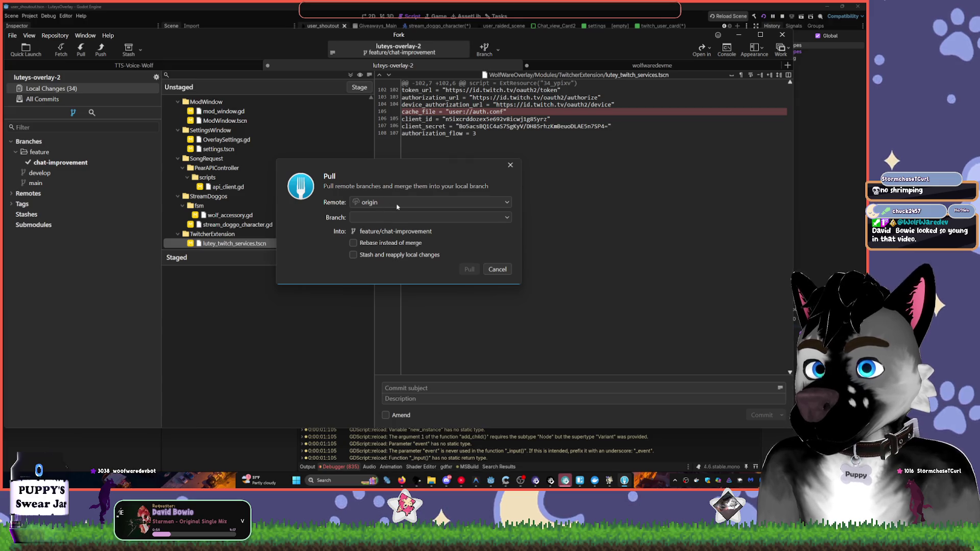
Pull upstream/master from the upstream remote into the feature branch
{"action": "left_click", "coordinate": [398, 204]}
{"action": "left_click", "coordinate": [377, 223]}
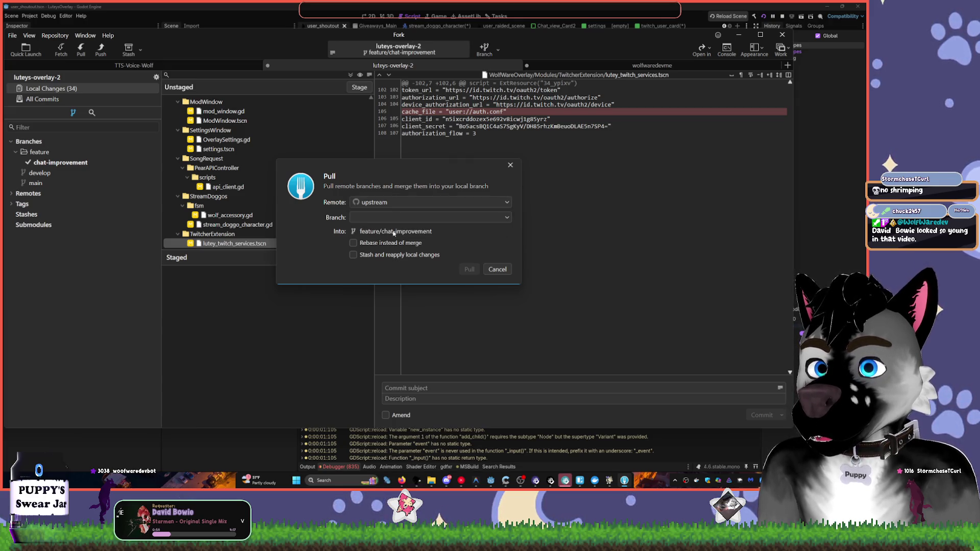
{"action": "left_click", "coordinate": [404, 218]}
{"action": "left_click", "coordinate": [403, 232]}
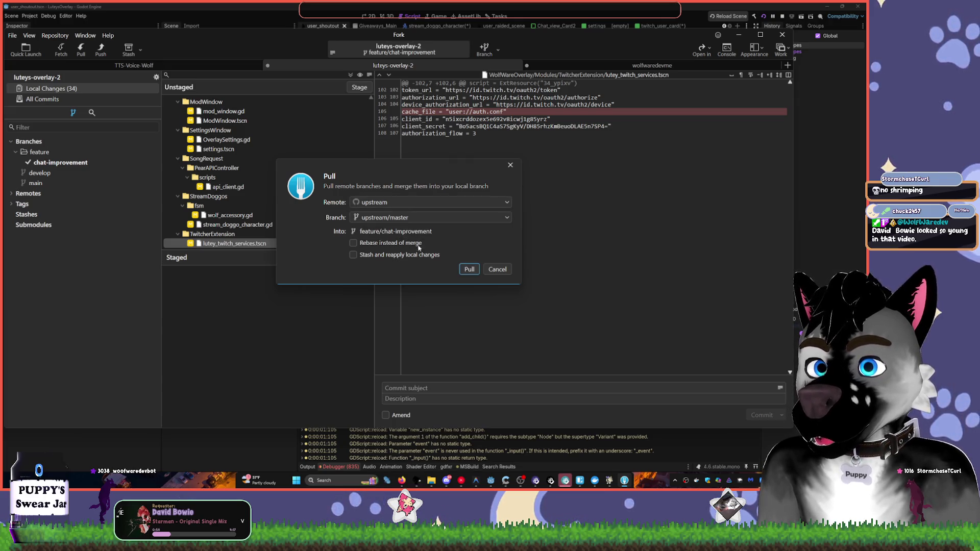
{"action": "left_click", "coordinate": [469, 269]}
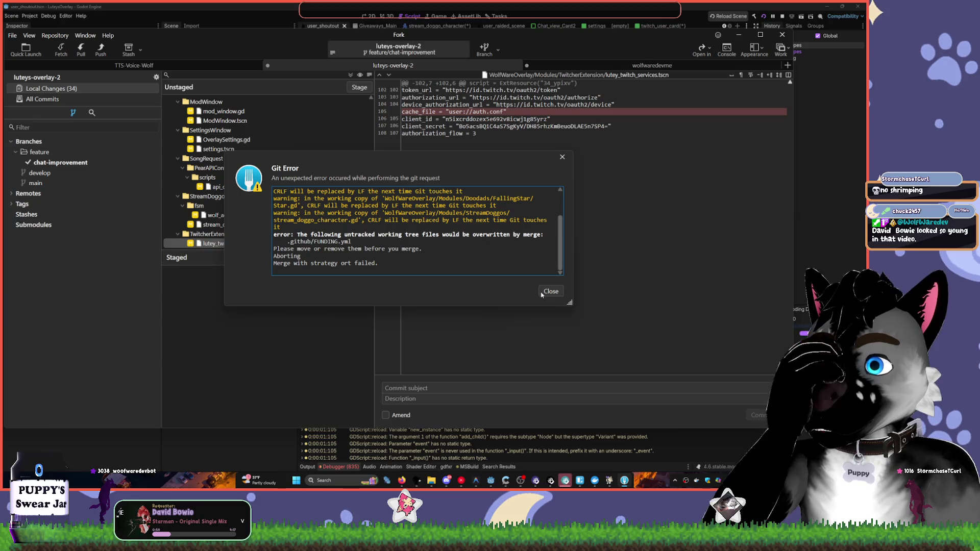
Dismiss the failed-pull error and bring up actions for the untracked .github folder
{"action": "key", "text": "Escape"}
{"action": "scroll", "coordinate": [266, 152], "scroll_direction": "up", "scroll_amount": 15}
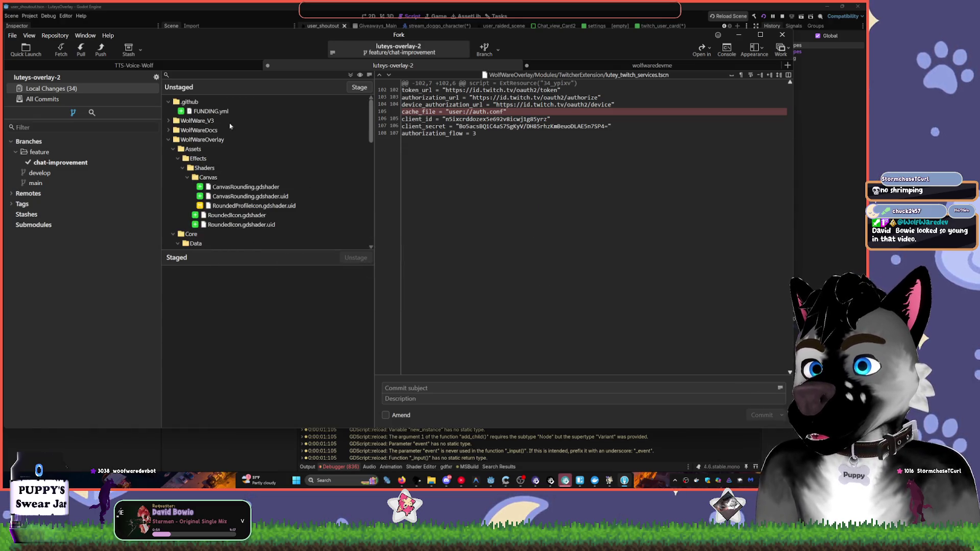
{"action": "right_click", "coordinate": [215, 104]}
Discard the untracked .github changes, confirming removal of FUNDING.yml
{"action": "mouse_move", "coordinate": [252, 194]}
{"action": "left_click", "coordinate": [256, 174]}
{"action": "left_click", "coordinate": [434, 245]}
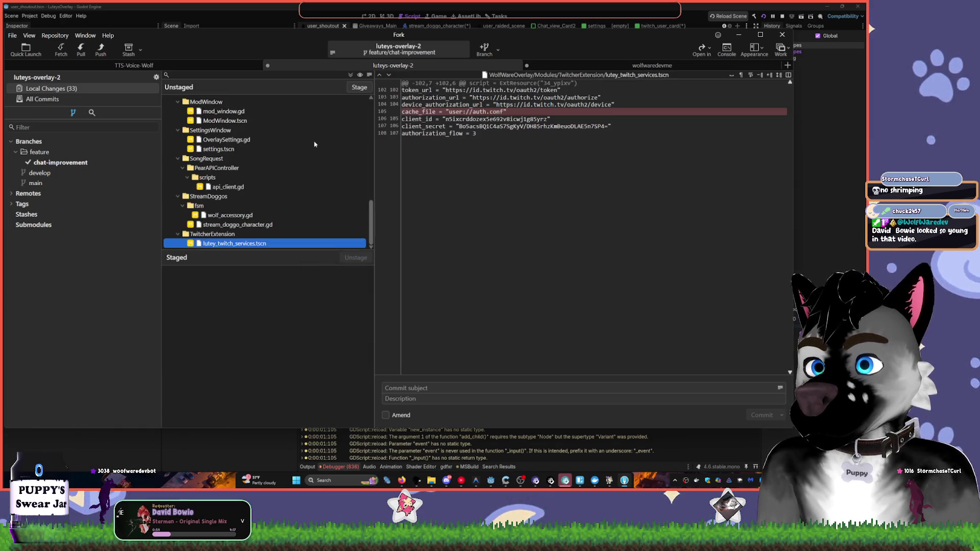
Pull upstream/master again, dismiss the eventsub_chat.tscn conflict error, and view All Commits
{"action": "left_click", "coordinate": [81, 49]}
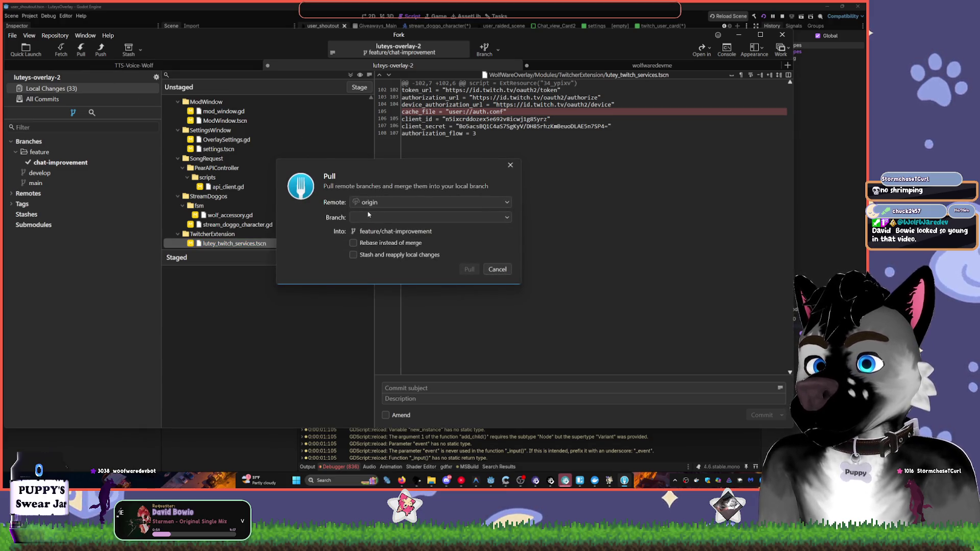
{"action": "left_click", "coordinate": [380, 202]}
{"action": "left_click", "coordinate": [384, 227]}
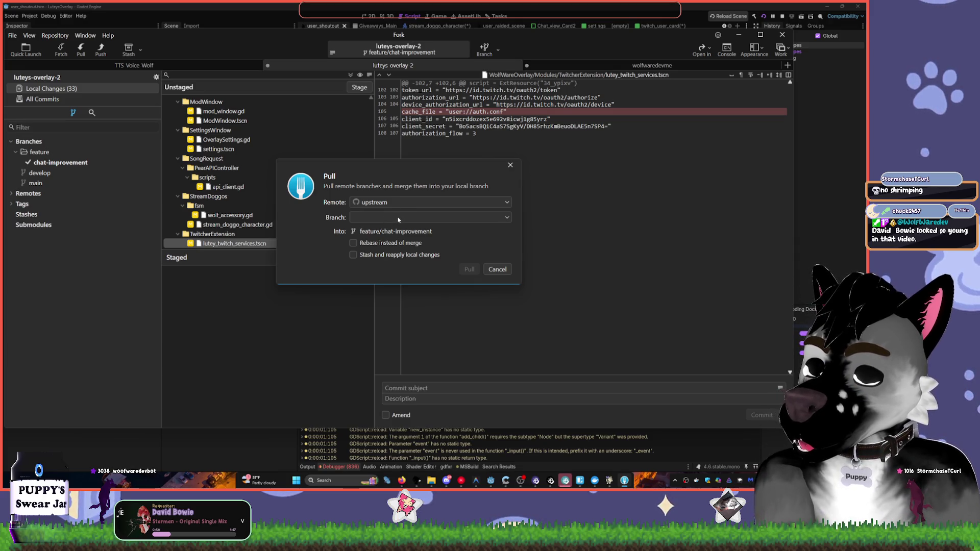
{"action": "left_click", "coordinate": [398, 220]}
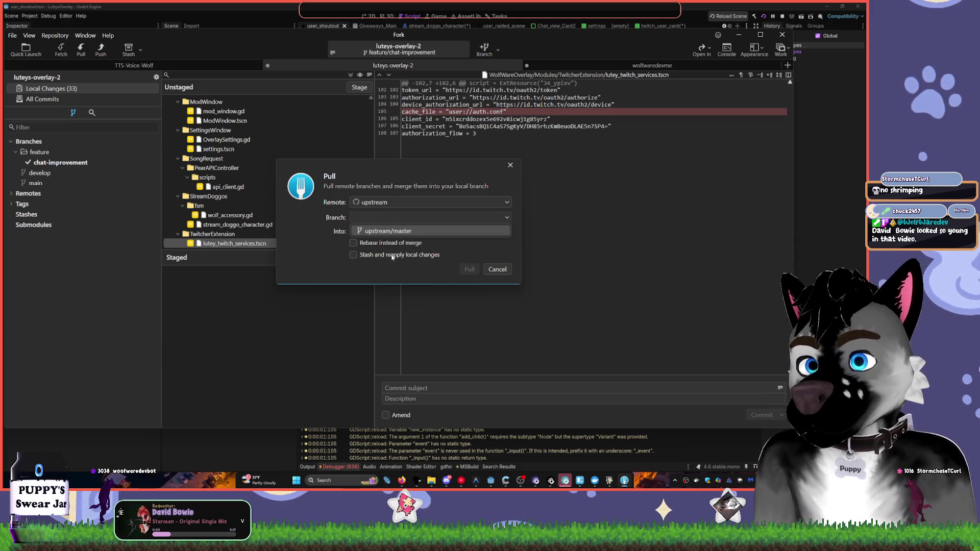
{"action": "left_click", "coordinate": [387, 230]}
{"action": "left_click", "coordinate": [469, 269]}
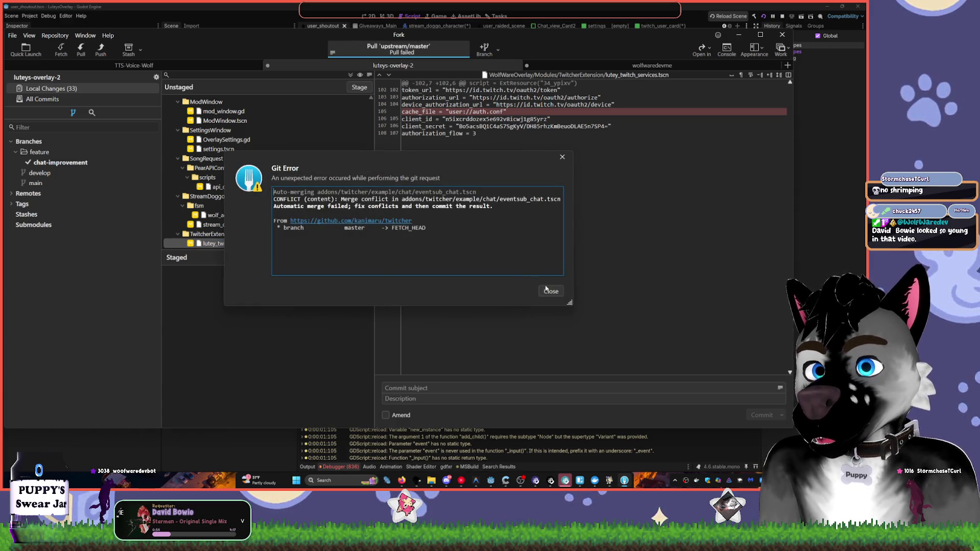
{"action": "left_click", "coordinate": [549, 295]}
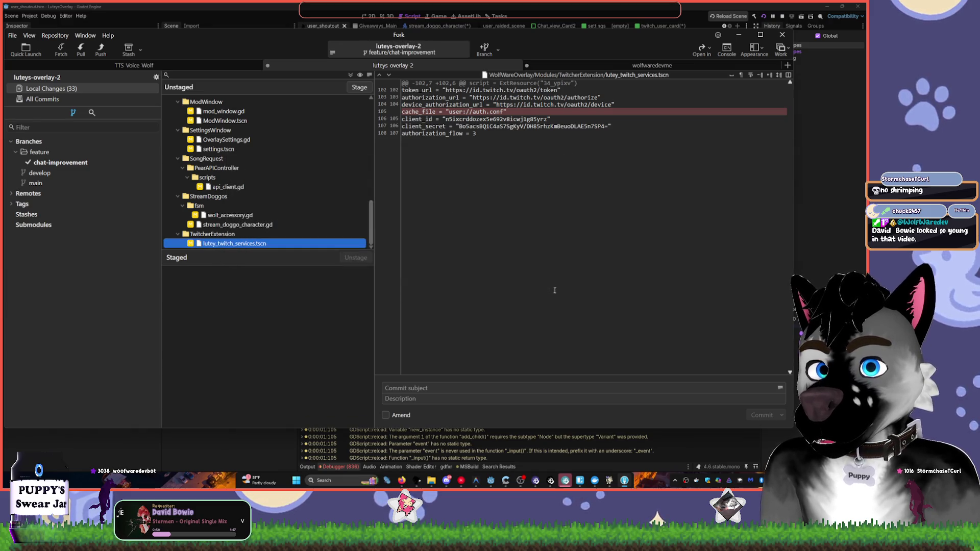
{"action": "left_click", "coordinate": [203, 77]}
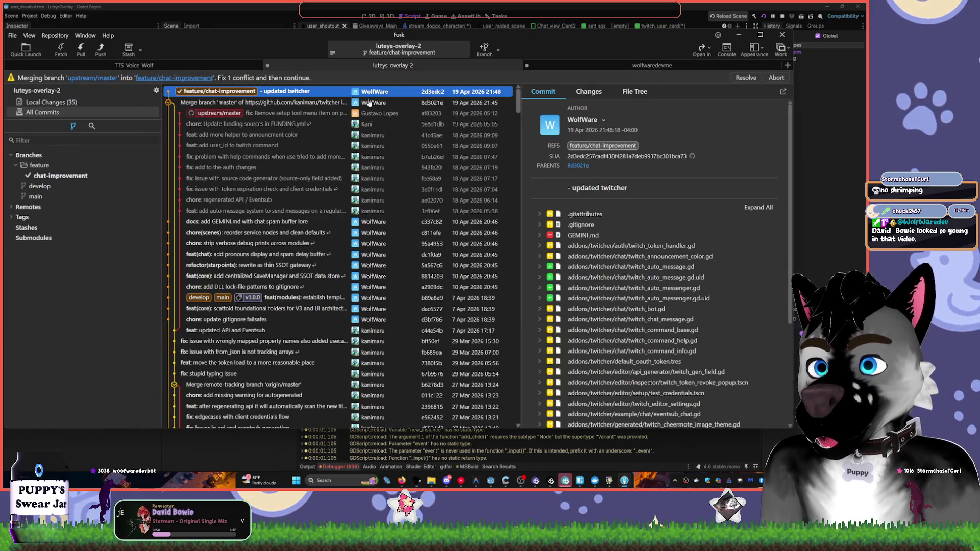
Select the conflicted eventsub_chat.tscn in Local Changes and open it in VS Code's merge editor
{"action": "left_click", "coordinate": [745, 79]}
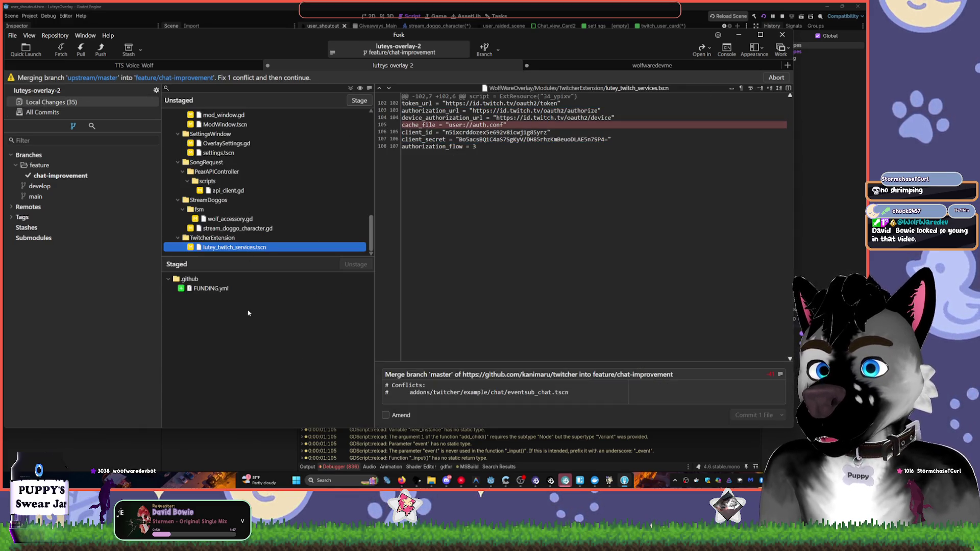
{"action": "scroll", "coordinate": [236, 213], "scroll_direction": "up", "scroll_amount": 10}
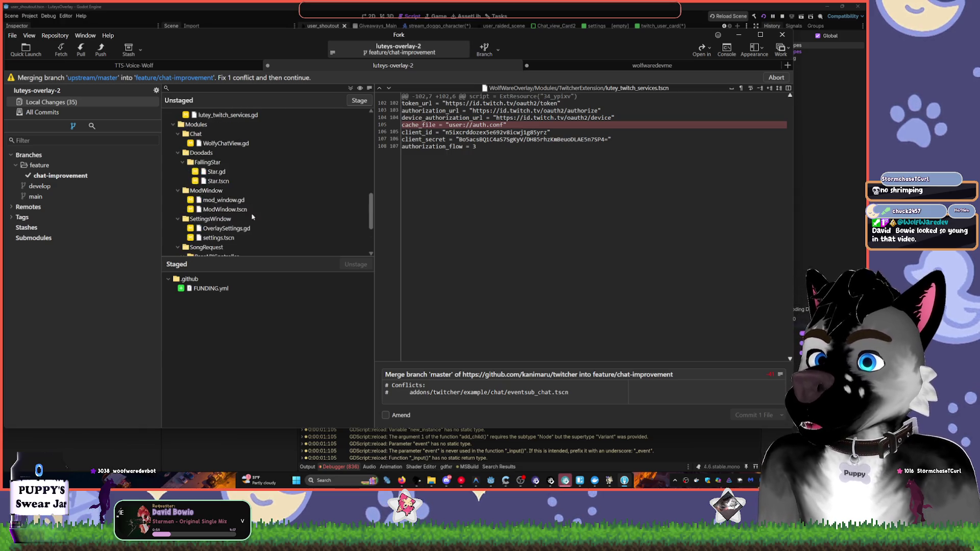
{"action": "left_click", "coordinate": [240, 153]}
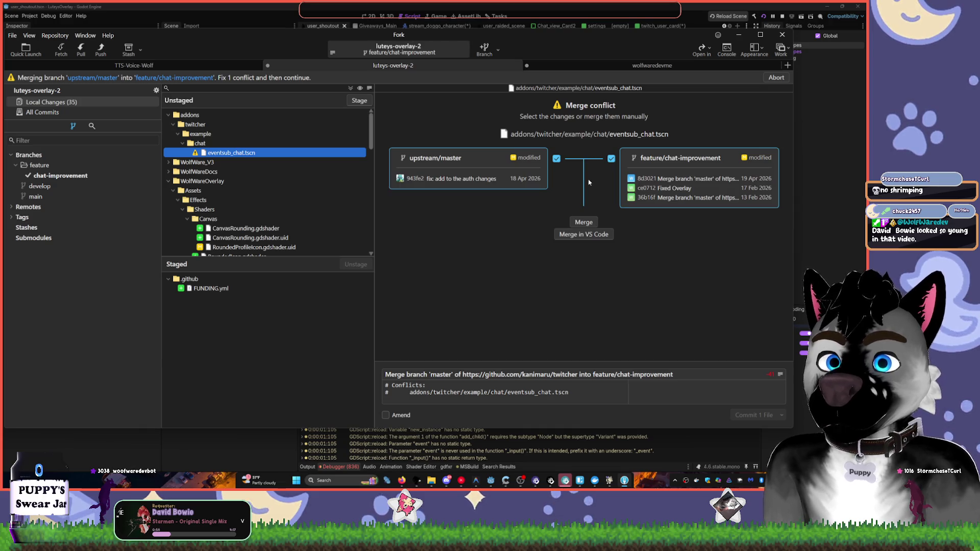
{"action": "left_click", "coordinate": [585, 235]}
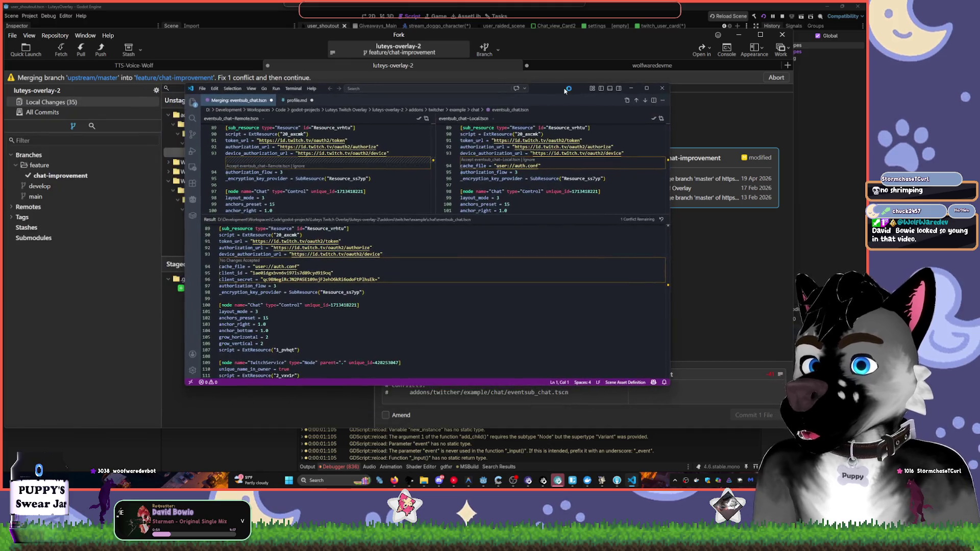
Close VS Code without saving profile.md and return to Fork's eventsub_chat.tscn conflict view
{"action": "left_click", "coordinate": [311, 100]}
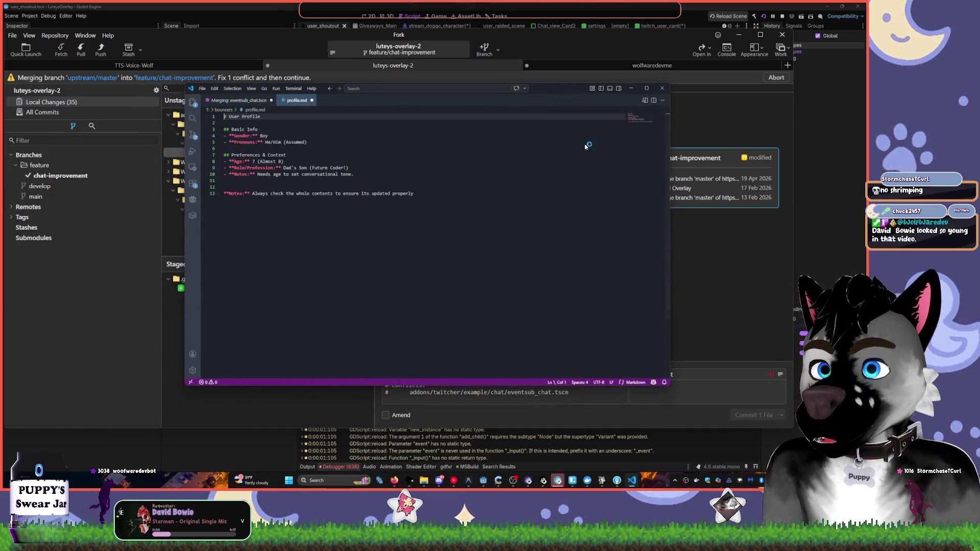
{"action": "key", "text": "Escape"}
{"action": "left_click", "coordinate": [647, 88]}
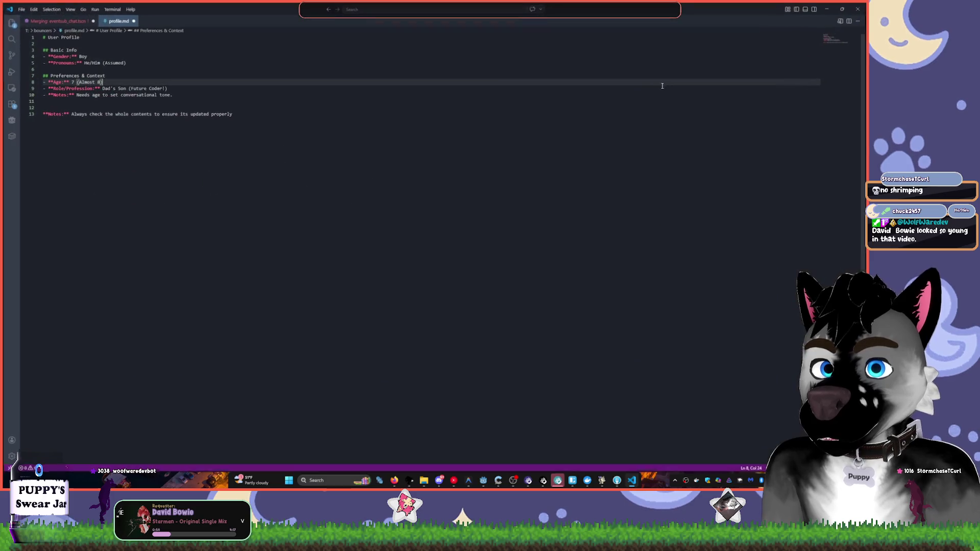
{"action": "key", "text": "alt+Tab"}
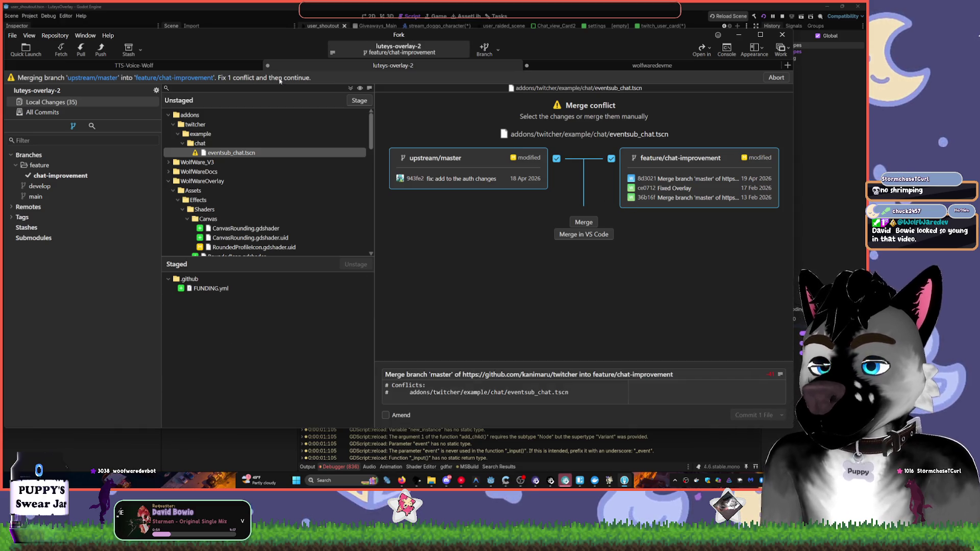
Reload the externally modified files in Godot, then reopen eventsub_chat.tscn in VS Code's merge editor
{"action": "left_click", "coordinate": [247, 9]}
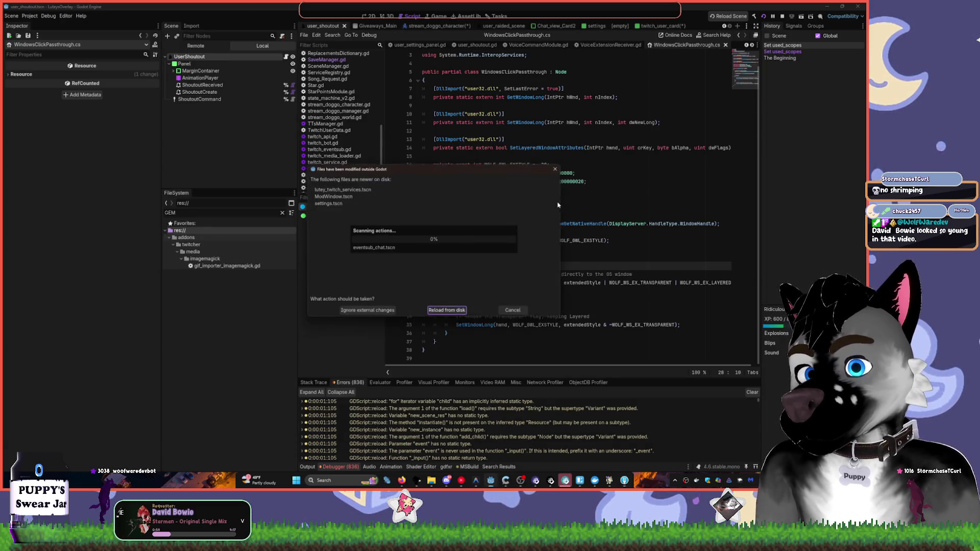
{"action": "left_click", "coordinate": [444, 313]}
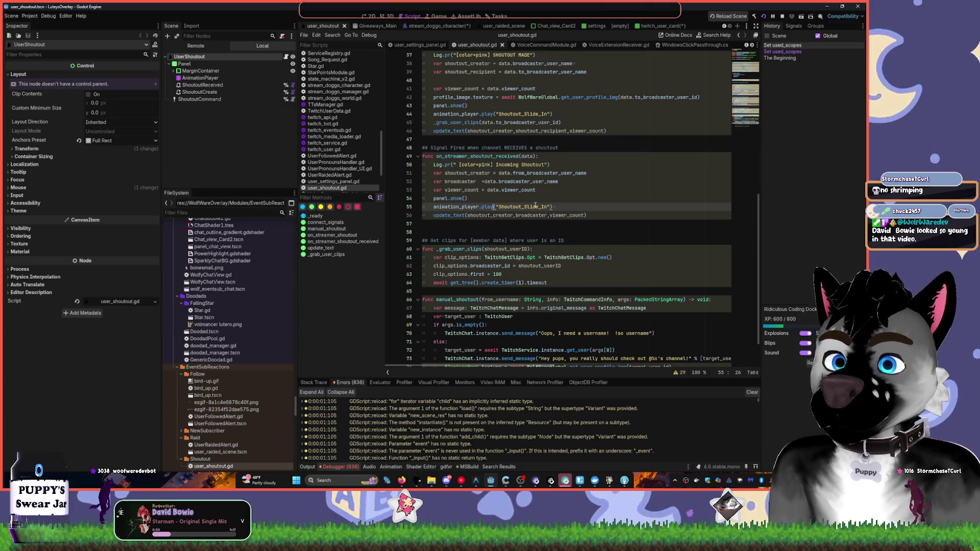
{"action": "left_click", "coordinate": [624, 481]}
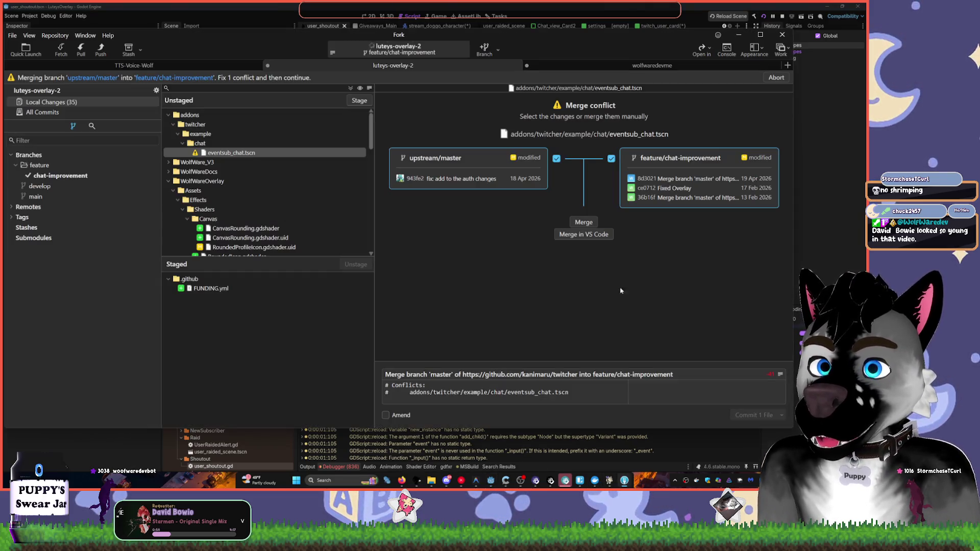
{"action": "left_click", "coordinate": [584, 235]}
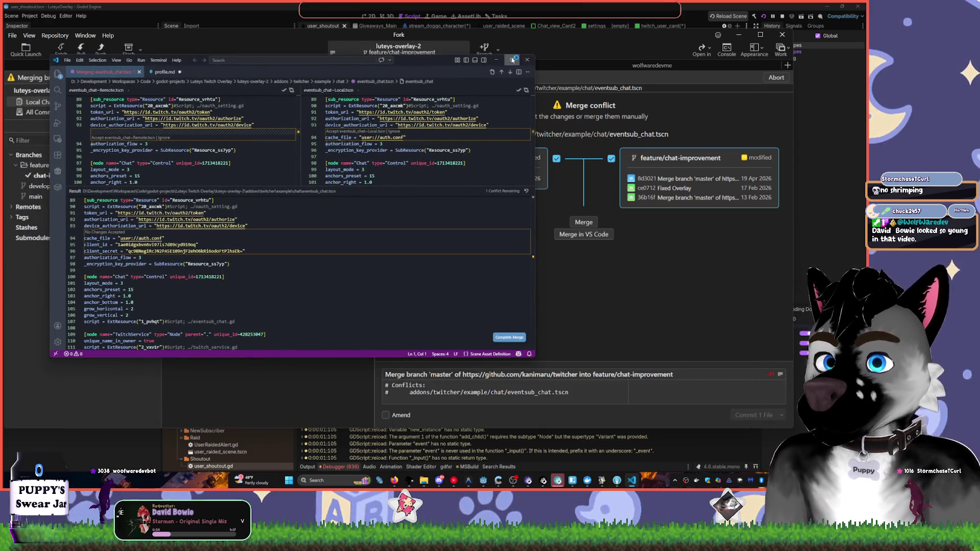
Review the maximized eventsub_chat.tscn merge result, complete the merge, and return to Fork
{"action": "double_click", "coordinate": [419, 60]}
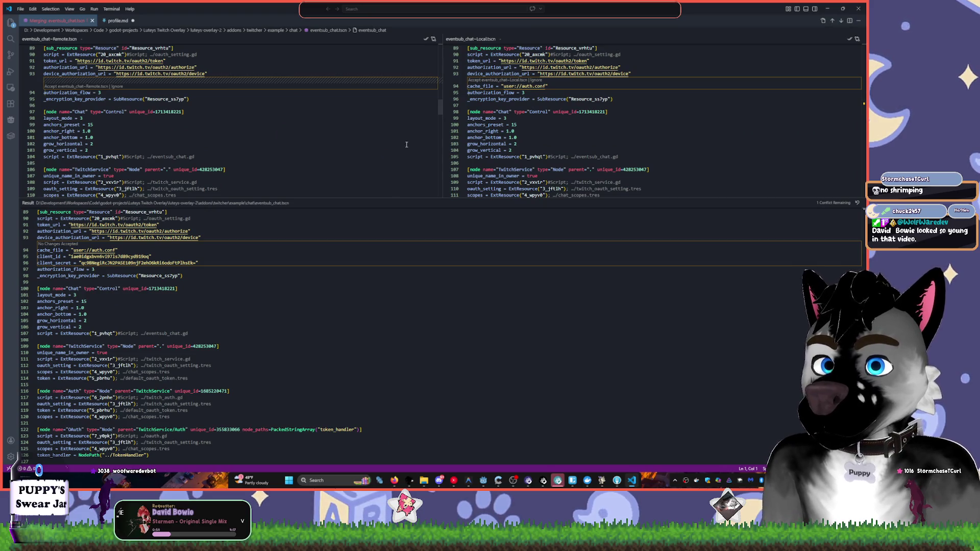
{"action": "scroll", "coordinate": [485, 256], "scroll_direction": "up", "scroll_amount": 8}
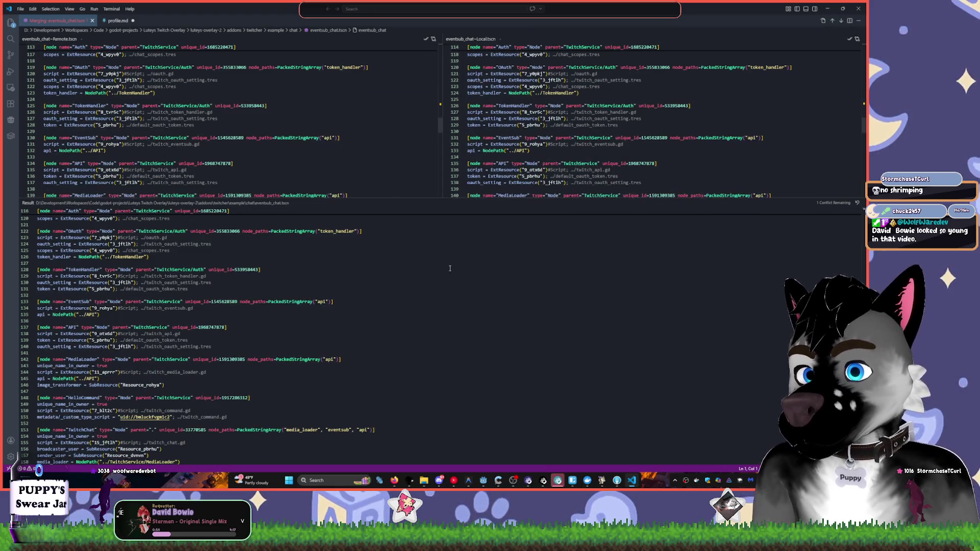
{"action": "scroll", "coordinate": [384, 234], "scroll_direction": "up", "scroll_amount": 20}
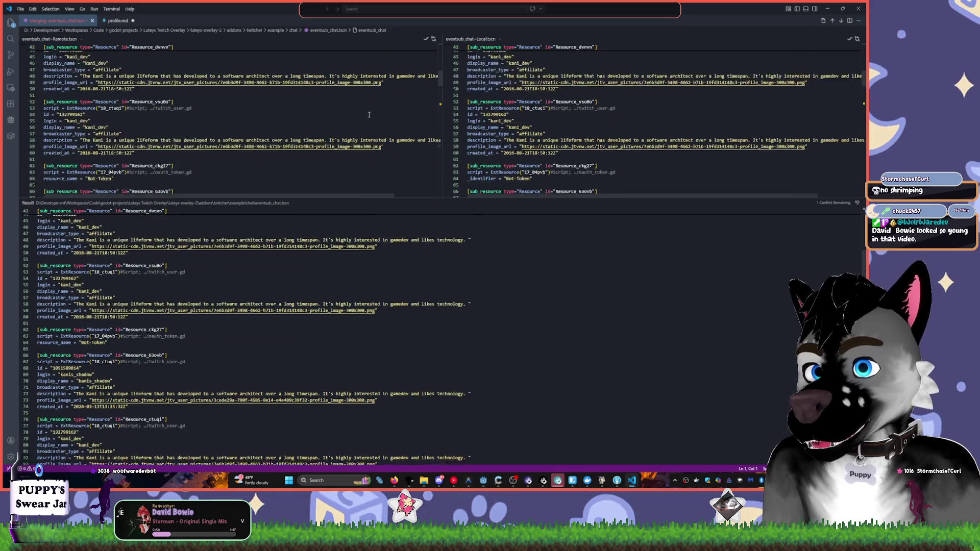
{"action": "scroll", "coordinate": [368, 115], "scroll_direction": "down", "scroll_amount": 20}
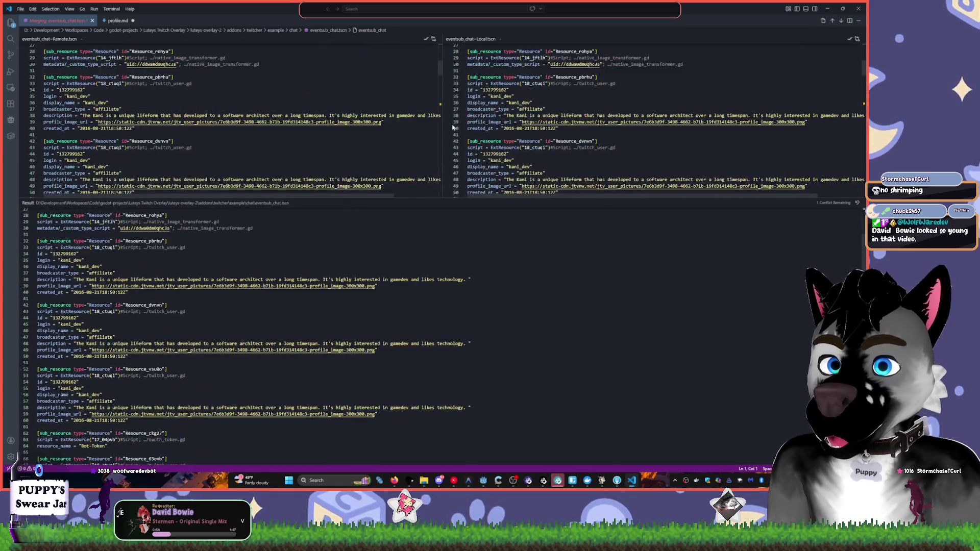
{"action": "scroll", "coordinate": [370, 131], "scroll_direction": "down", "scroll_amount": 20}
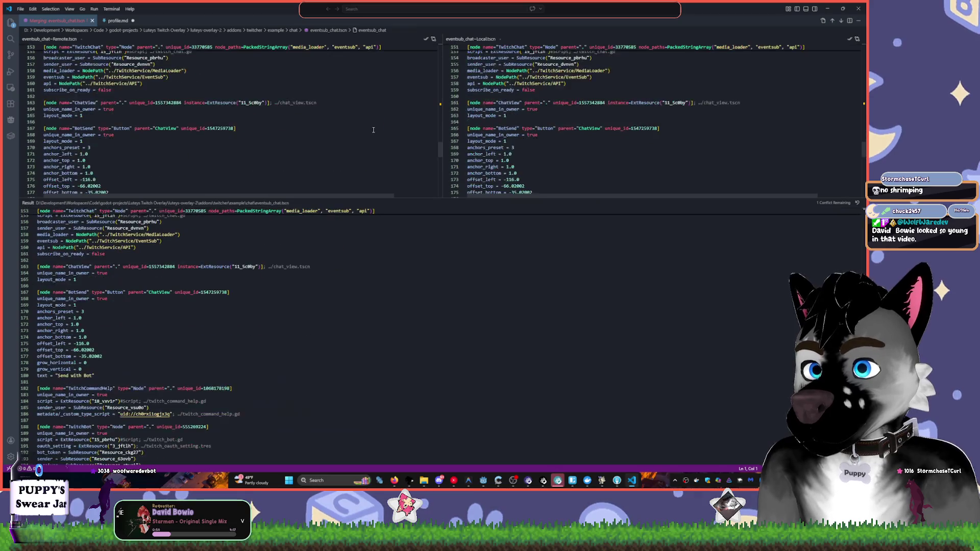
{"action": "scroll", "coordinate": [372, 130], "scroll_direction": "down", "scroll_amount": 3}
{"action": "scroll", "coordinate": [371, 130], "scroll_direction": "up", "scroll_amount": 5}
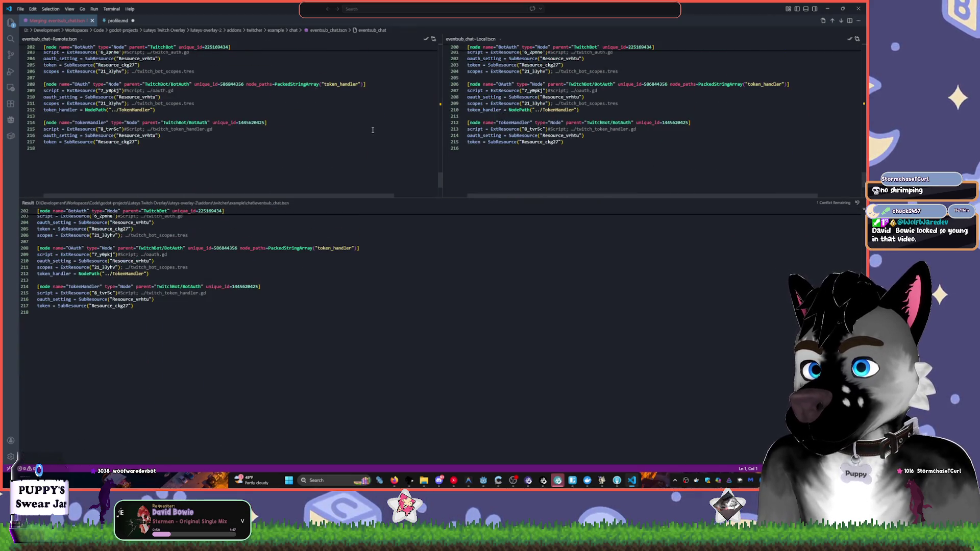
{"action": "scroll", "coordinate": [371, 132], "scroll_direction": "up", "scroll_amount": 7}
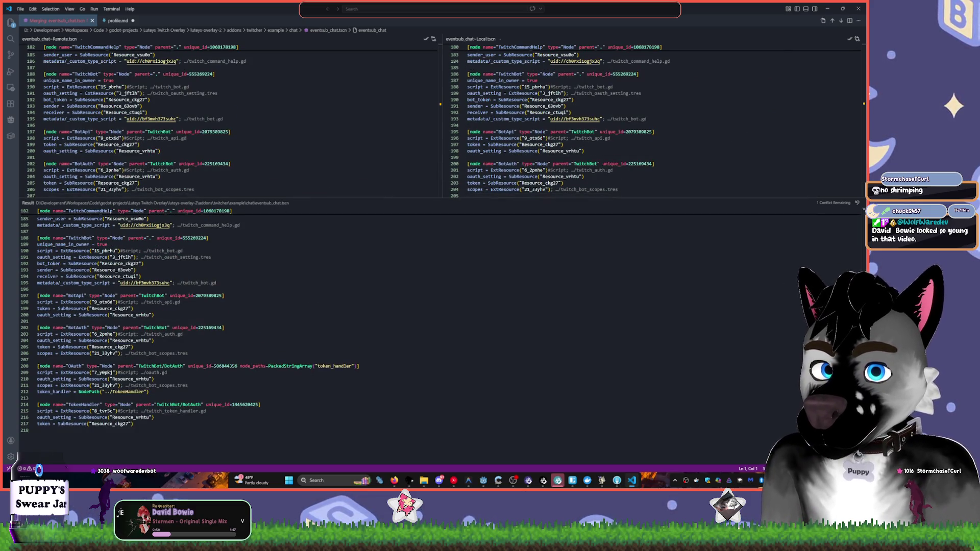
{"action": "left_click", "coordinate": [859, 253]}
{"action": "scroll", "coordinate": [859, 254], "scroll_direction": "up", "scroll_amount": 8}
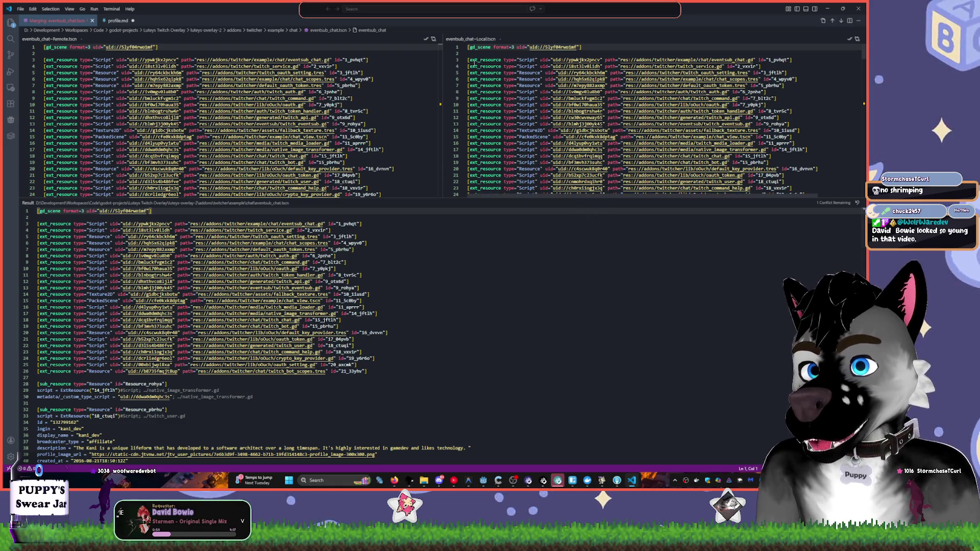
{"action": "key", "text": "alt+Tab"}
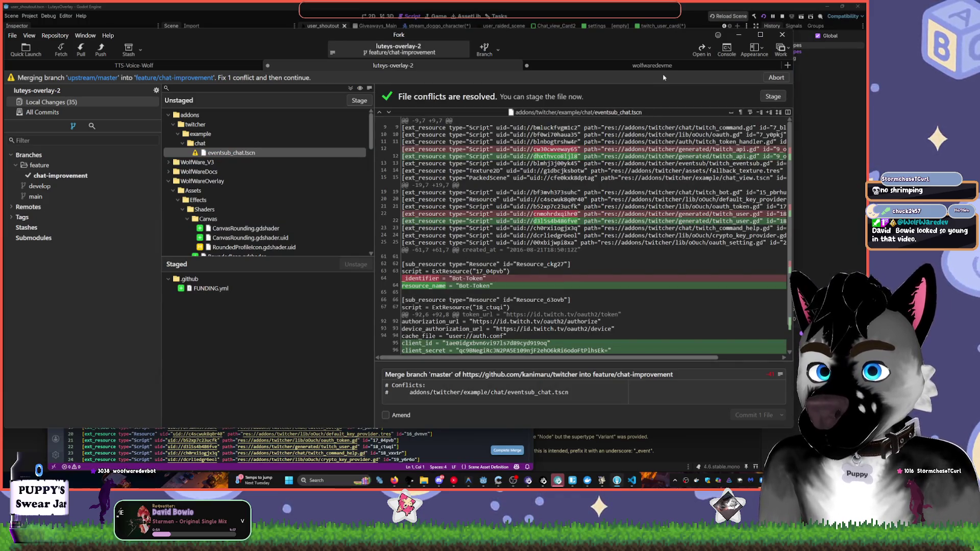
Maximize Fork and stage the resolved eventsub_chat.tscn
{"action": "left_click", "coordinate": [760, 34]}
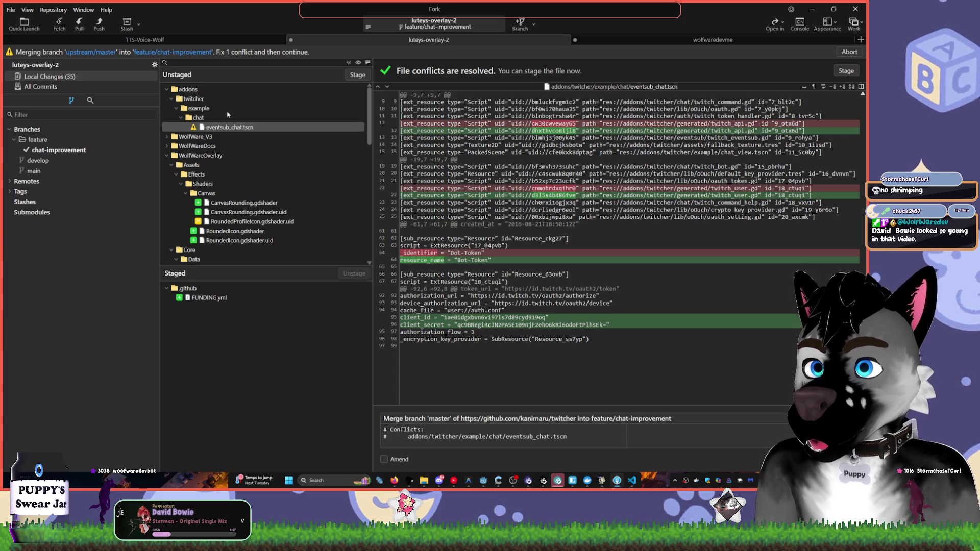
{"action": "double_click", "coordinate": [229, 127]}
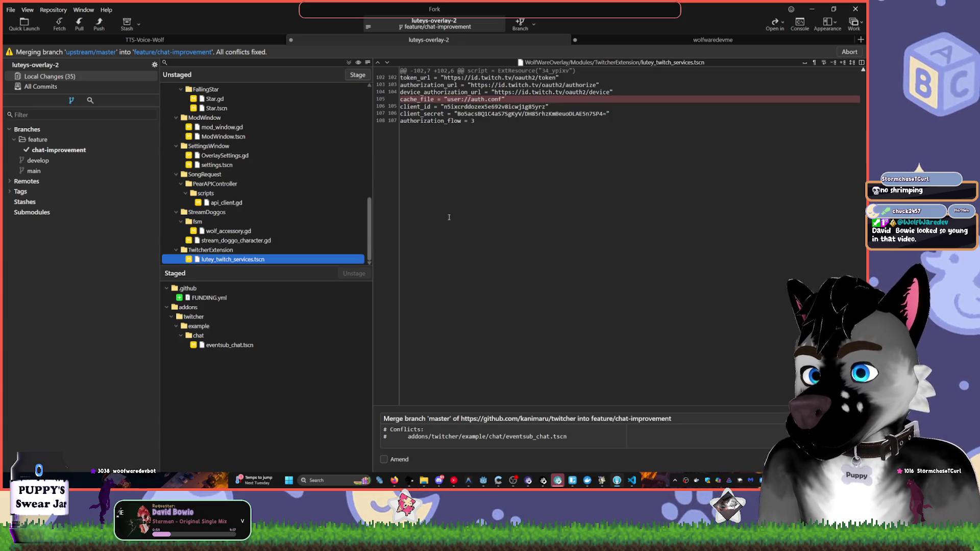
Stage lutey_twitch_services.tscn, stream_doggo_character.gd, wolf_accessory.gd and api_client.gd
{"action": "left_click", "coordinate": [632, 481]}
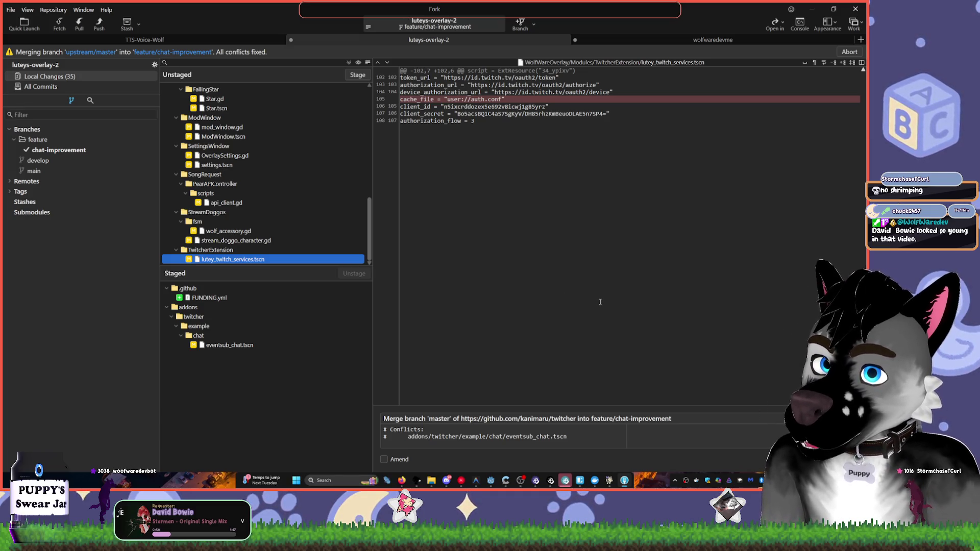
{"action": "mouse_move", "coordinate": [480, 105]}
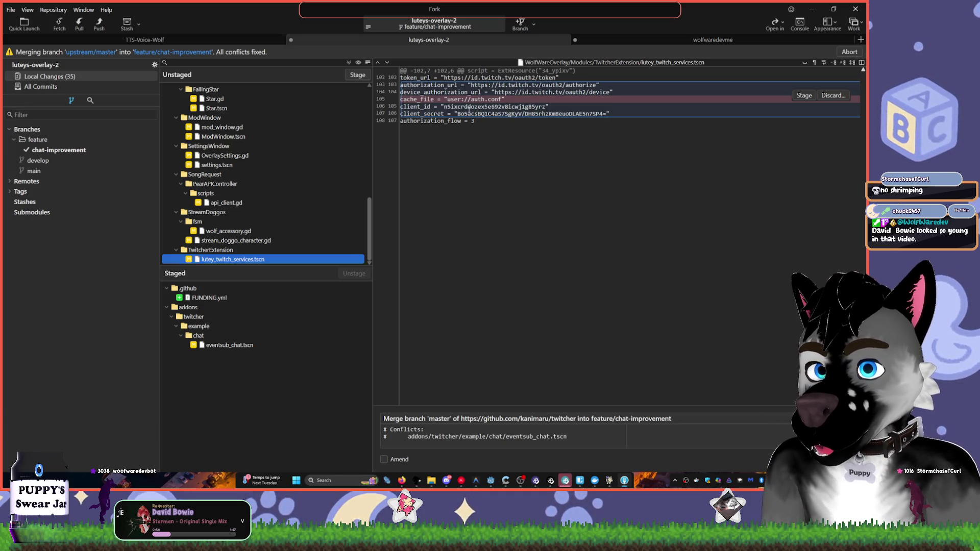
{"action": "left_click", "coordinate": [240, 261]}
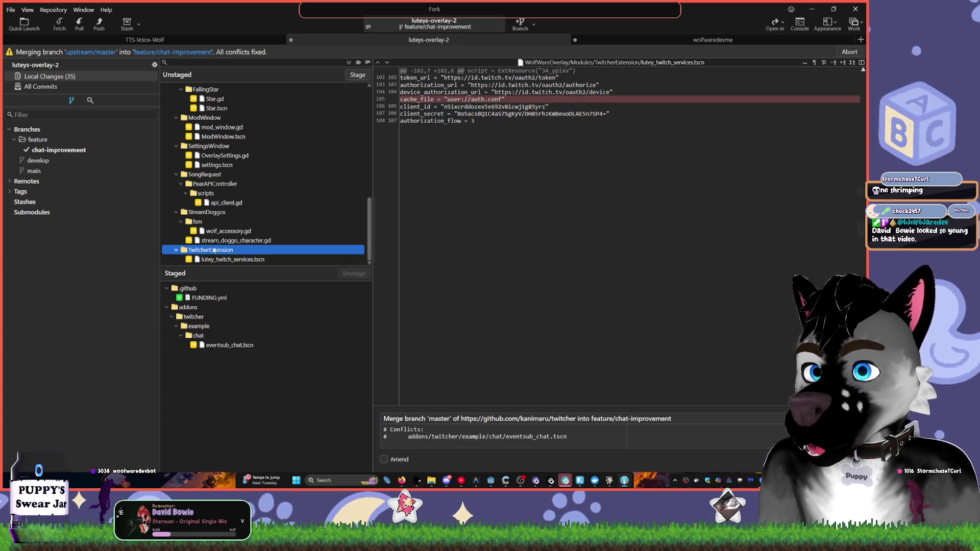
{"action": "double_click", "coordinate": [250, 260]}
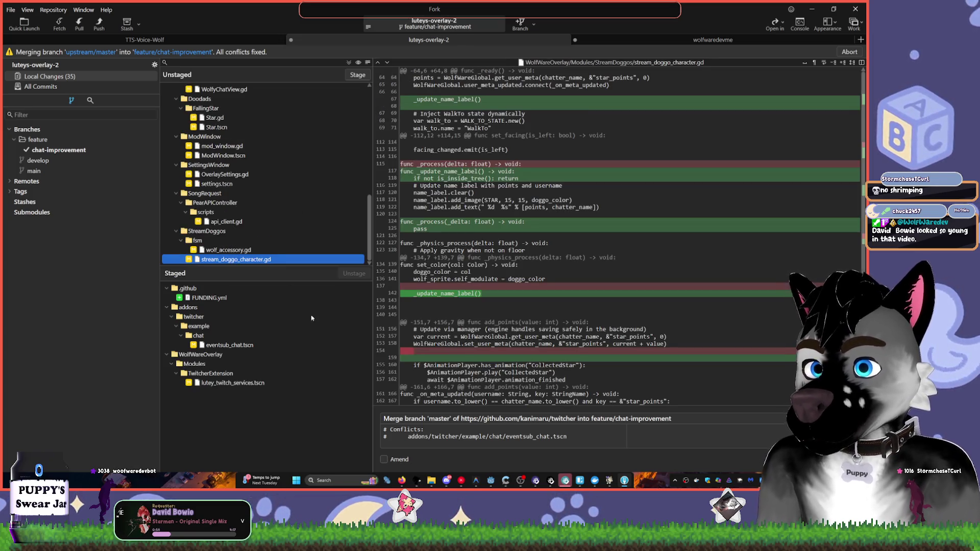
{"action": "double_click", "coordinate": [258, 261]}
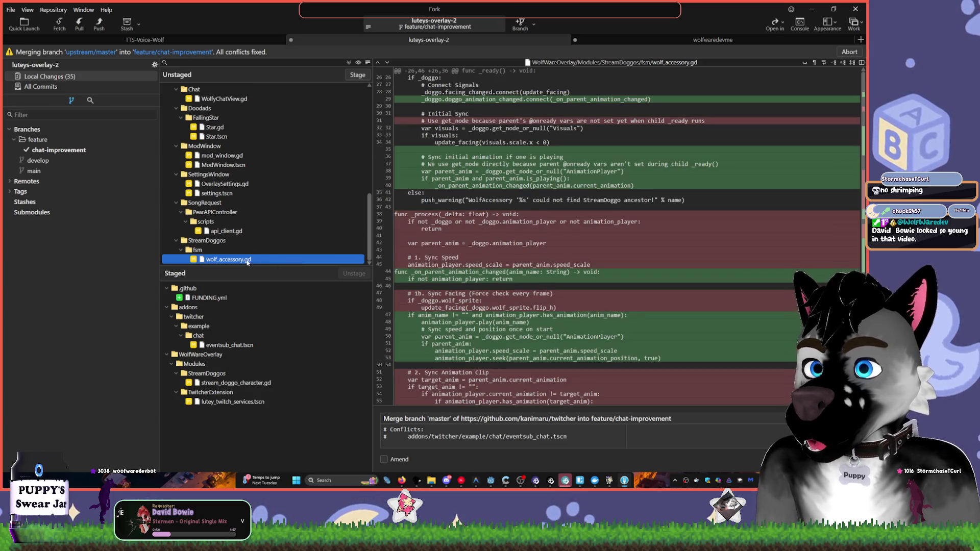
{"action": "double_click", "coordinate": [250, 261]}
{"action": "double_click", "coordinate": [247, 261]}
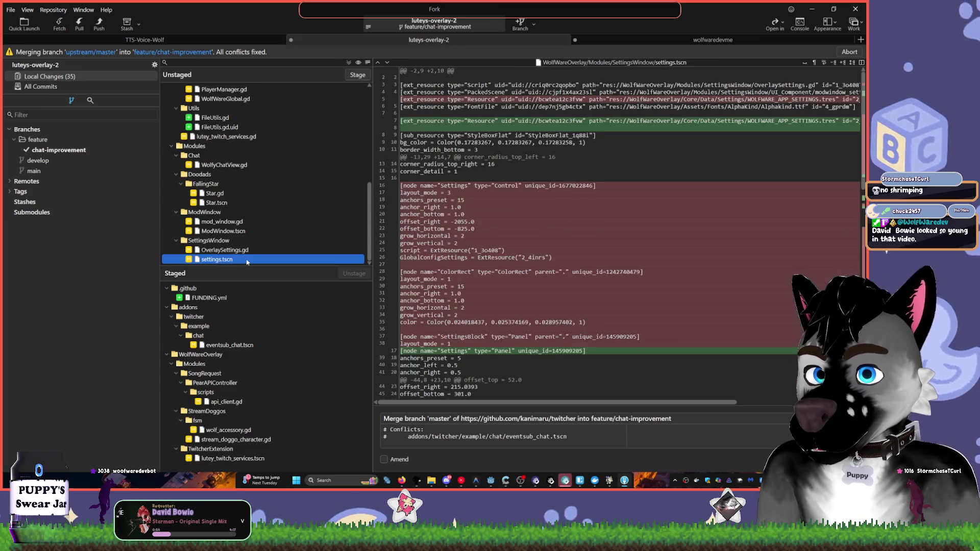
Stage settings.tscn, OverlaySettings.gd, the ModWindow files, mod_window.gd and the FallingStar Star files
{"action": "double_click", "coordinate": [227, 248]}
{"action": "double_click", "coordinate": [226, 247]}
{"action": "double_click", "coordinate": [225, 246]}
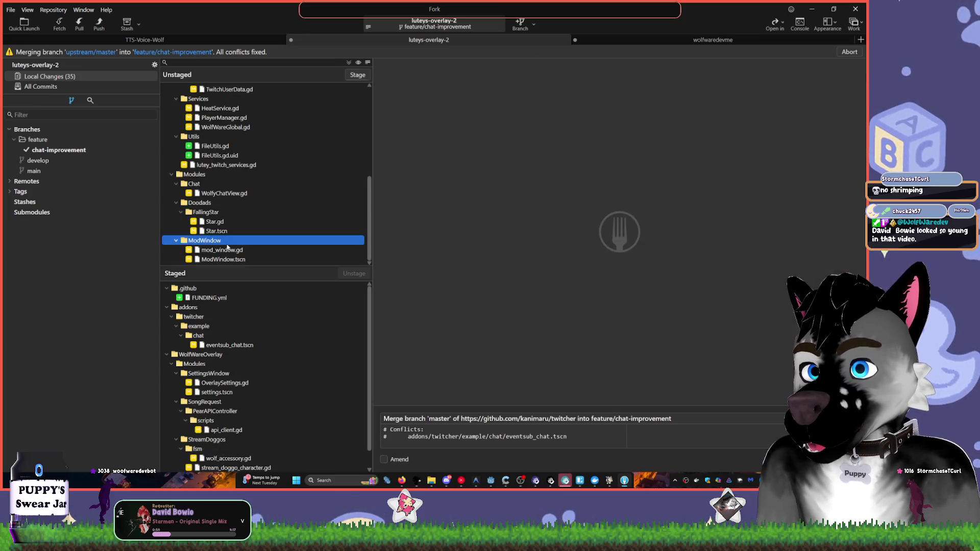
{"action": "double_click", "coordinate": [225, 245]}
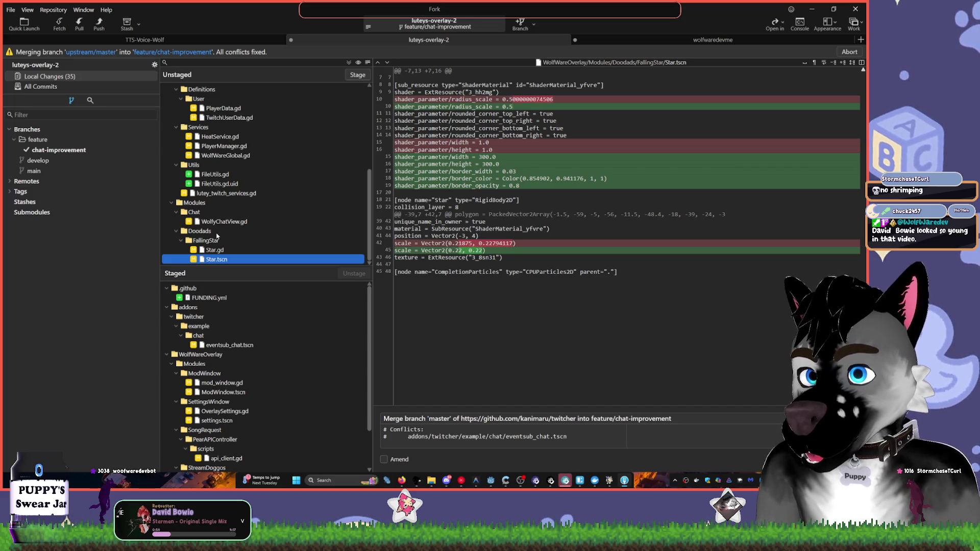
{"action": "double_click", "coordinate": [217, 236]}
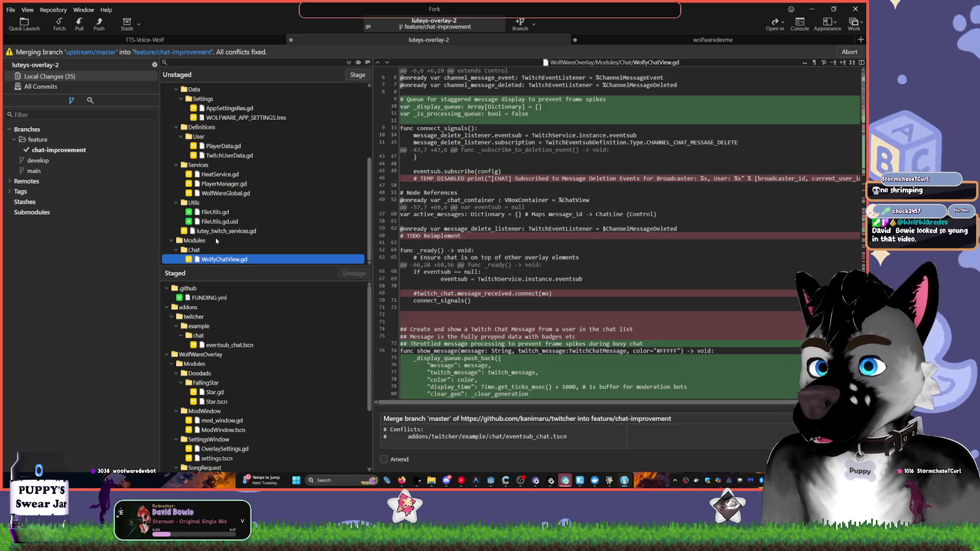
{"action": "double_click", "coordinate": [215, 242]}
Stage the WolfWareOverlay, WolfWareDocs and WolfWare_V3 folders, then select the staged .github folder
{"action": "scroll", "coordinate": [234, 197], "scroll_direction": "up", "scroll_amount": 3}
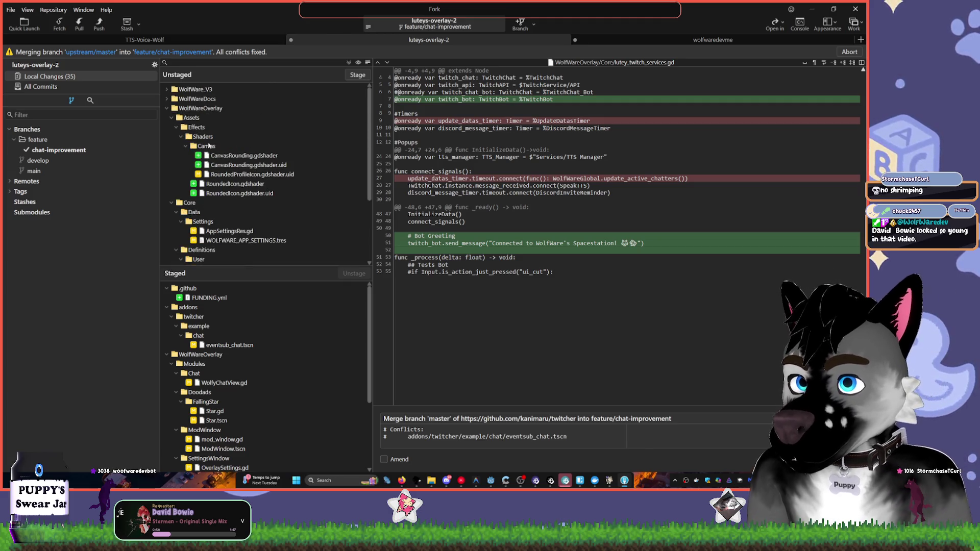
{"action": "double_click", "coordinate": [200, 108]}
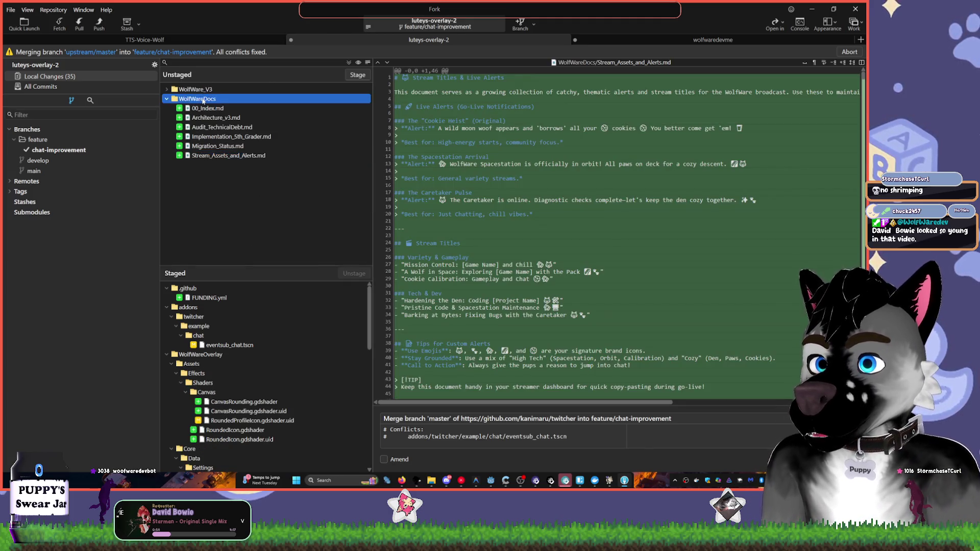
{"action": "double_click", "coordinate": [203, 100]}
{"action": "double_click", "coordinate": [205, 98]}
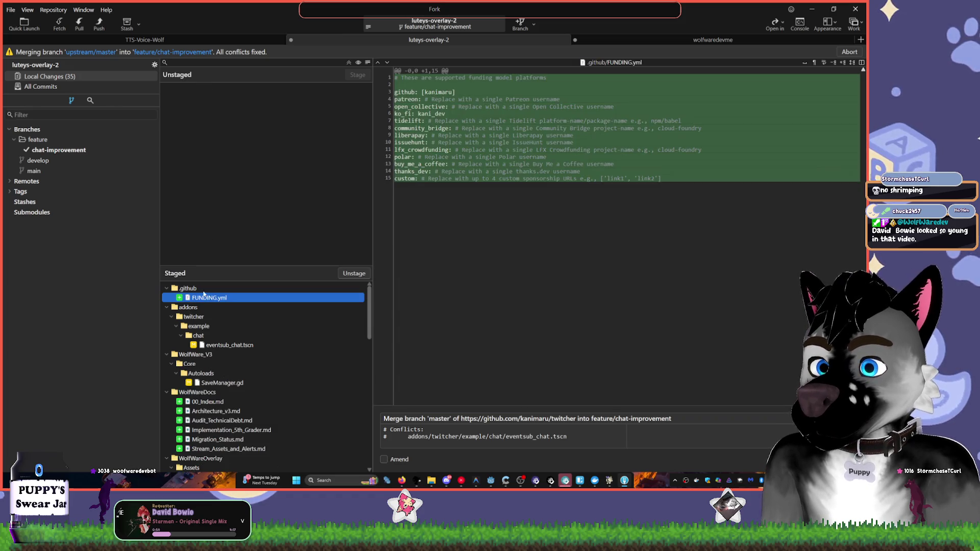
{"action": "left_click", "coordinate": [175, 290]}
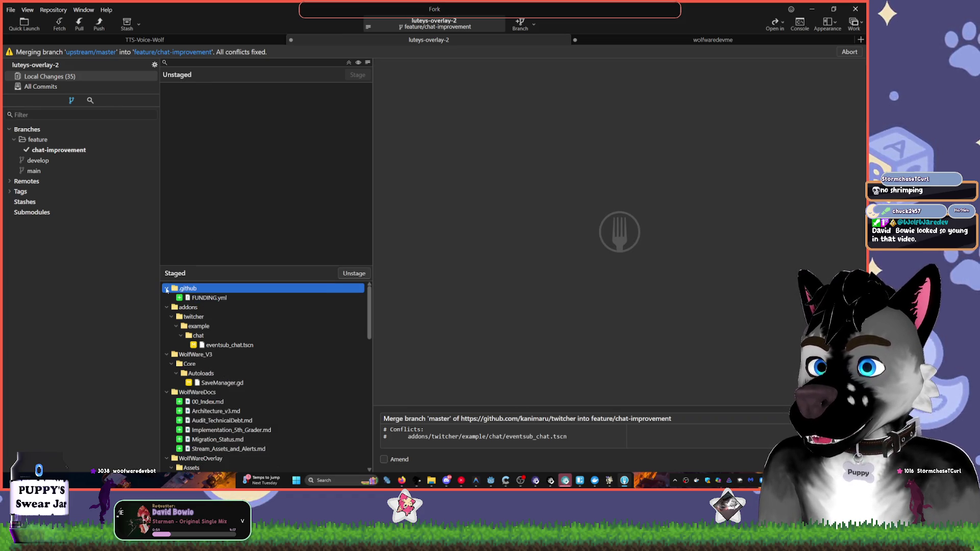
Try amending the '- updated twitcher' commit, which fails mid-merge, and dismiss the Git error
{"action": "left_click", "coordinate": [166, 288]}
{"action": "left_click", "coordinate": [410, 481]}
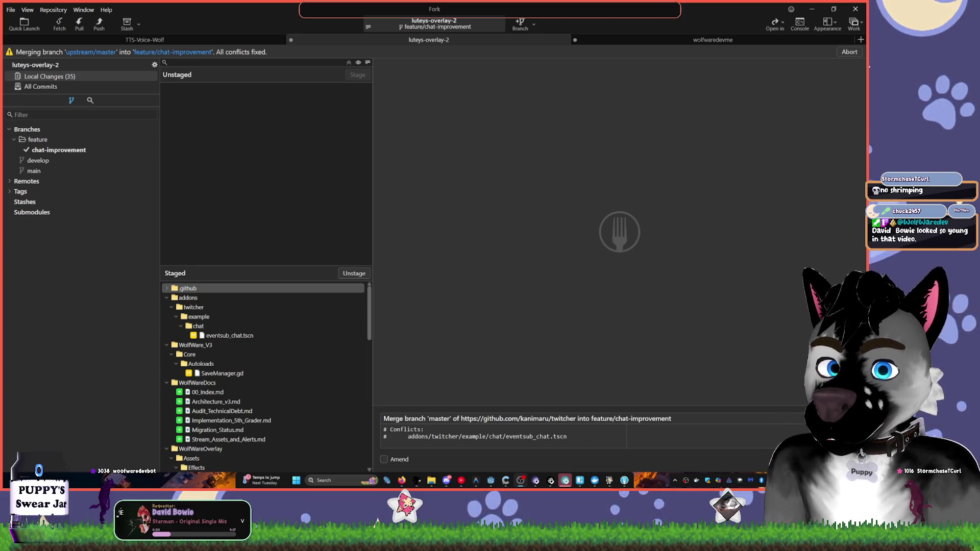
{"action": "left_click", "coordinate": [384, 458]}
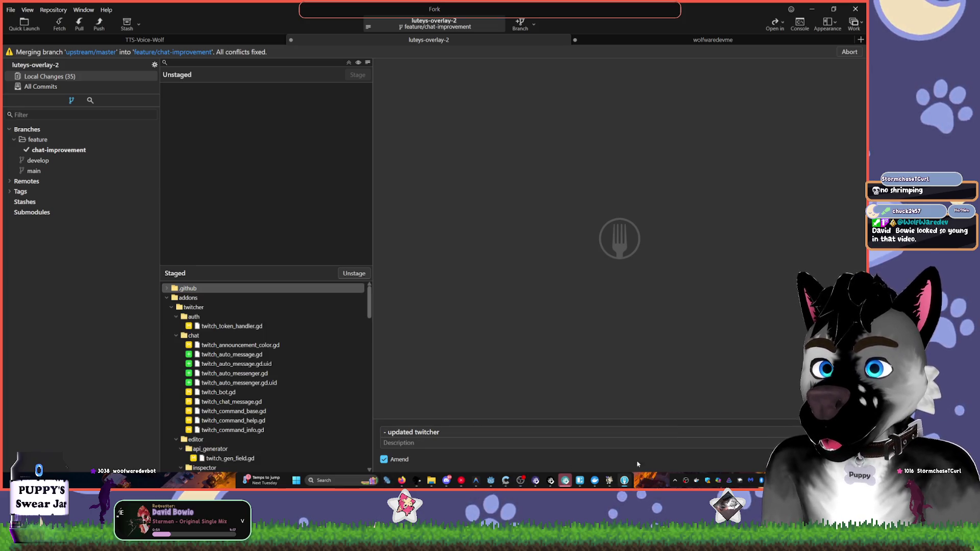
{"action": "key", "text": "ctrl+Return"}
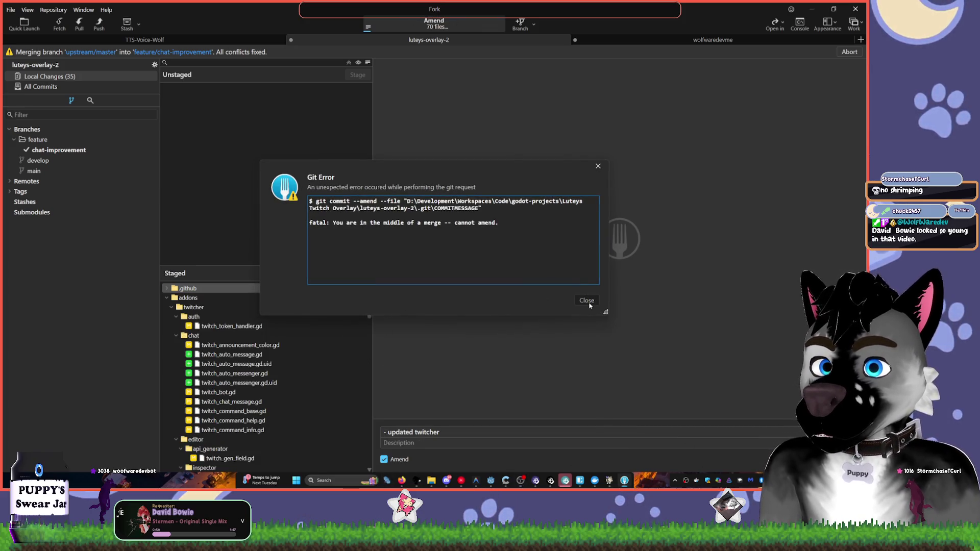
{"action": "left_click", "coordinate": [586, 302]}
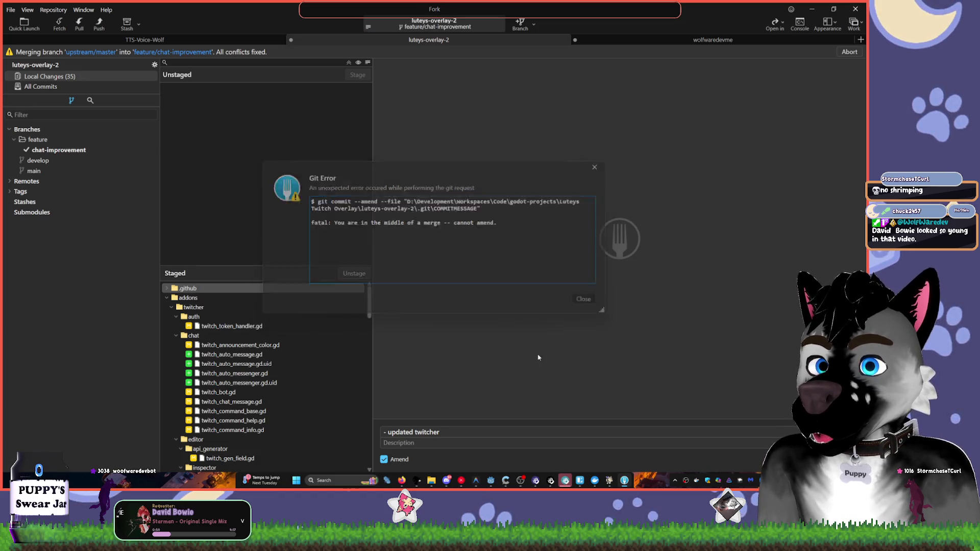
Turn off Amend and unstage FUNDING.yml, the FallingStar files, WolfWare_V3, WolfWareDocs and everything else
{"action": "left_click", "coordinate": [400, 460]}
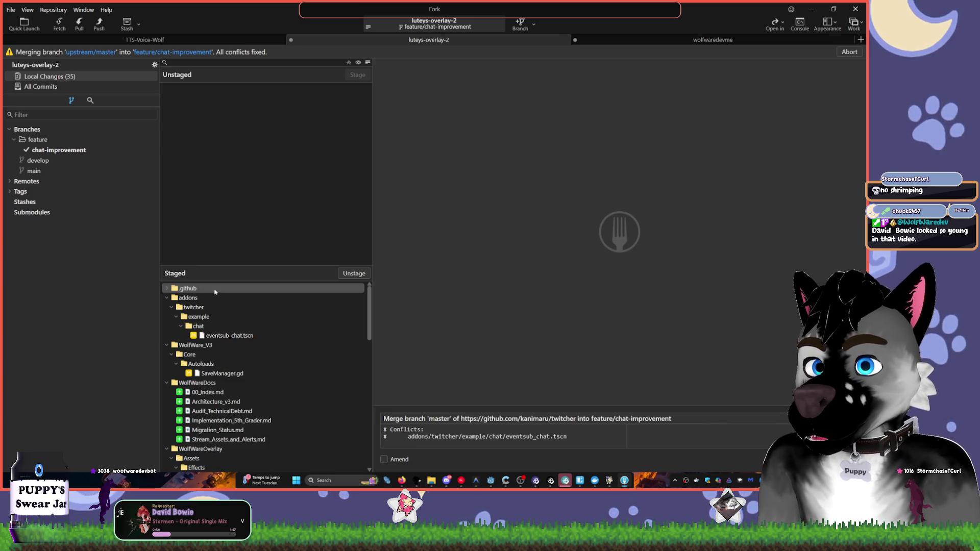
{"action": "double_click", "coordinate": [229, 289]}
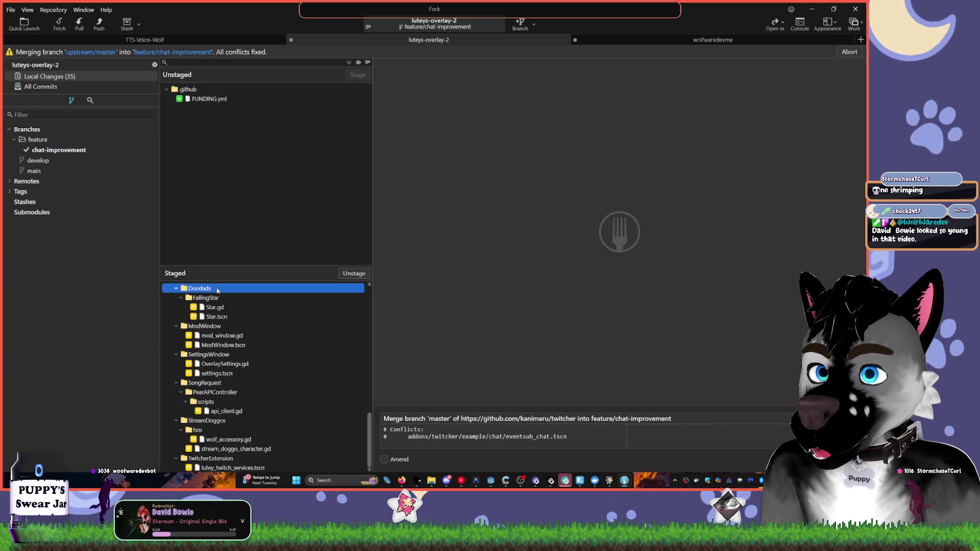
{"action": "double_click", "coordinate": [216, 288]}
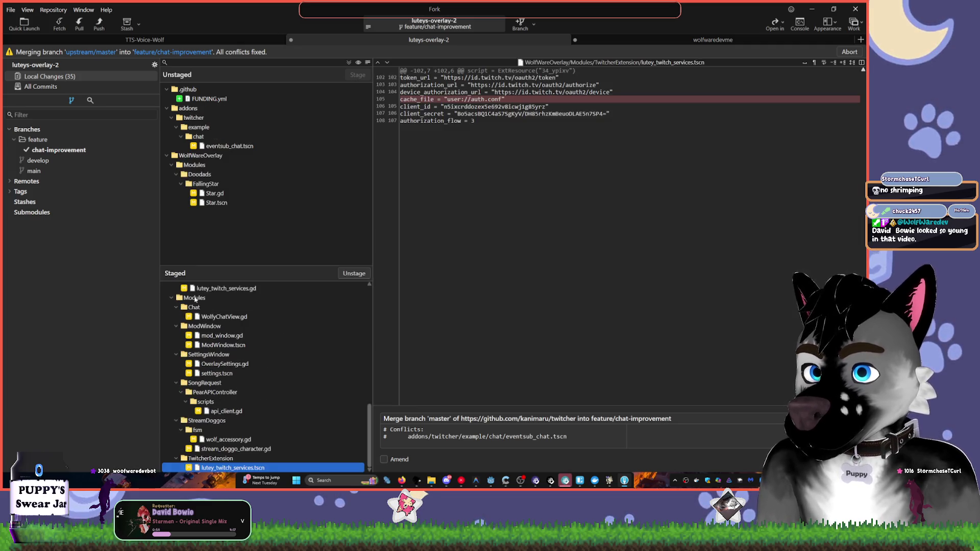
{"action": "scroll", "coordinate": [204, 301], "scroll_direction": "up", "scroll_amount": 10}
{"action": "double_click", "coordinate": [213, 292]}
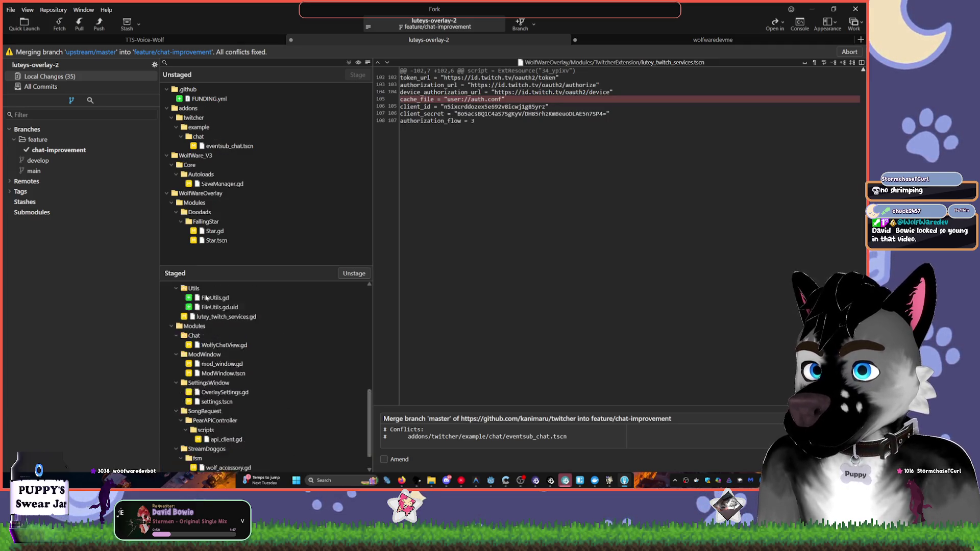
{"action": "double_click", "coordinate": [213, 292]}
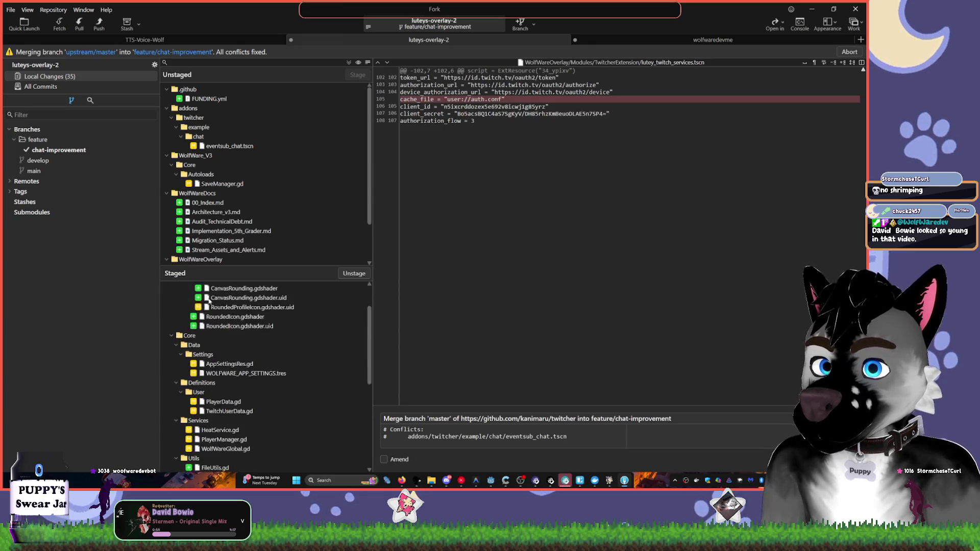
{"action": "double_click", "coordinate": [212, 294]}
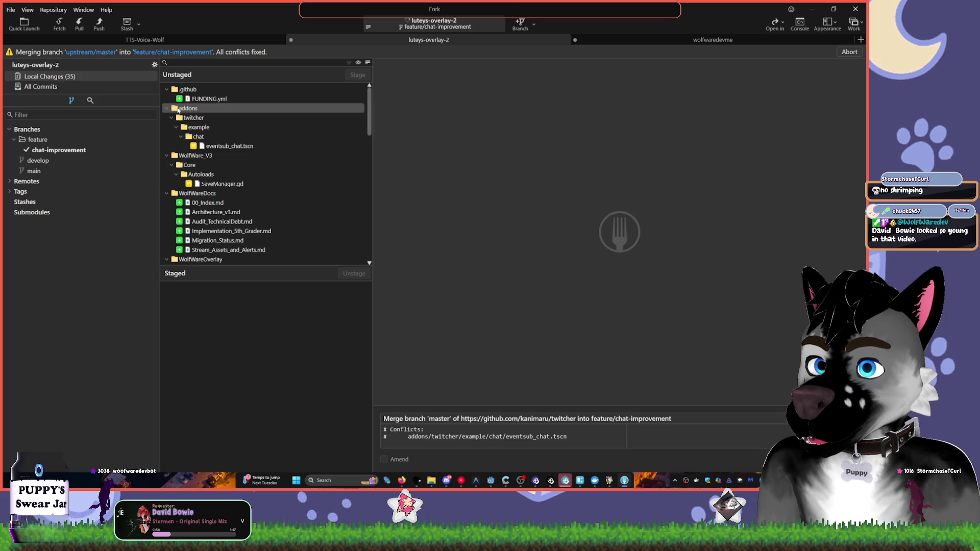
Stage only eventsub_chat.tscn and commit the merge, confirming the key passphrase
{"action": "left_click_drag", "start_coordinate": [188, 108], "coordinate": [230, 307]}
{"action": "scroll", "coordinate": [265, 178], "scroll_direction": "down", "scroll_amount": 10}
{"action": "left_click", "coordinate": [331, 260]}
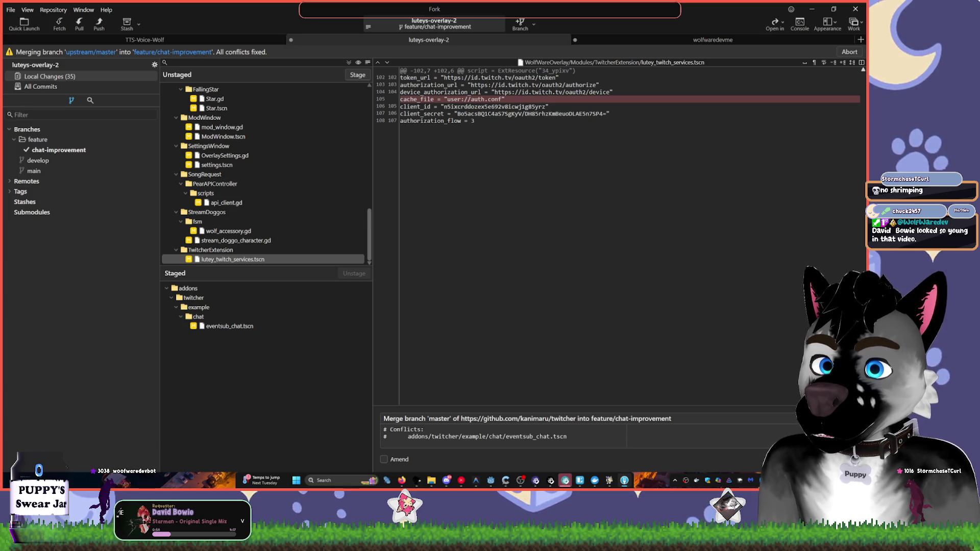
{"action": "key", "text": "ctrl+Return"}
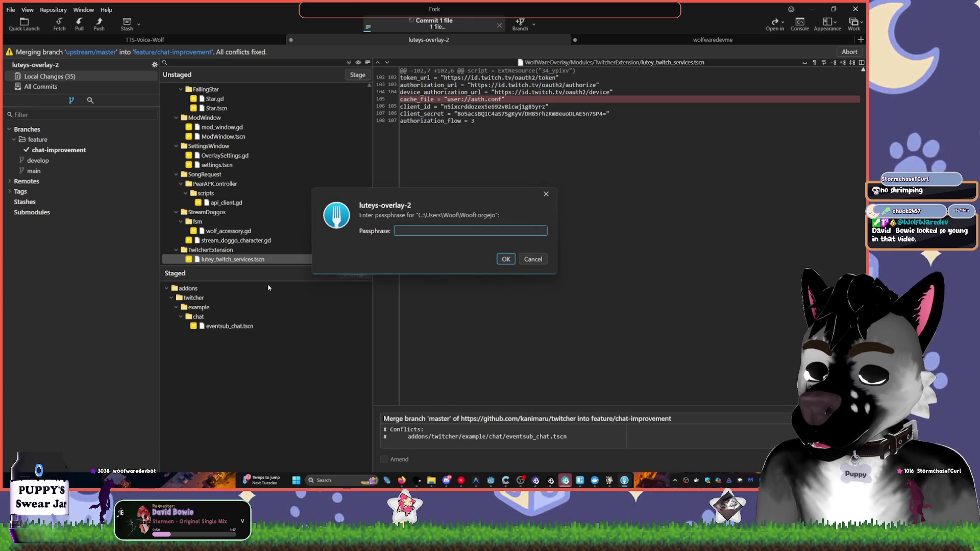
{"action": "key", "text": "Return"}
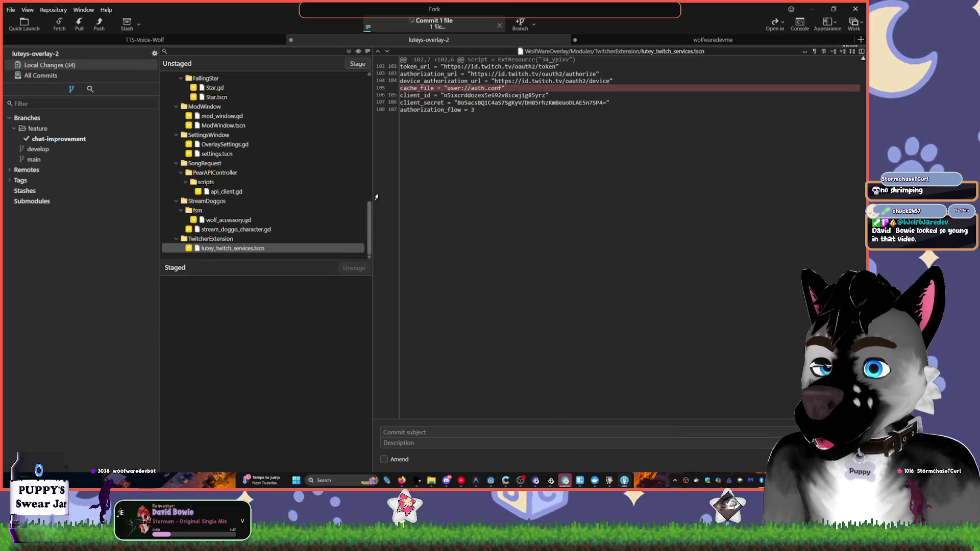
Stage the .github/FUNDING.yml file for the next commit
{"action": "scroll", "coordinate": [258, 153], "scroll_direction": "up", "scroll_amount": 5}
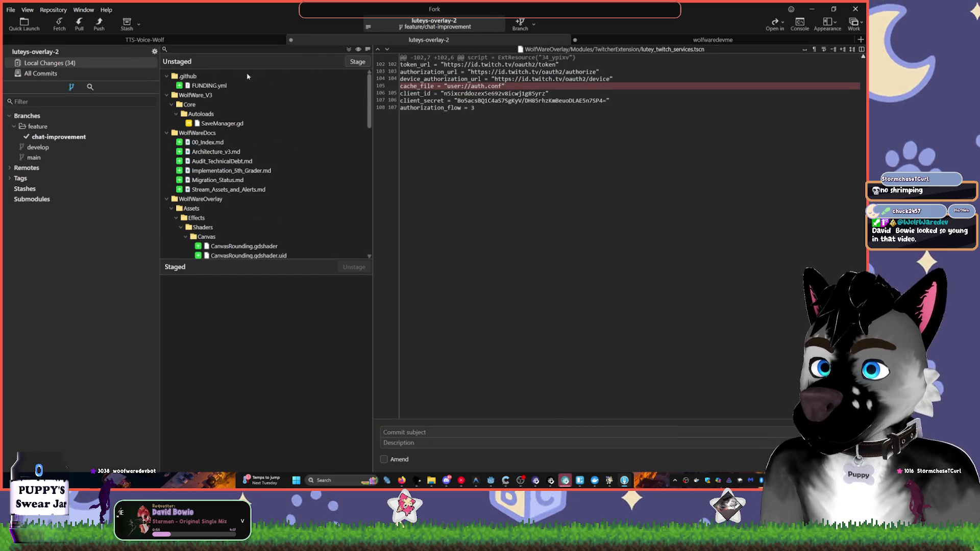
{"action": "double_click", "coordinate": [251, 75]}
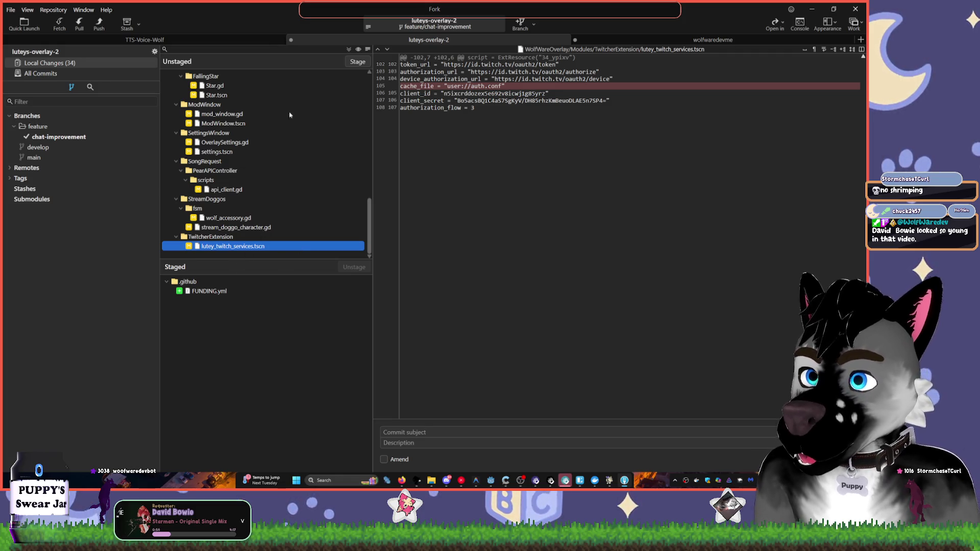
{"action": "mouse_move", "coordinate": [603, 71]}
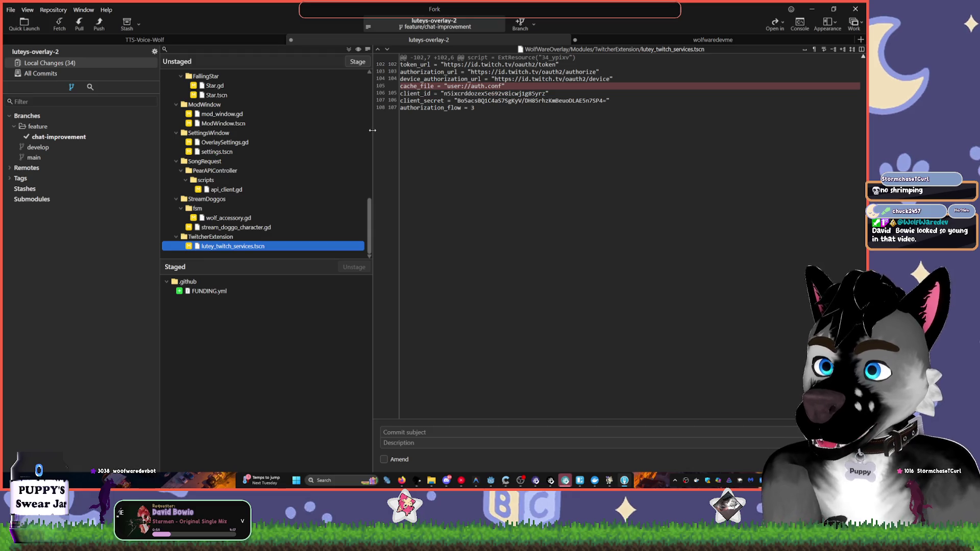
{"action": "left_click", "coordinate": [59, 24]}
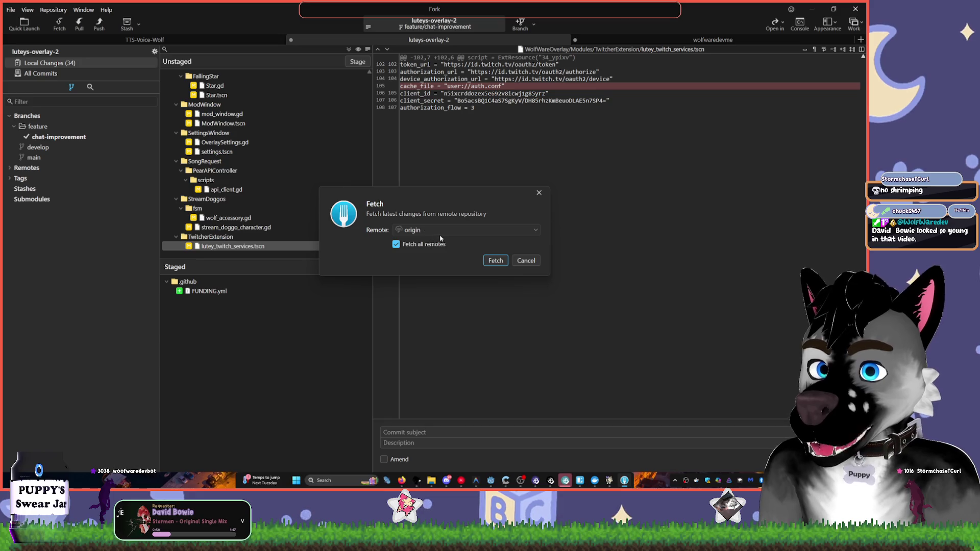
Fetch all remotes, dismiss the 530 error, and pull upstream/master, which is already up to date
{"action": "left_click", "coordinate": [495, 261]}
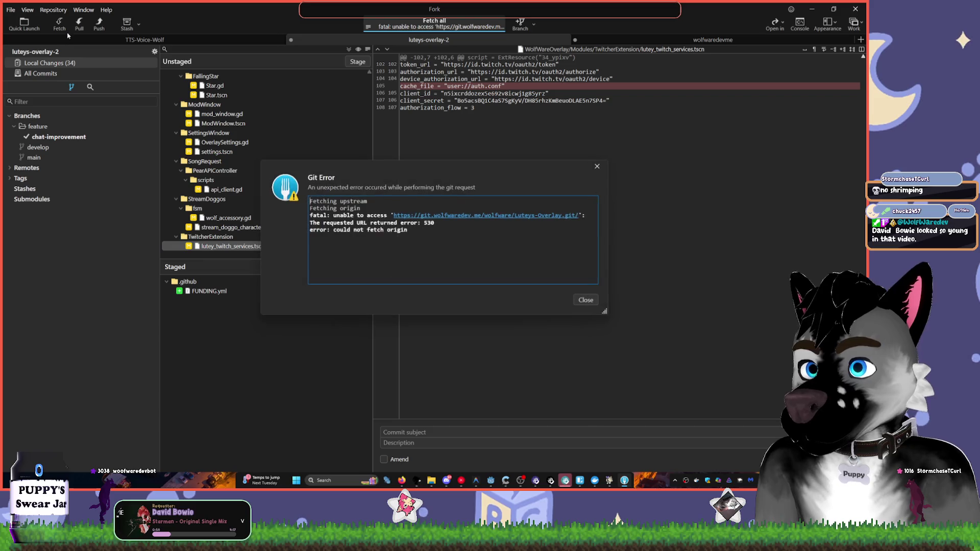
{"action": "left_click", "coordinate": [595, 303]}
{"action": "left_click", "coordinate": [81, 29]}
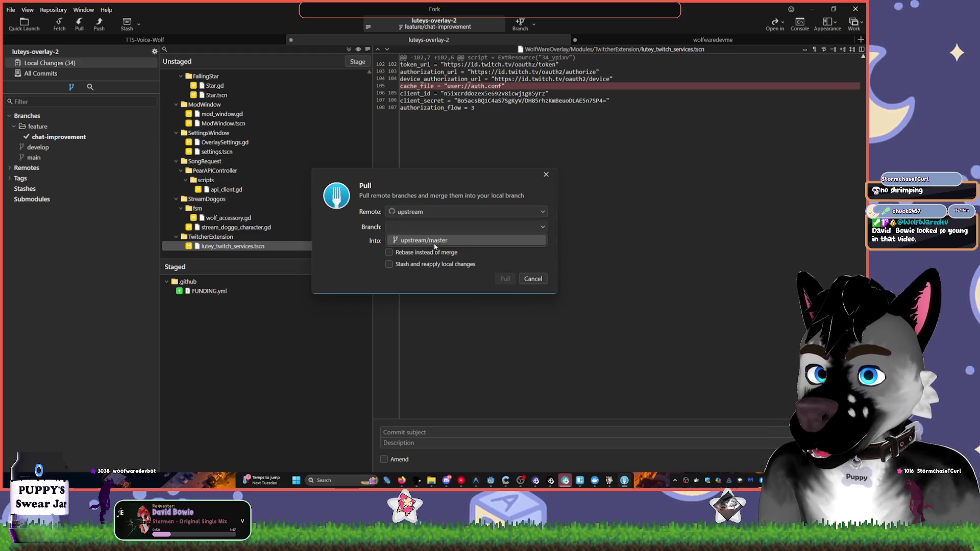
{"action": "left_click", "coordinate": [508, 284]}
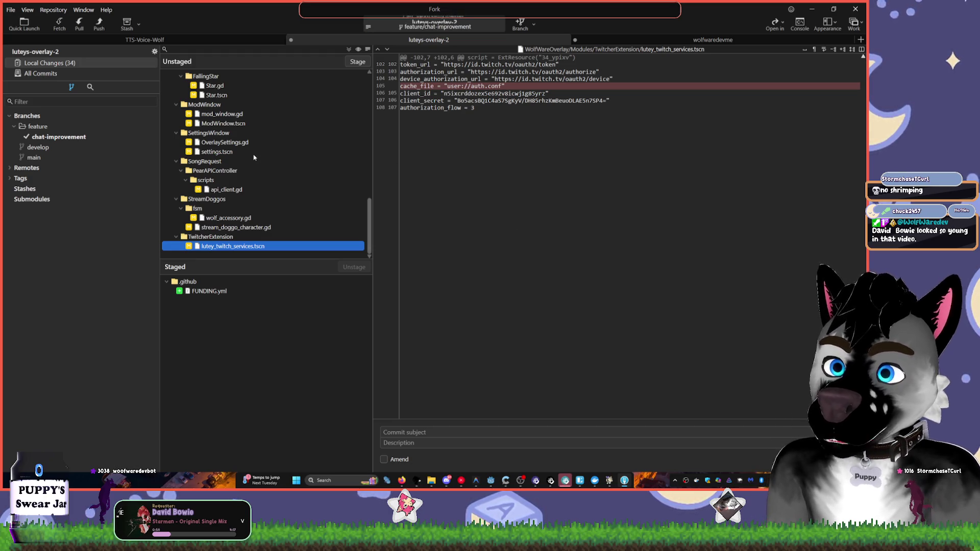
Collapse the WolfWare_V3, WolfWareDocs and WolfWareOverlay folders, then minimize Fork
{"action": "left_click", "coordinate": [215, 287]}
{"action": "scroll", "coordinate": [289, 85], "scroll_direction": "up", "scroll_amount": 10}
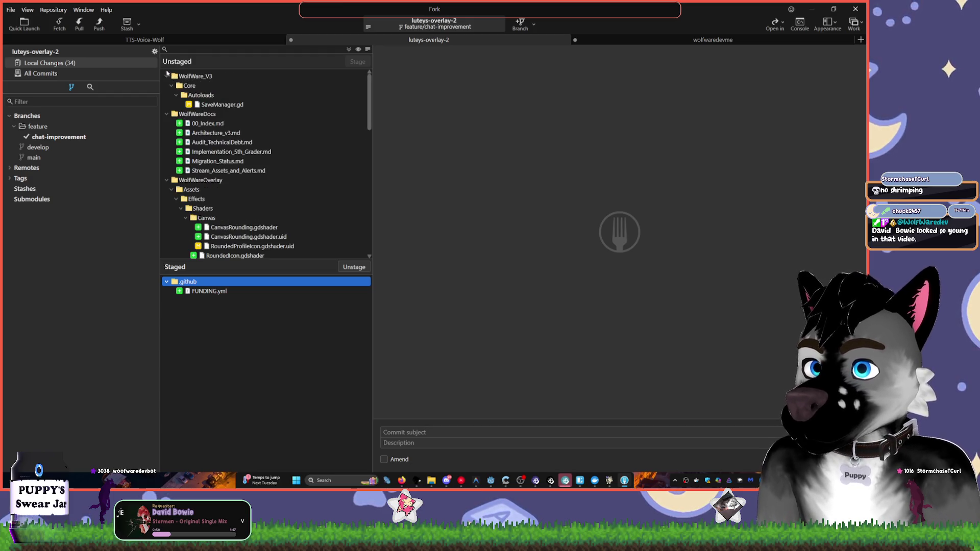
{"action": "left_click", "coordinate": [167, 75]}
{"action": "left_click", "coordinate": [167, 85]}
{"action": "left_click", "coordinate": [168, 86]}
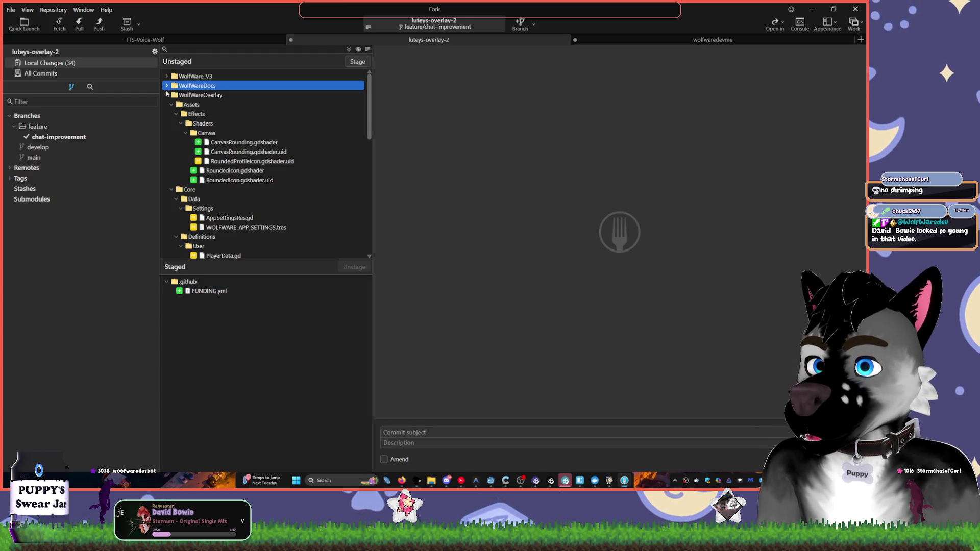
{"action": "left_click", "coordinate": [167, 95]}
{"action": "left_click", "coordinate": [166, 85]}
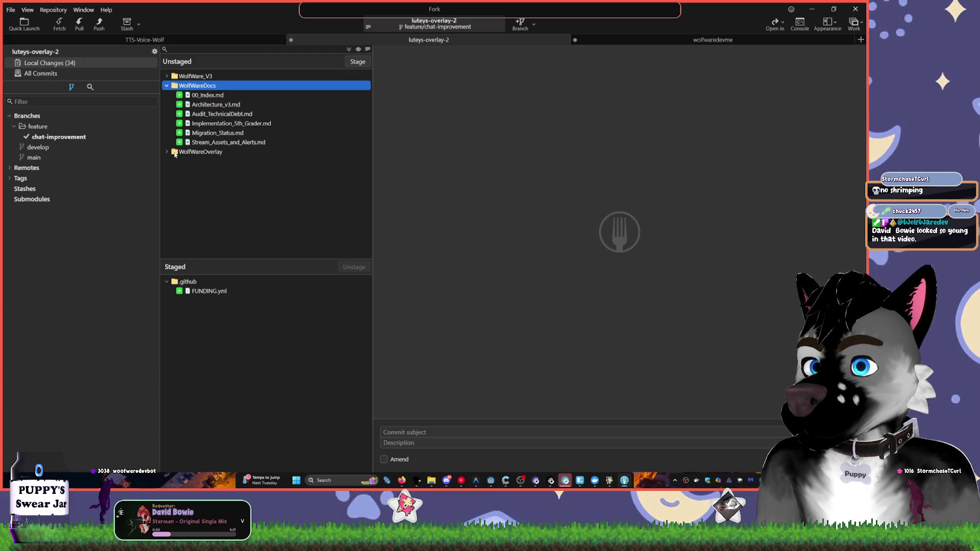
{"action": "left_click", "coordinate": [812, 9]}
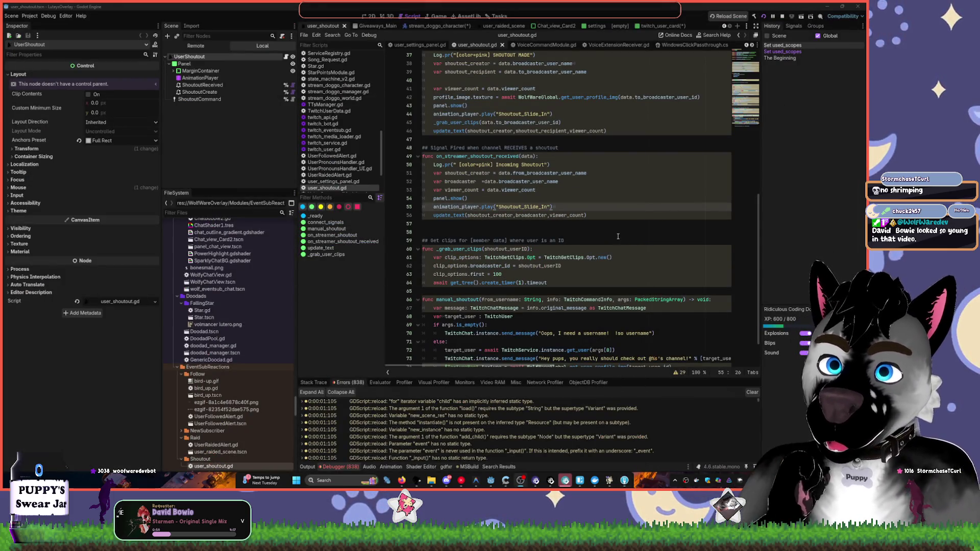
Play David Bowie's Space Oddity from the YouTube Music Up Next queue, then minimize the player
{"action": "left_click", "coordinate": [461, 481]}
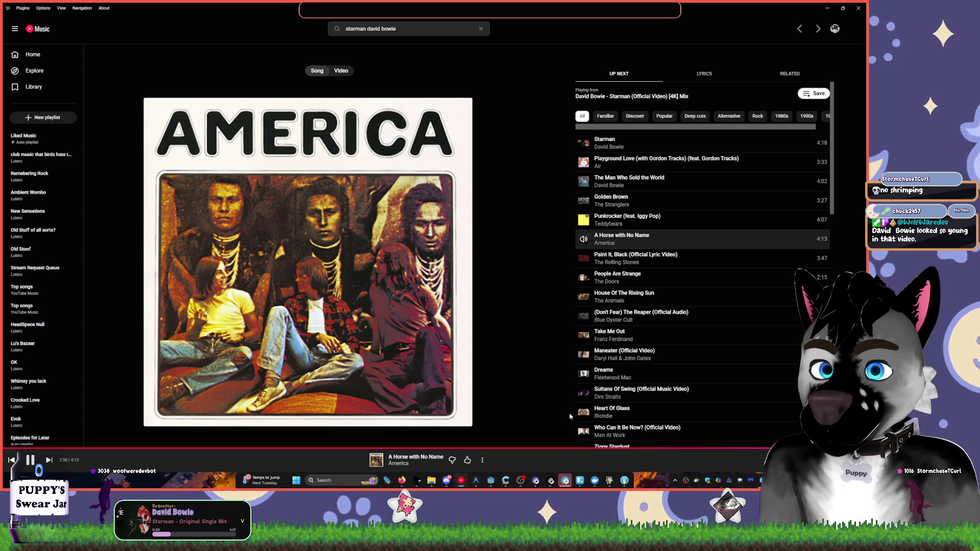
{"action": "scroll", "coordinate": [610, 369], "scroll_direction": "down", "scroll_amount": 3}
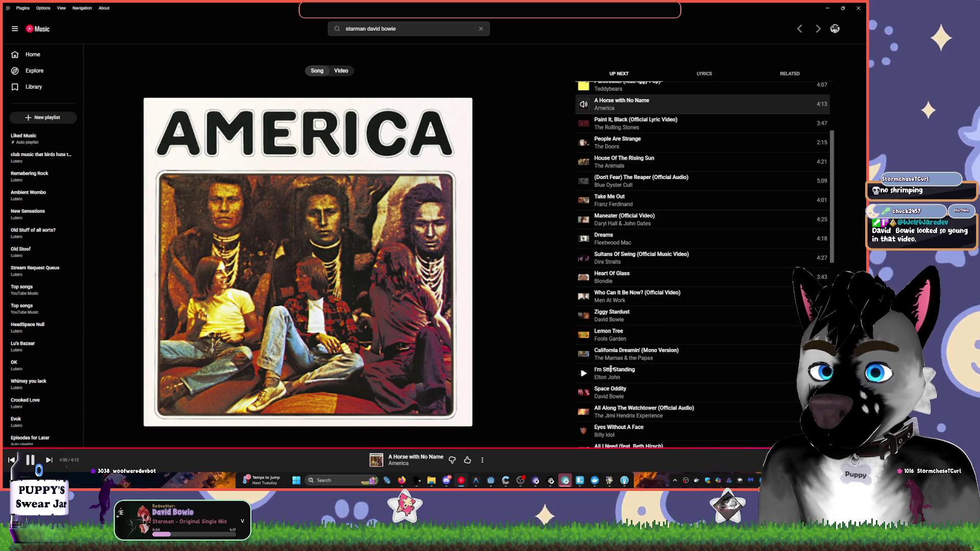
{"action": "left_click", "coordinate": [585, 394]}
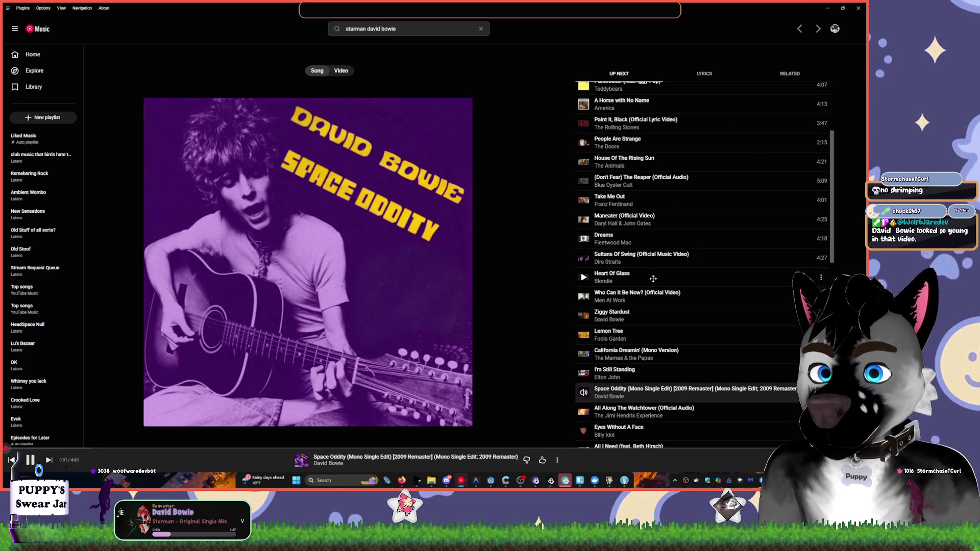
{"action": "left_click", "coordinate": [827, 10]}
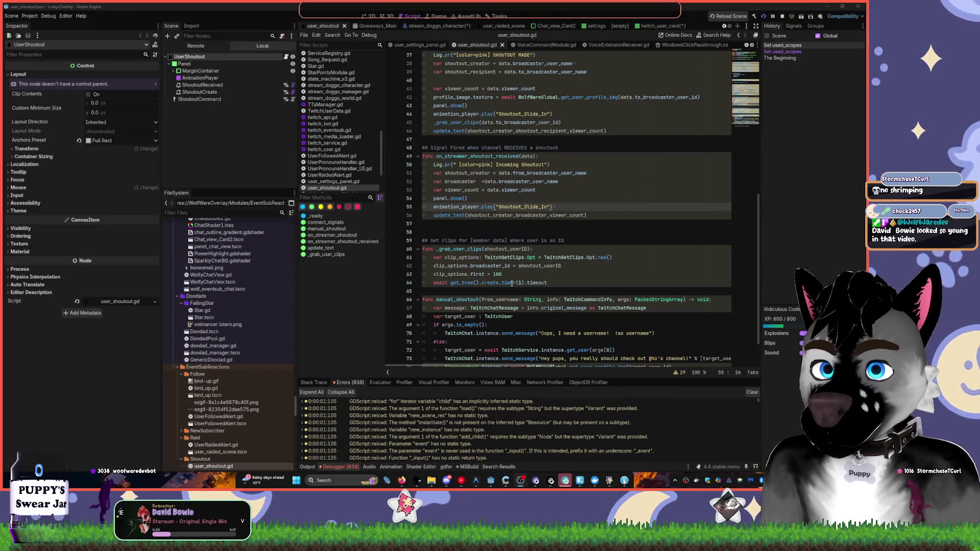
{"action": "mouse_move", "coordinate": [512, 283]}
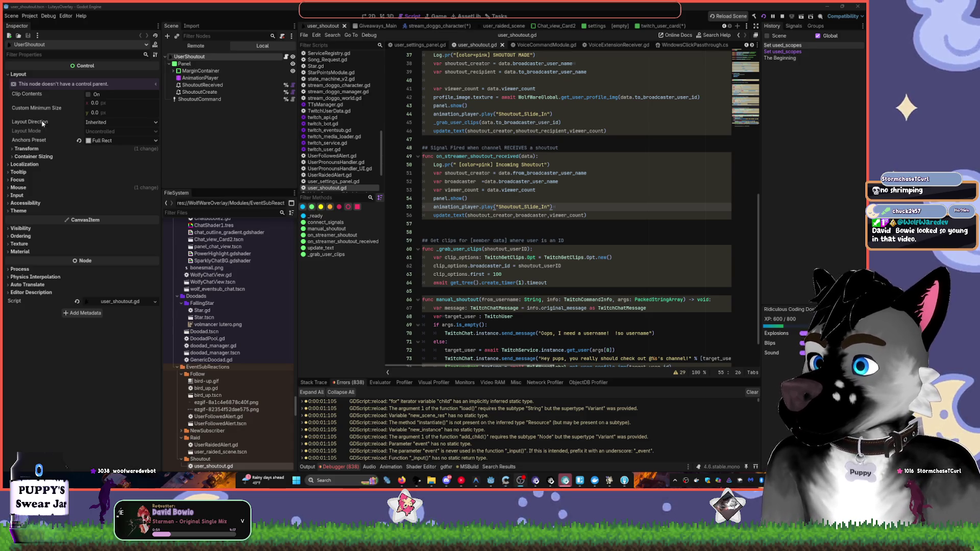
Stop the running overlay project and relaunch it so the .NET project rebuilds
{"action": "left_click", "coordinate": [492, 306]}
{"action": "scroll", "coordinate": [505, 286], "scroll_direction": "down", "scroll_amount": 2}
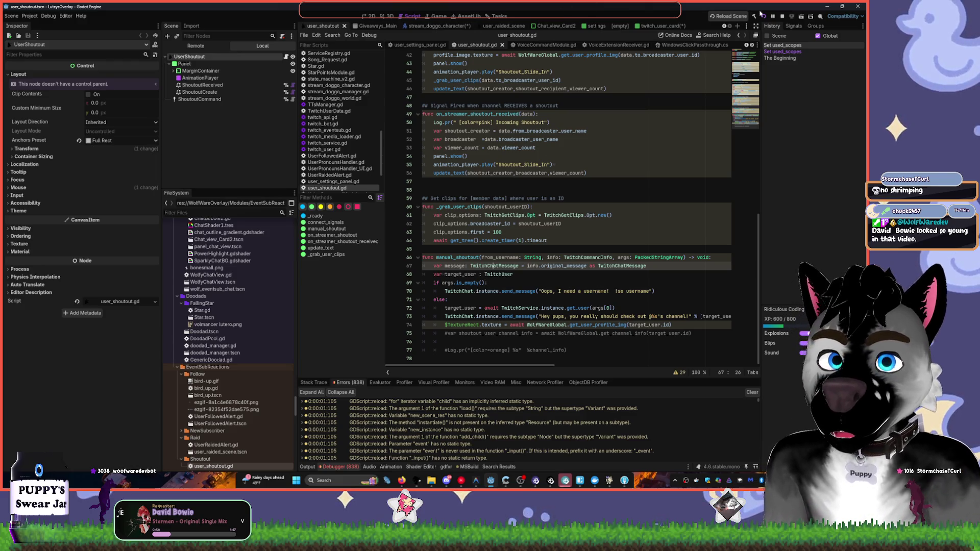
{"action": "left_click", "coordinate": [783, 16]}
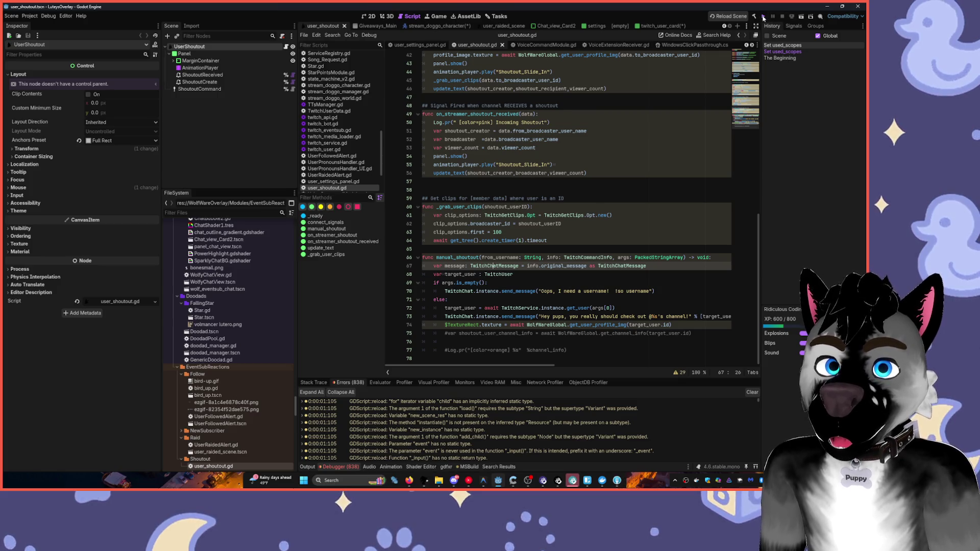
{"action": "left_click", "coordinate": [763, 17]}
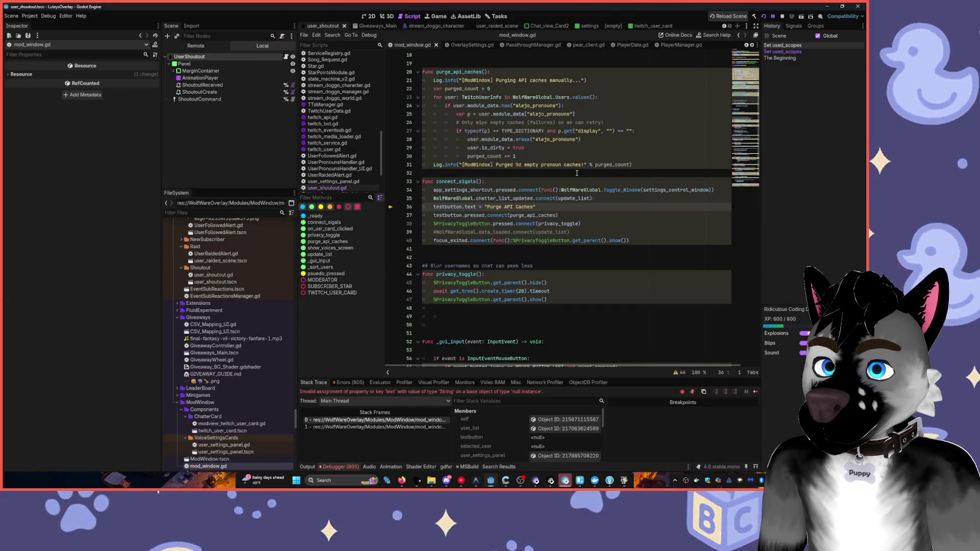
Resume execution past the mod_window.gd error with F12, then check lines 28 and 25
{"action": "key", "text": "F12"}
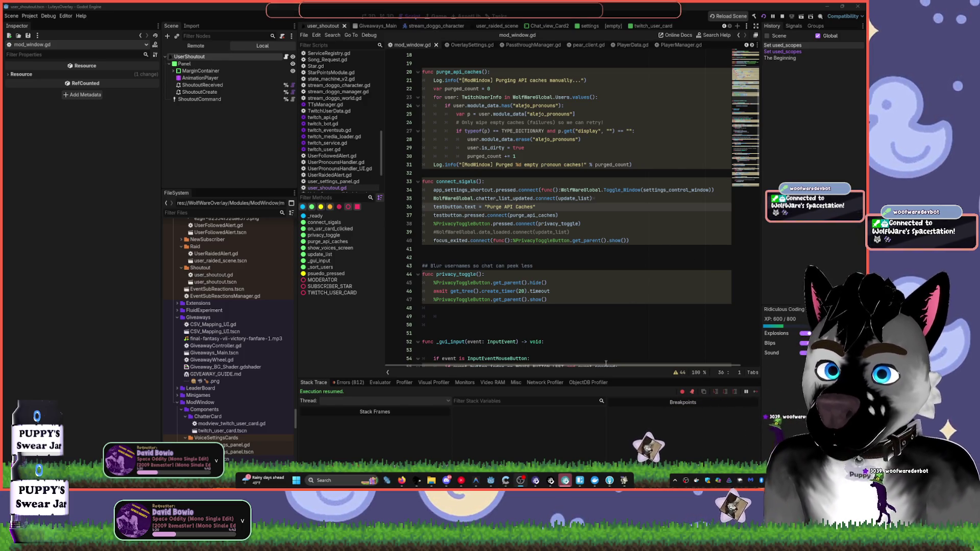
{"action": "left_click", "coordinate": [509, 140]}
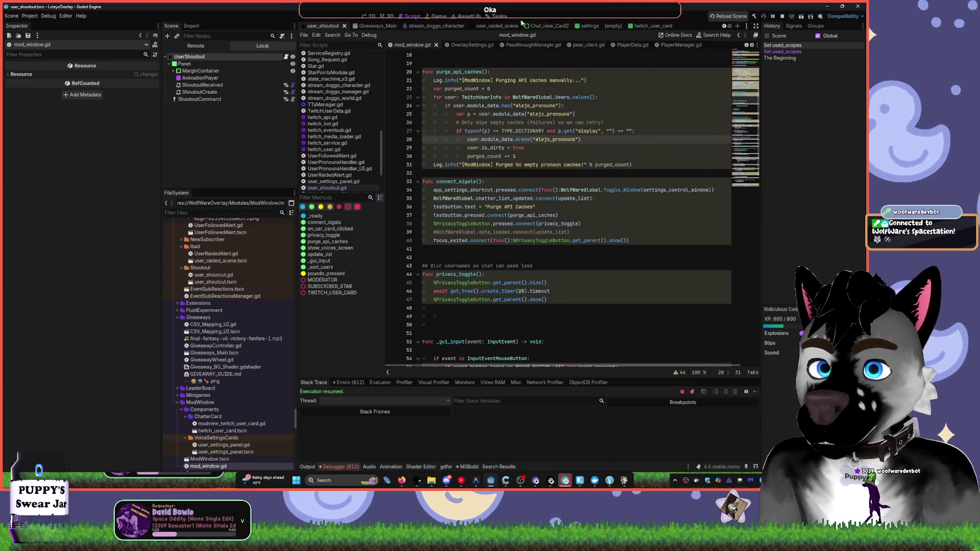
{"action": "left_click", "coordinate": [543, 114]}
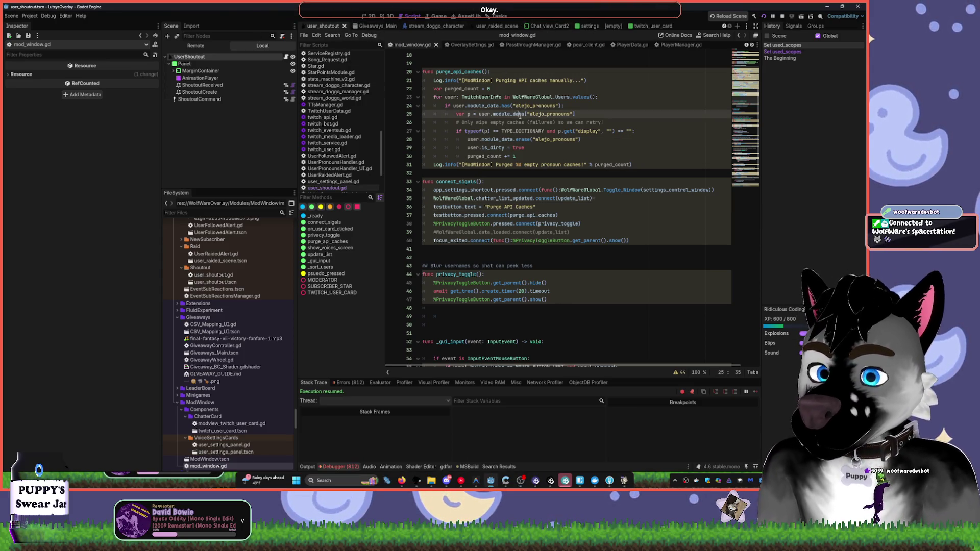
Open Star.tscn through the quick scene picker and view it in the 2D workspace
{"action": "key", "text": "ctrl+backslash"}
{"action": "type", "text": "star"}
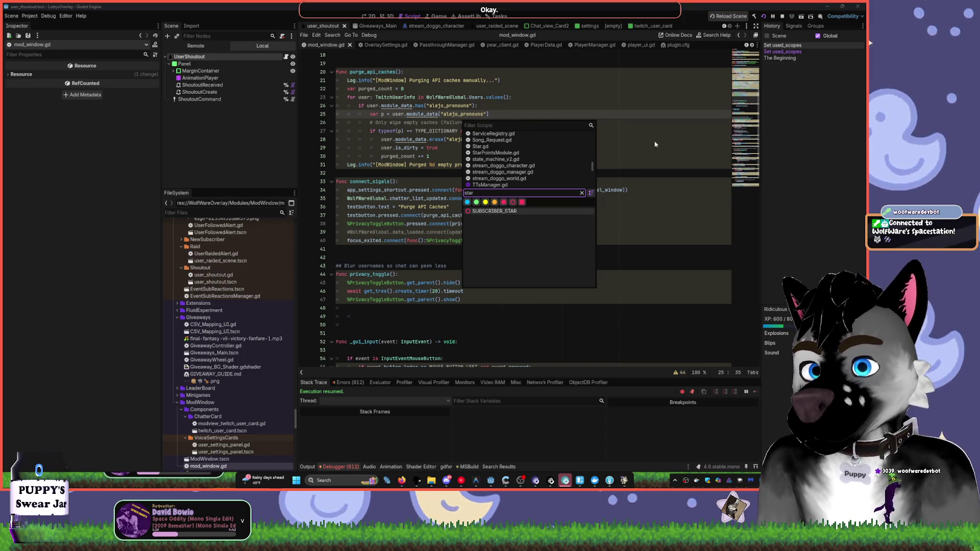
{"action": "key", "text": "ctrl+backslash"}
{"action": "key", "text": "ctrl+shift+o"}
{"action": "type", "text": "star"}
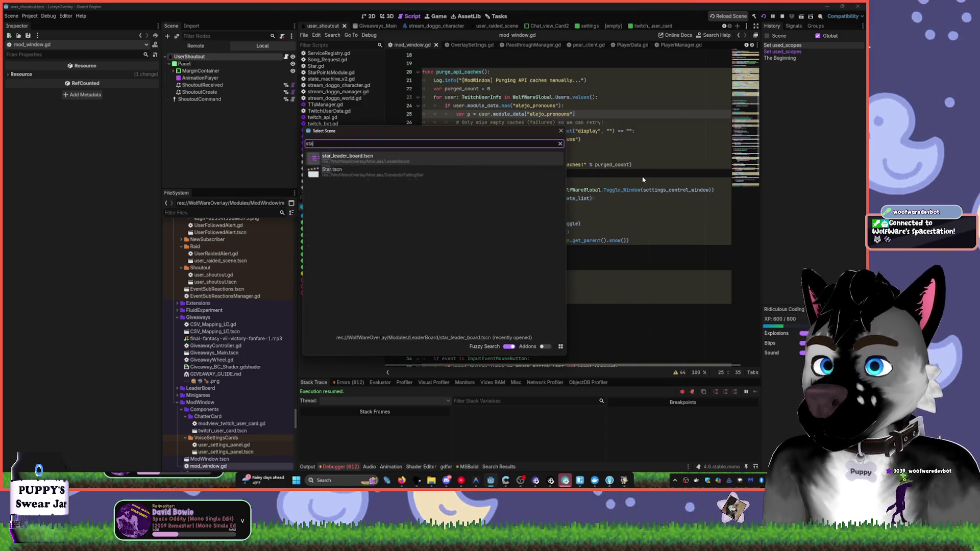
{"action": "left_click", "coordinate": [334, 170]}
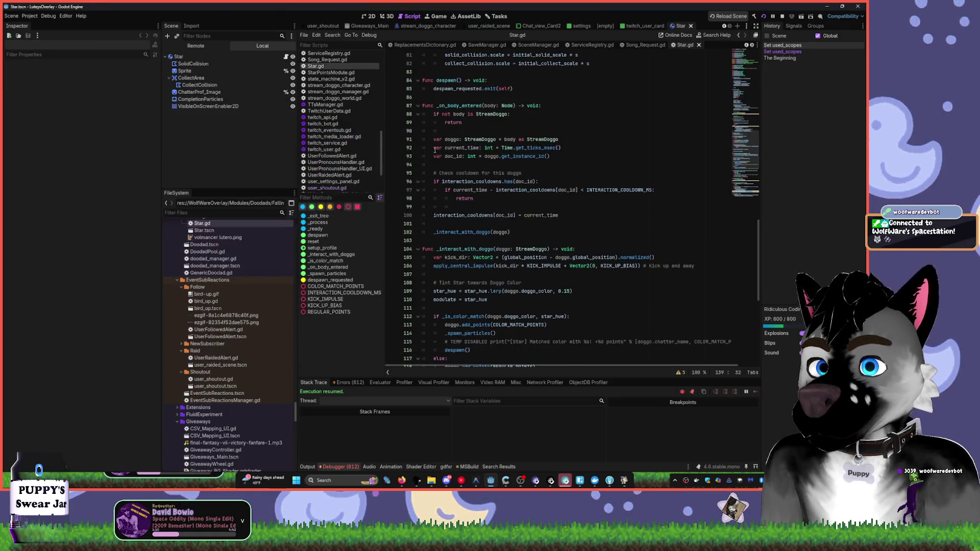
{"action": "left_click", "coordinate": [377, 17]}
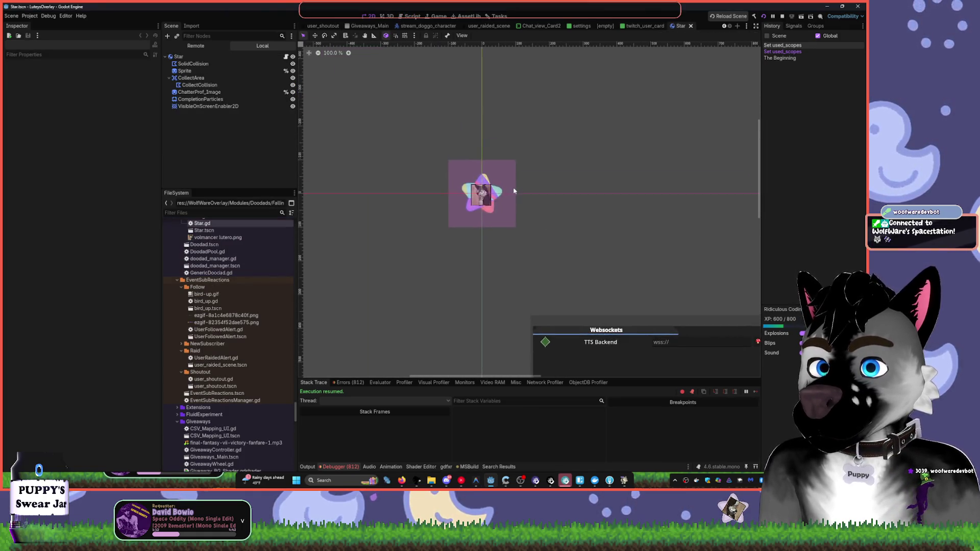
{"action": "scroll", "coordinate": [567, 179], "scroll_direction": "up", "scroll_amount": 12}
{"action": "scroll", "coordinate": [567, 179], "scroll_direction": "up", "scroll_amount": 2}
{"action": "scroll", "coordinate": [606, 232], "scroll_direction": "down", "scroll_amount": 4}
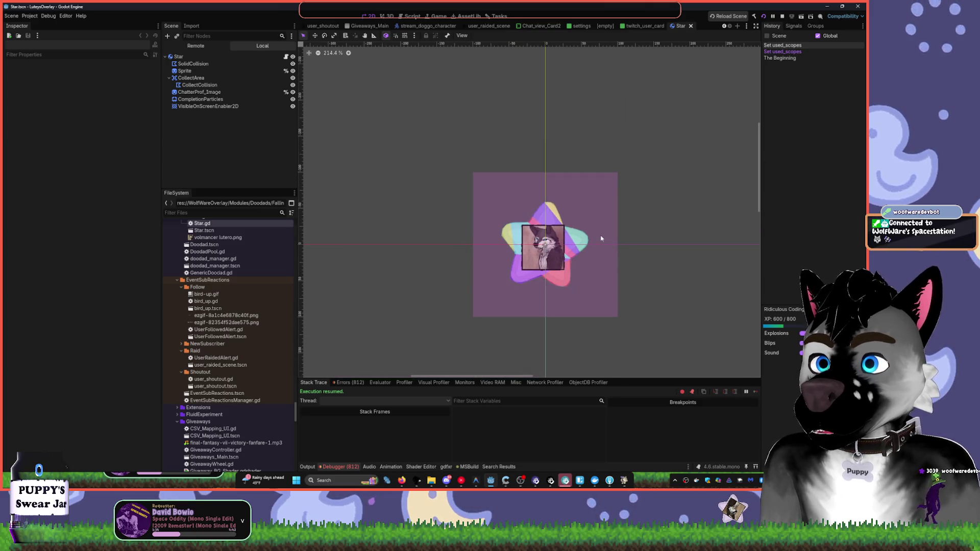
{"action": "scroll", "coordinate": [493, 151], "scroll_direction": "down", "scroll_amount": 3}
{"action": "scroll", "coordinate": [494, 151], "scroll_direction": "down", "scroll_amount": 4}
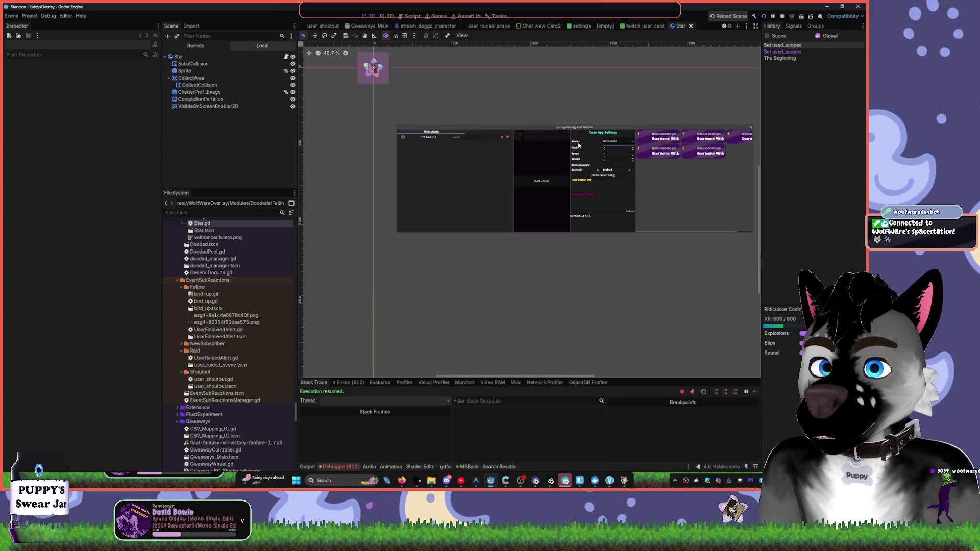
Look over the twitch_user_card scene, then return to the Star scene
{"action": "left_click", "coordinate": [636, 24]}
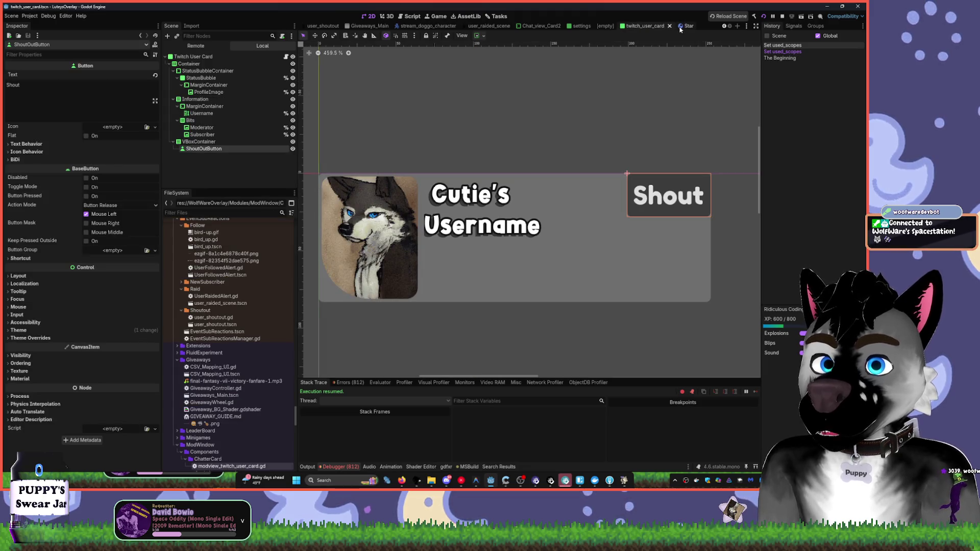
{"action": "scroll", "coordinate": [624, 246], "scroll_direction": "down", "scroll_amount": 5}
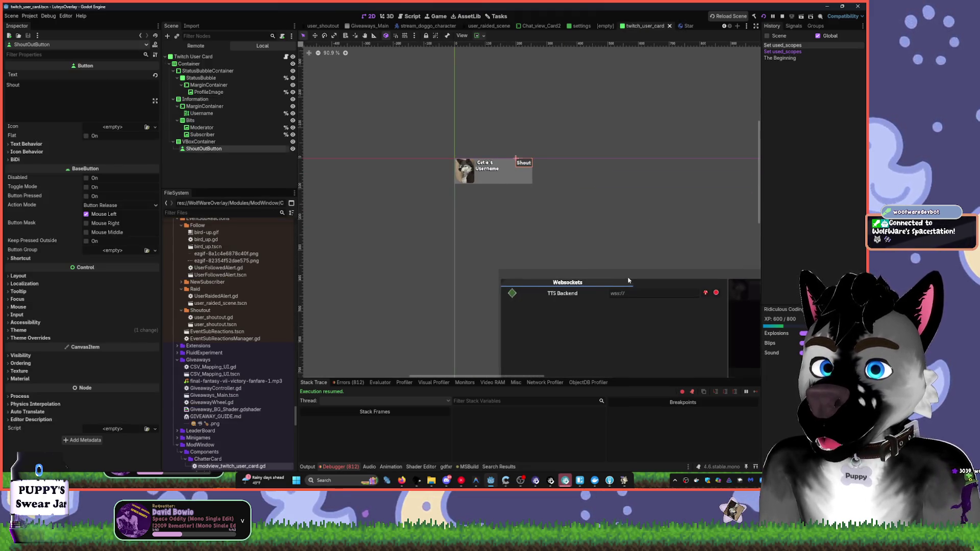
{"action": "scroll", "coordinate": [668, 226], "scroll_direction": "down", "scroll_amount": 3}
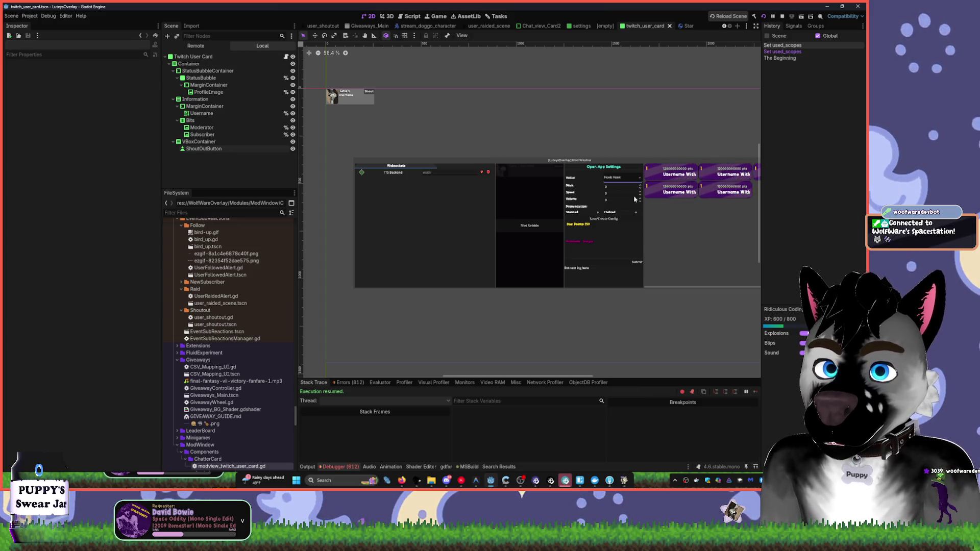
{"action": "left_click", "coordinate": [684, 26]}
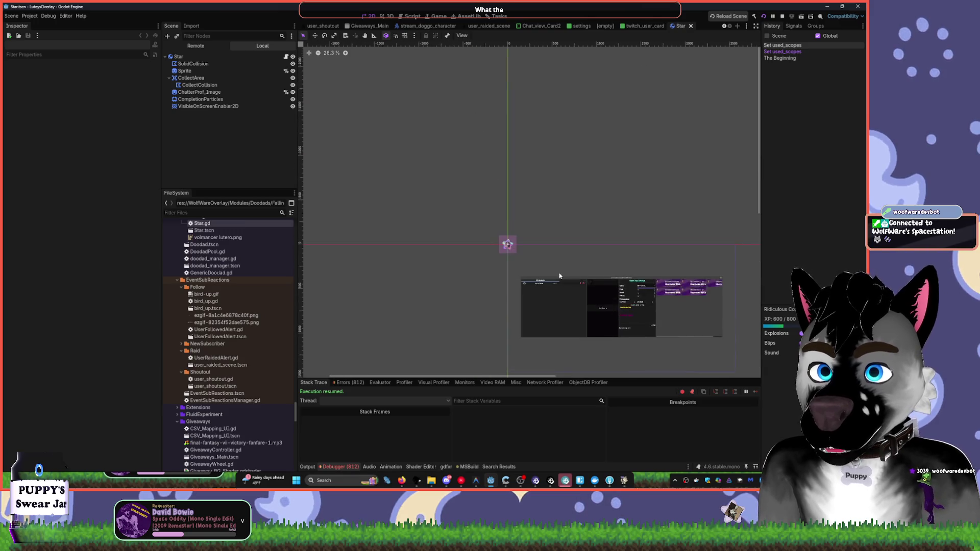
{"action": "scroll", "coordinate": [516, 284], "scroll_direction": "up", "scroll_amount": 5}
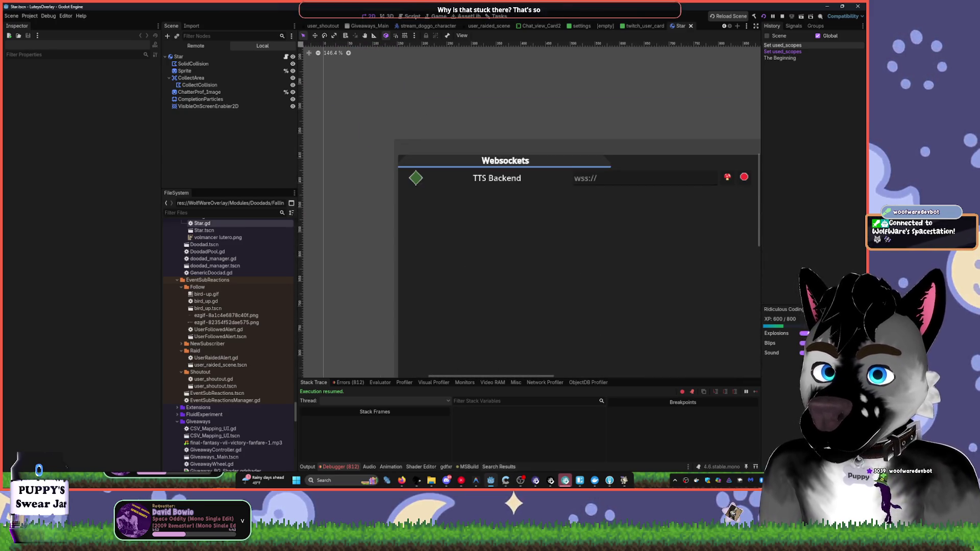
{"action": "scroll", "coordinate": [586, 178], "scroll_direction": "down", "scroll_amount": 3}
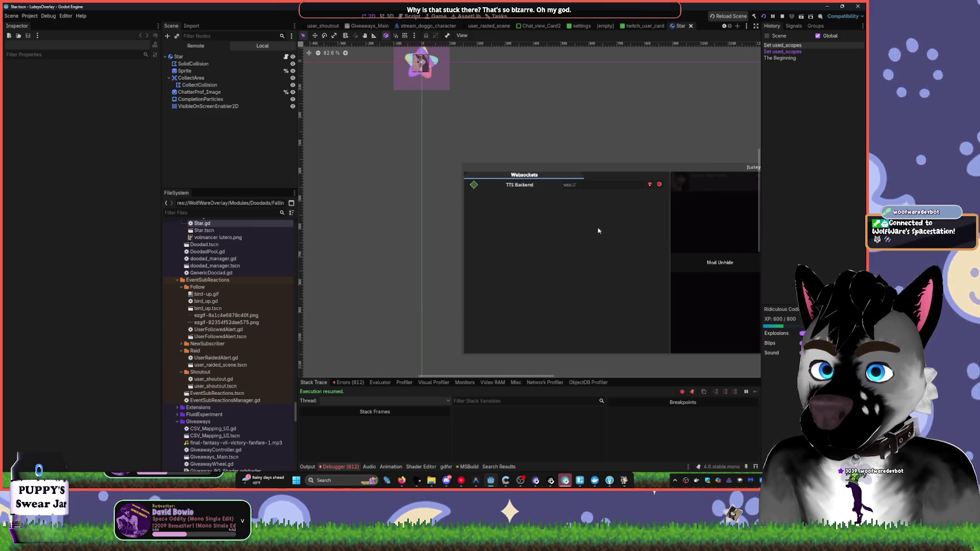
{"action": "scroll", "coordinate": [505, 153], "scroll_direction": "up", "scroll_amount": 3}
{"action": "scroll", "coordinate": [518, 267], "scroll_direction": "up", "scroll_amount": 3}
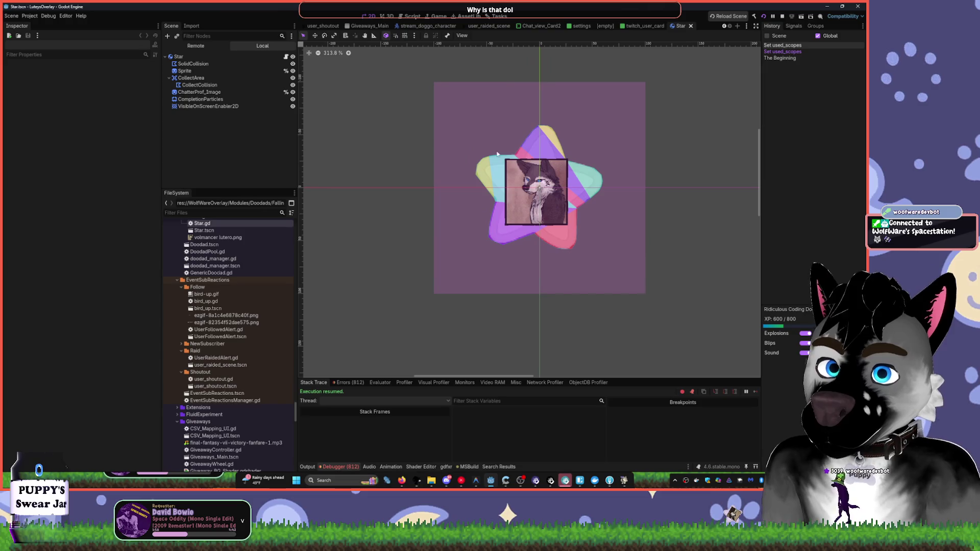
Select the Sprite node and expand its Transform and Material Inspector sections
{"action": "left_click", "coordinate": [196, 64]}
{"action": "left_click", "coordinate": [203, 70]}
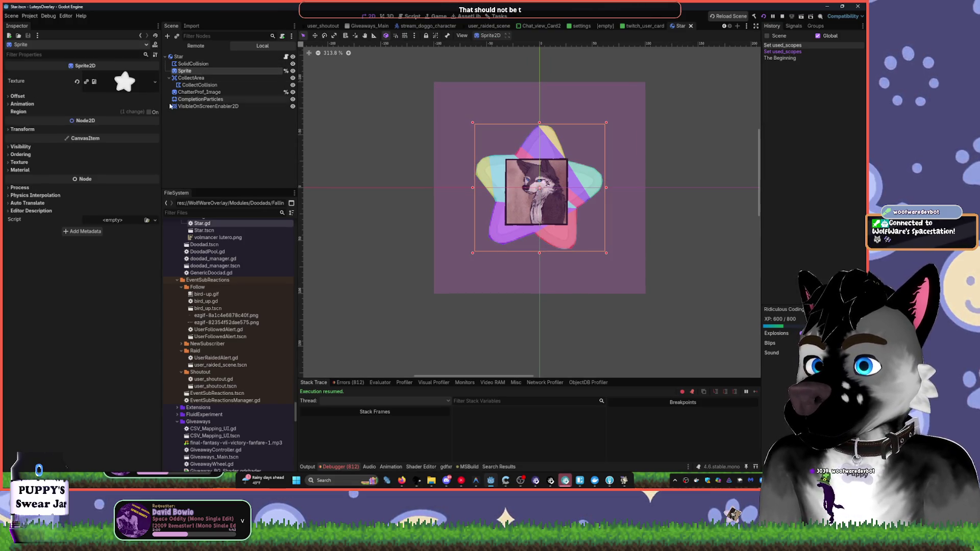
{"action": "left_click", "coordinate": [23, 129]}
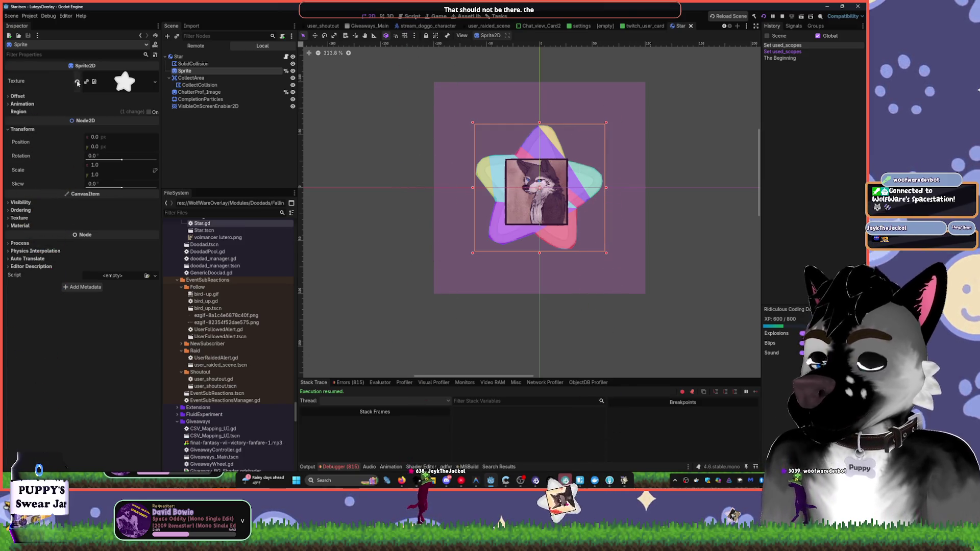
{"action": "left_click", "coordinate": [24, 226]}
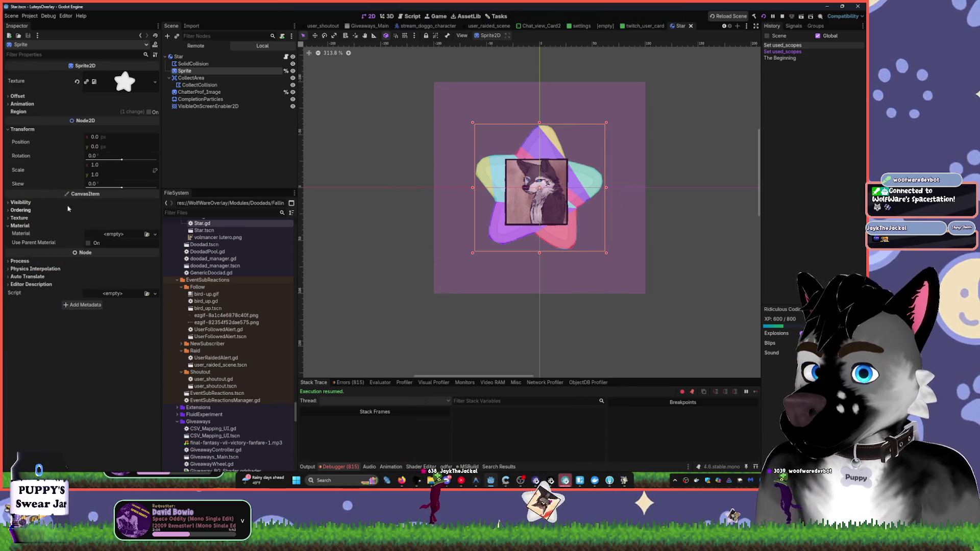
{"action": "scroll", "coordinate": [511, 193], "scroll_direction": "up", "scroll_amount": 5}
{"action": "scroll", "coordinate": [623, 185], "scroll_direction": "up", "scroll_amount": 4}
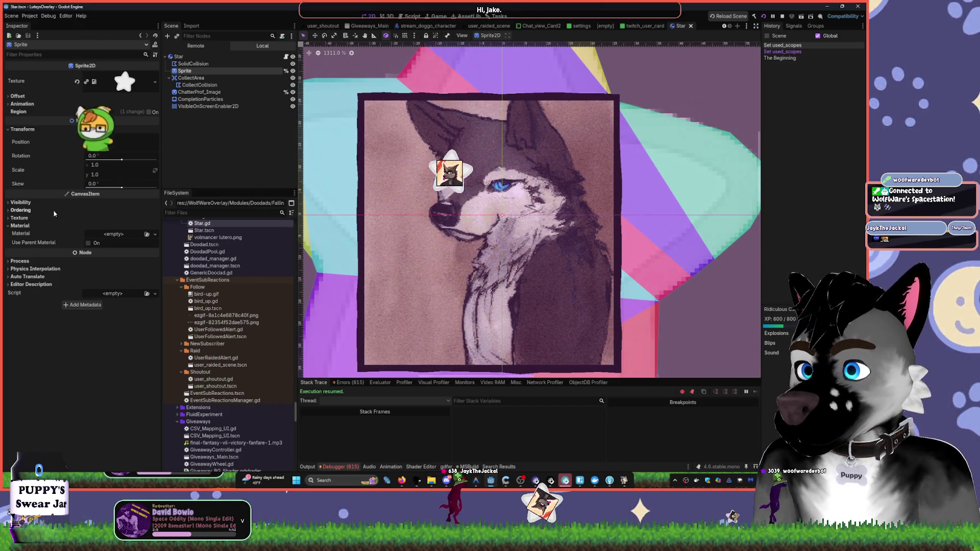
Give the Sprite a new ShaderMaterial using RoundedProfileIcon.gdshader via Quick Load
{"action": "left_click", "coordinate": [155, 234]}
{"action": "left_click", "coordinate": [136, 257]}
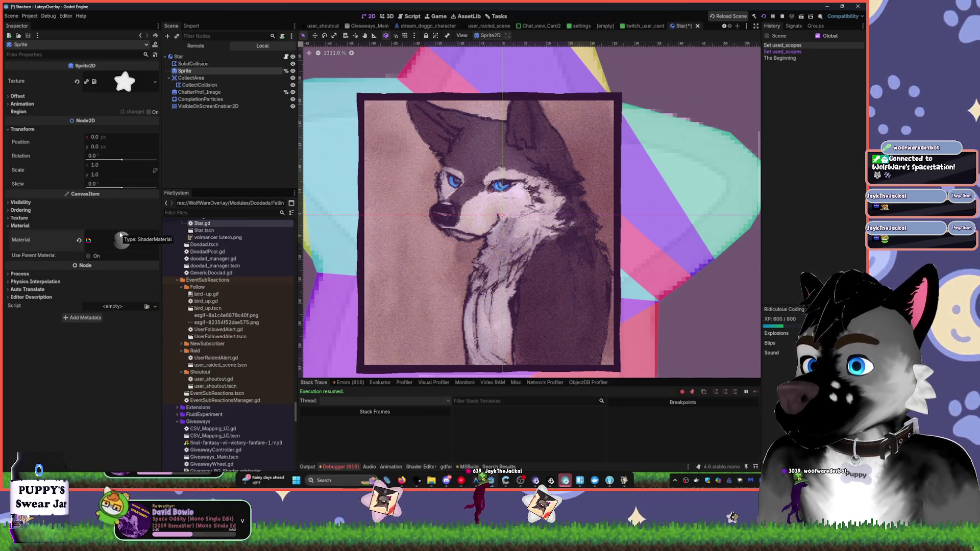
{"action": "left_click", "coordinate": [122, 240]}
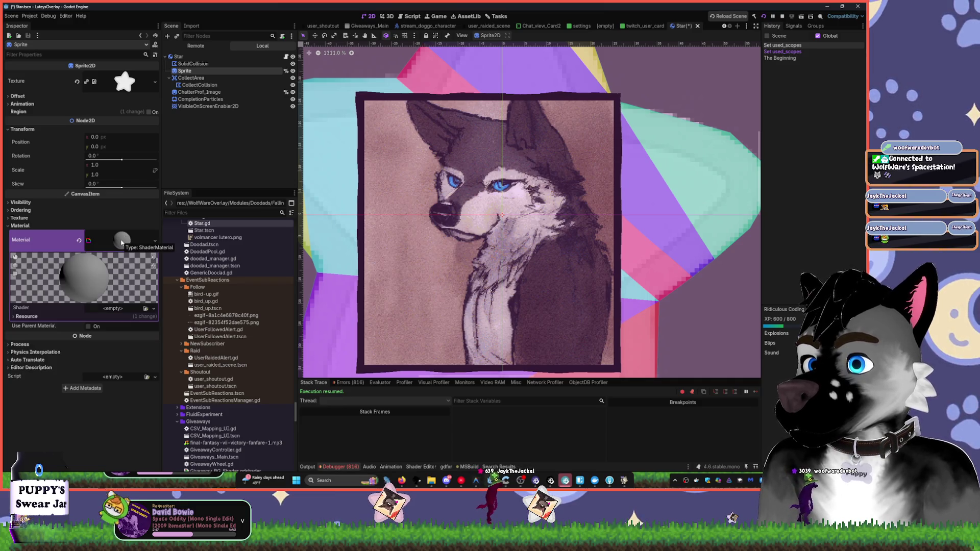
{"action": "left_click", "coordinate": [120, 308]}
{"action": "left_click", "coordinate": [134, 324]}
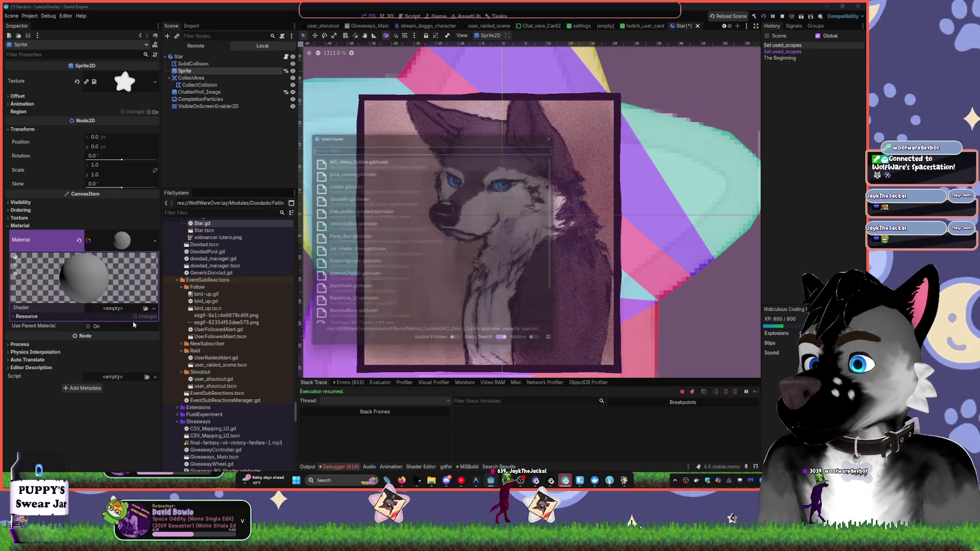
{"action": "type", "text": "rou"}
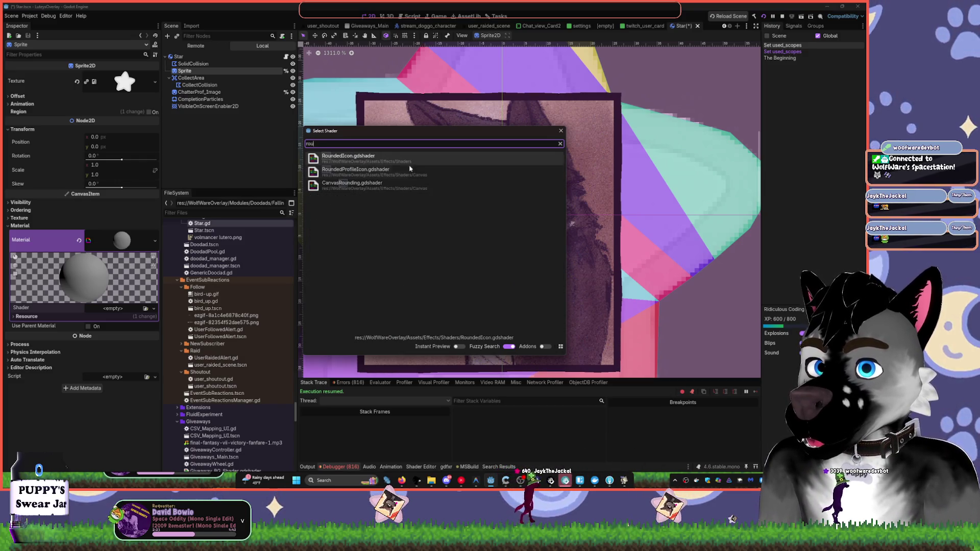
{"action": "left_click", "coordinate": [423, 170]}
{"action": "double_click", "coordinate": [423, 170]}
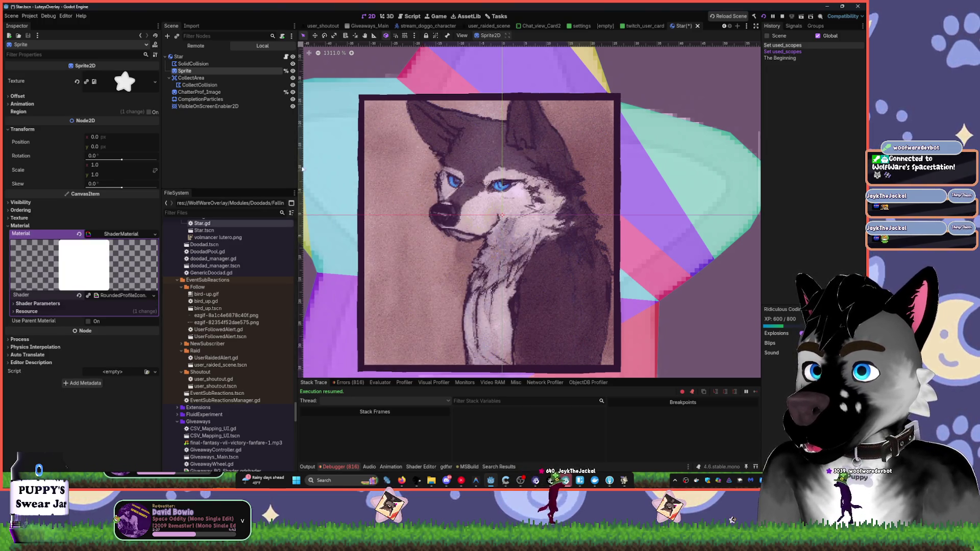
Raise the shader's Radius Scale parameter to 0.8
{"action": "left_click", "coordinate": [122, 237]}
{"action": "left_click", "coordinate": [121, 238]}
{"action": "left_click", "coordinate": [41, 303]}
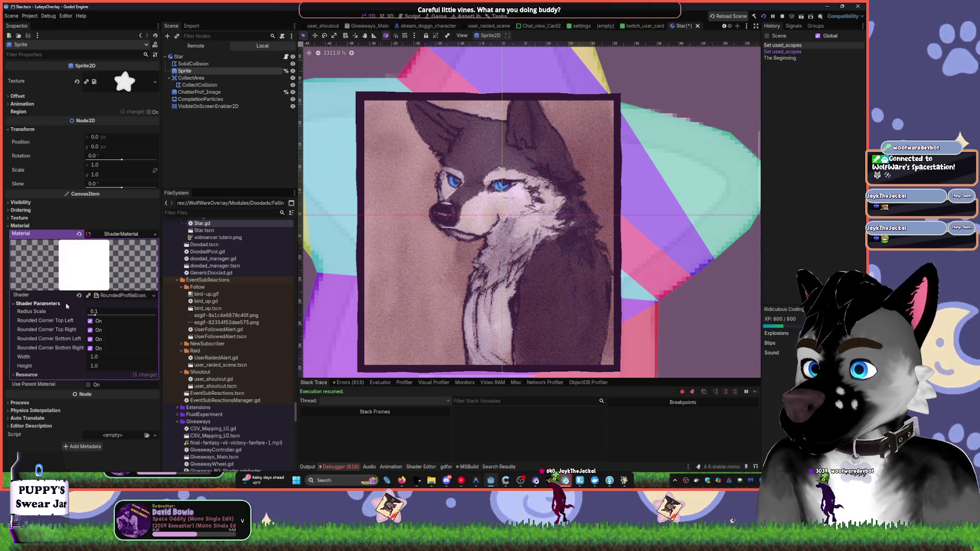
{"action": "left_click_drag", "start_coordinate": [95, 315], "coordinate": [143, 315]}
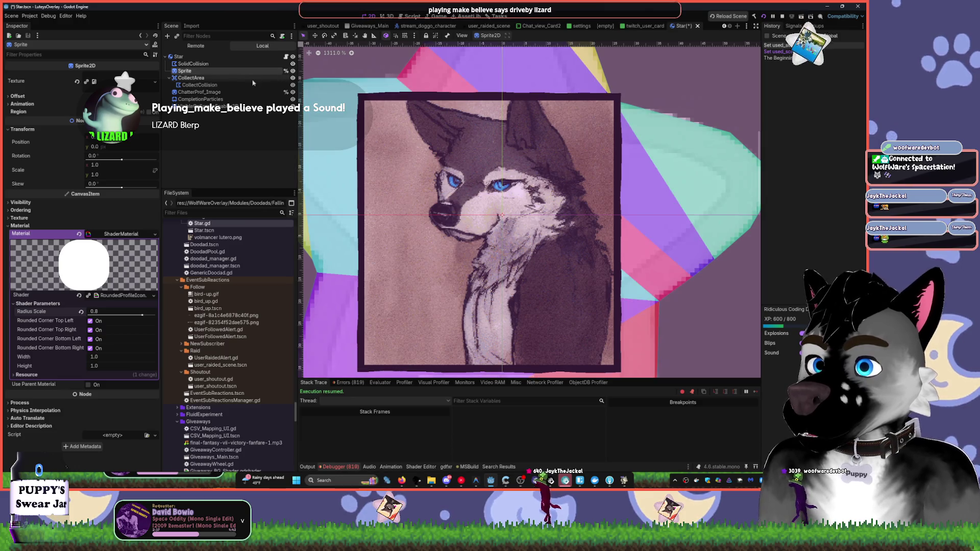
Delete the Sprite node from the Star scene, confirming the removal
{"action": "left_click", "coordinate": [215, 84]}
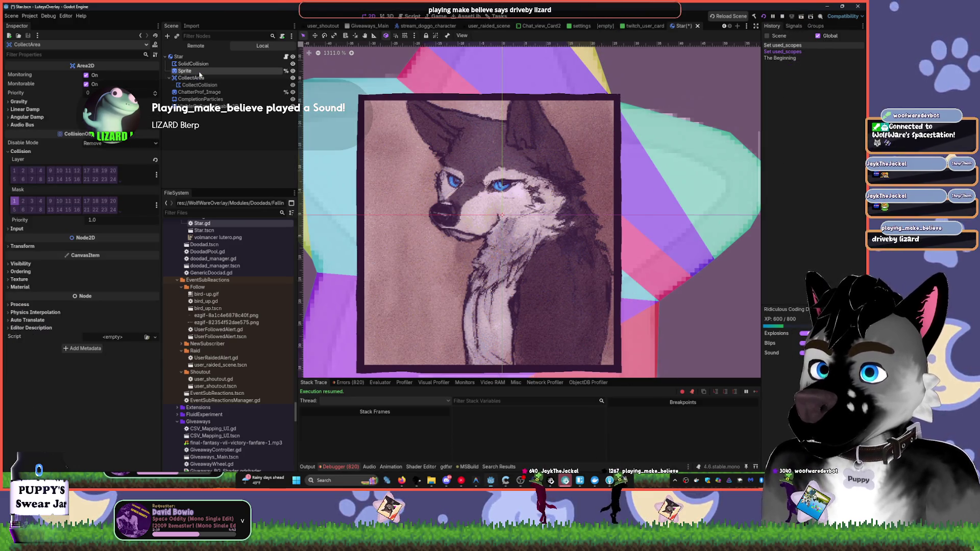
{"action": "left_click", "coordinate": [201, 72]}
{"action": "key", "text": "Delete"}
{"action": "key", "text": "Return"}
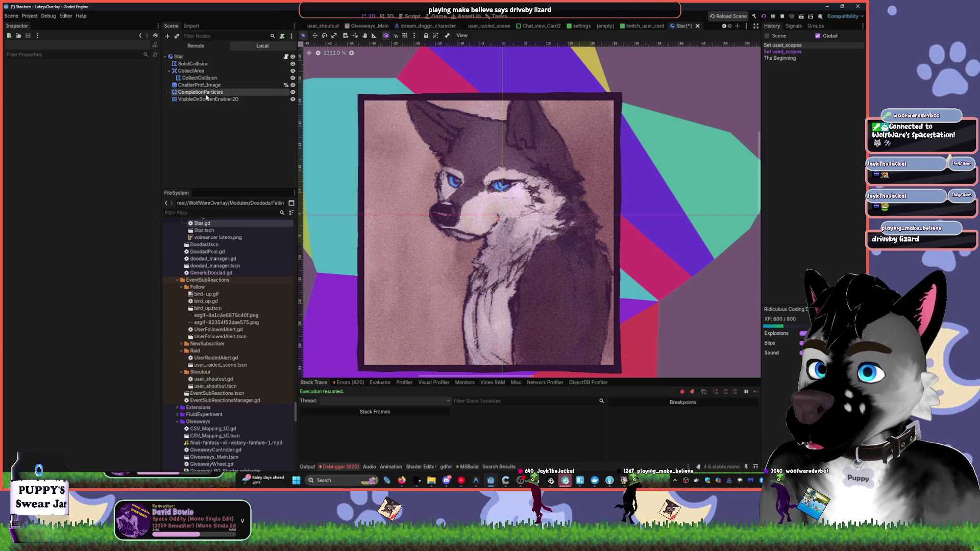
Collapse CompletionParticles' Time, Emission Shape, Direction, Gravity and Initial Velocity Inspector sections
{"action": "left_click", "coordinate": [207, 93]}
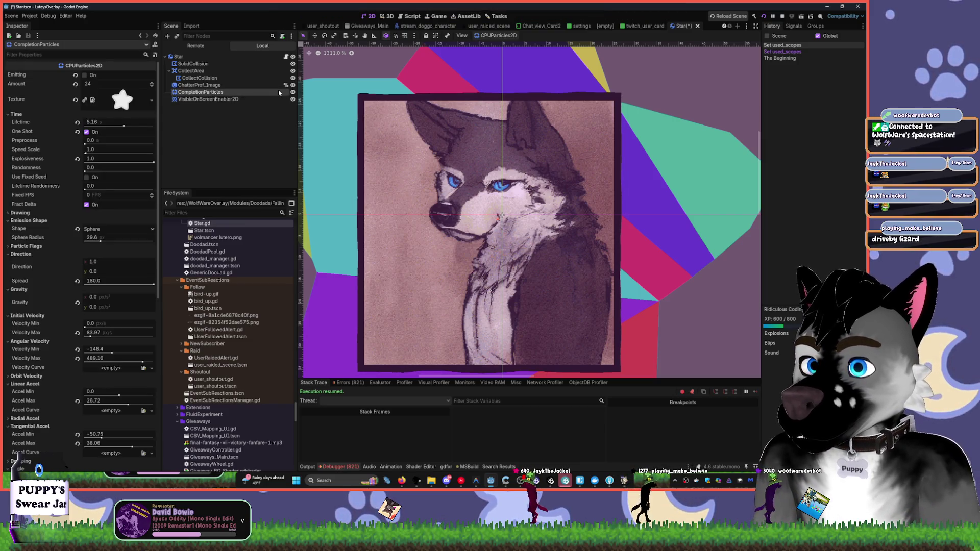
{"action": "scroll", "coordinate": [106, 370], "scroll_direction": "down", "scroll_amount": 10}
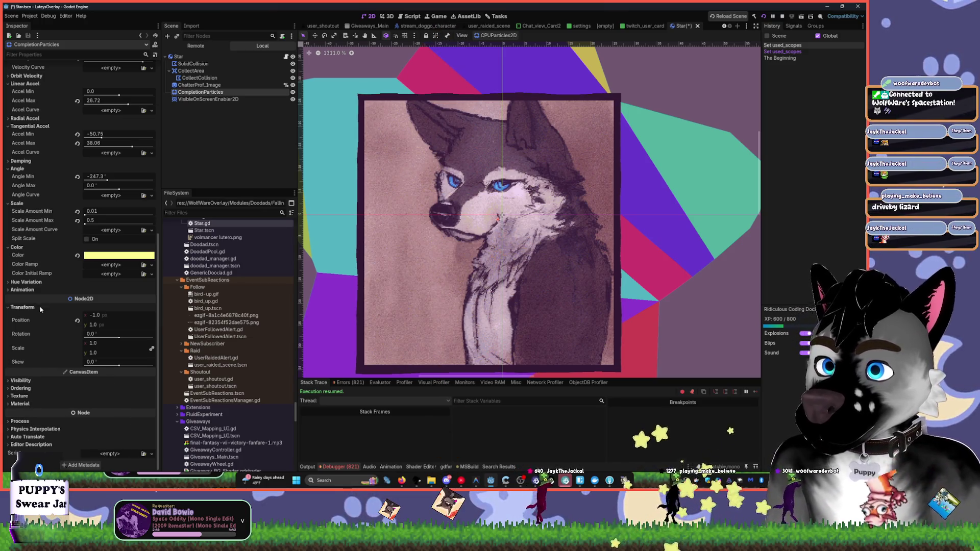
{"action": "scroll", "coordinate": [40, 221], "scroll_direction": "up", "scroll_amount": 10}
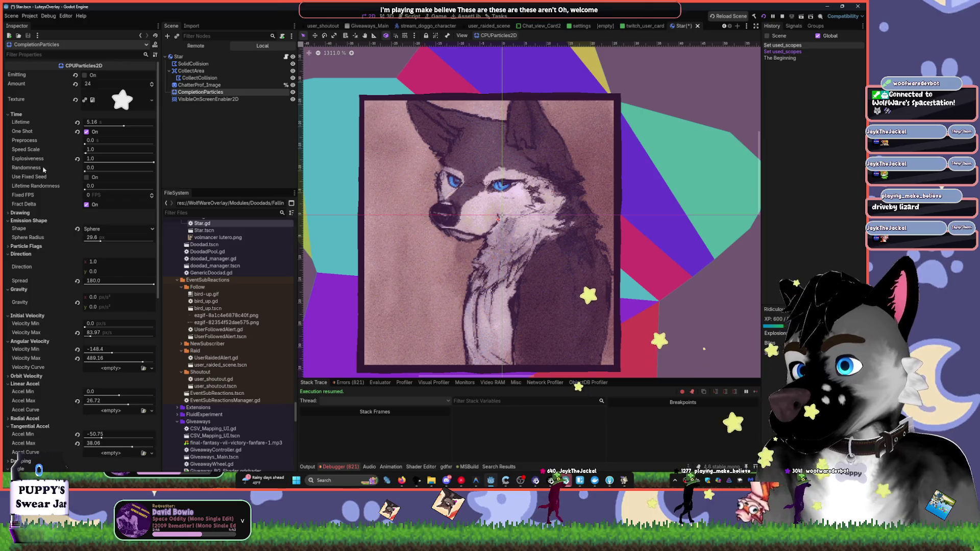
{"action": "left_click", "coordinate": [16, 114]}
{"action": "left_click", "coordinate": [21, 130]}
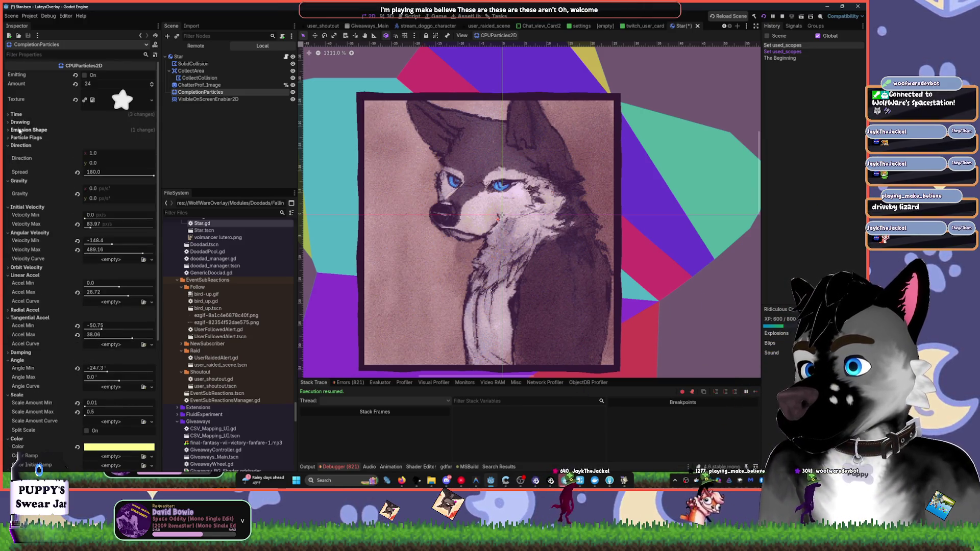
{"action": "left_click", "coordinate": [20, 146]}
{"action": "left_click", "coordinate": [19, 153]}
{"action": "left_click", "coordinate": [26, 160]}
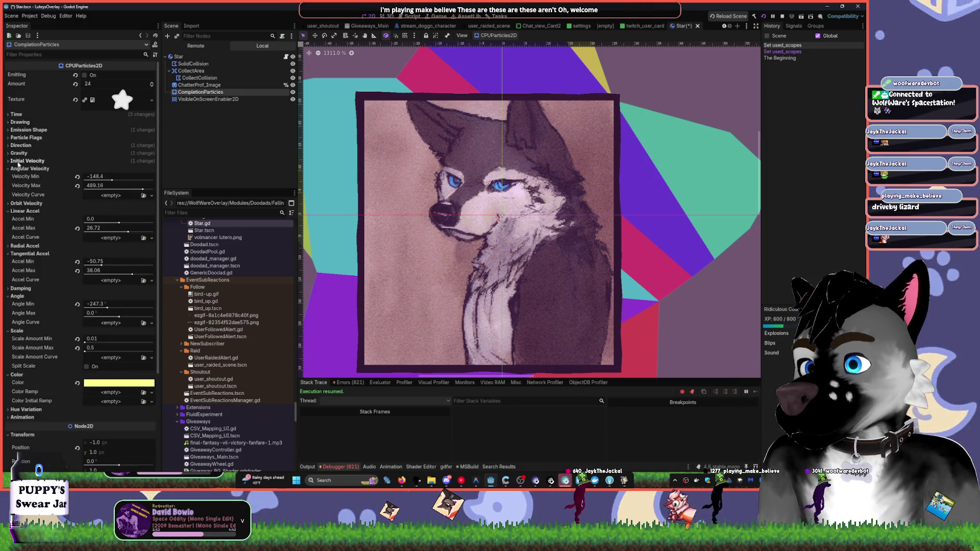
{"action": "left_click", "coordinate": [201, 87]}
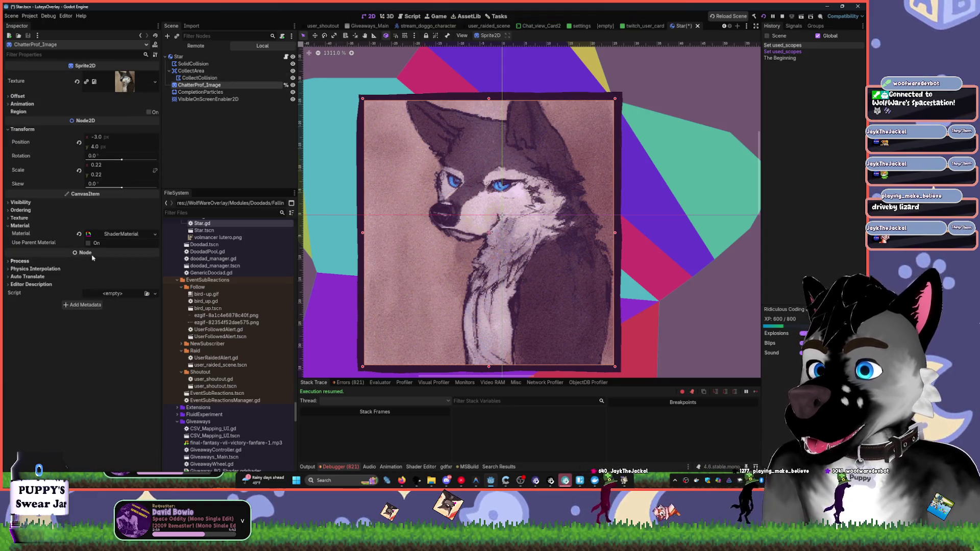
Apply RoundedProfileIcon to ChatterProf_Image with Radius Scale 0.2, then inspect the visibility enabler's rect
{"action": "left_click", "coordinate": [115, 234]}
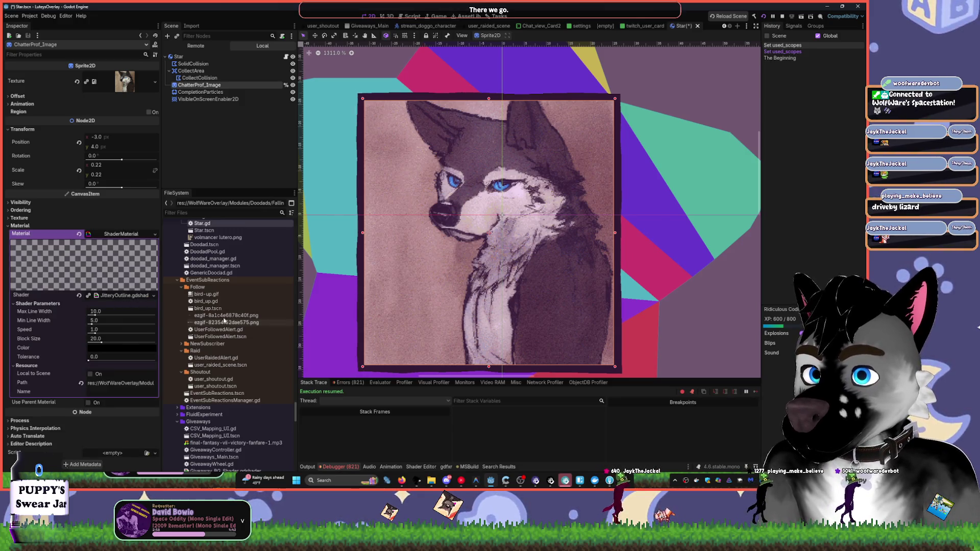
{"action": "left_click", "coordinate": [154, 296]}
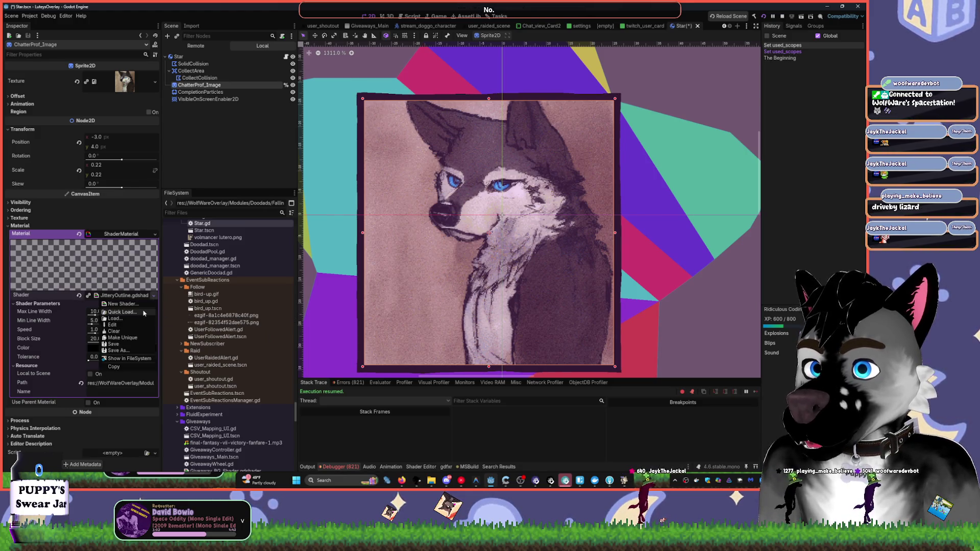
{"action": "left_click", "coordinate": [173, 318]}
{"action": "left_click", "coordinate": [365, 158]}
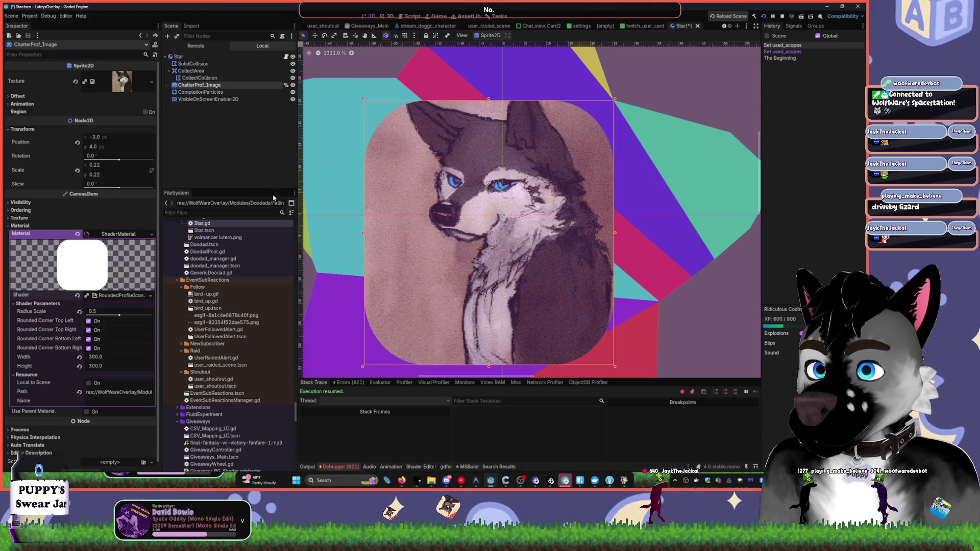
{"action": "left_click_drag", "start_coordinate": [119, 315], "coordinate": [97, 315]}
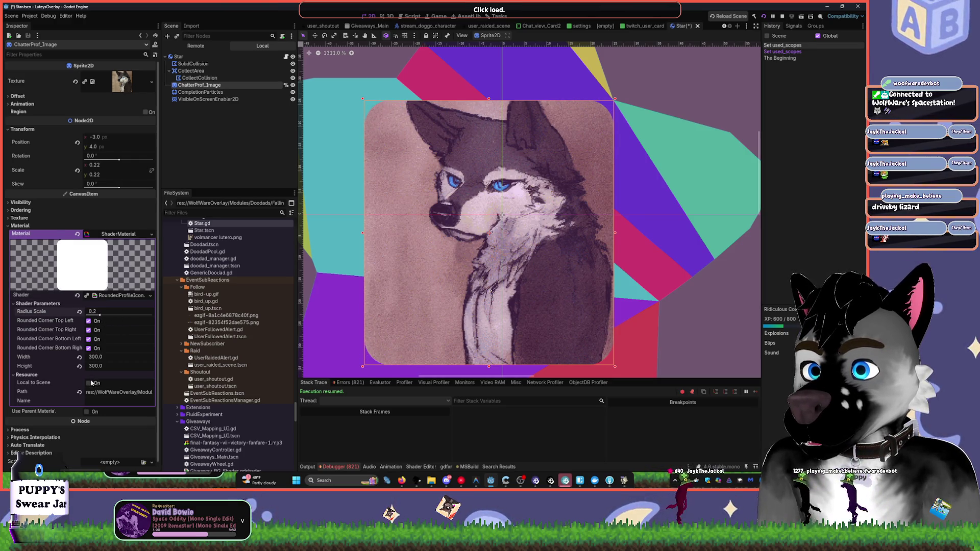
{"action": "left_click", "coordinate": [523, 75]}
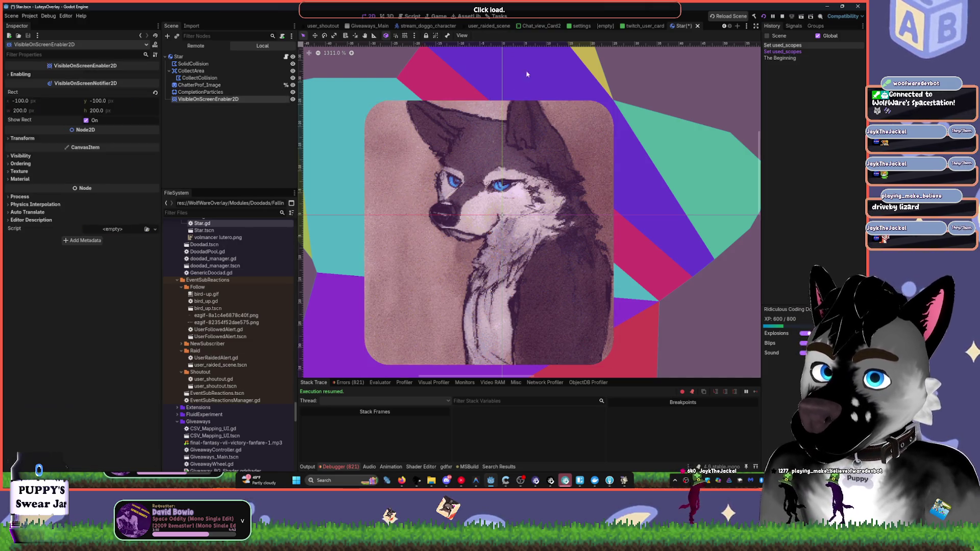
{"action": "scroll", "coordinate": [560, 171], "scroll_direction": "down", "scroll_amount": 8}
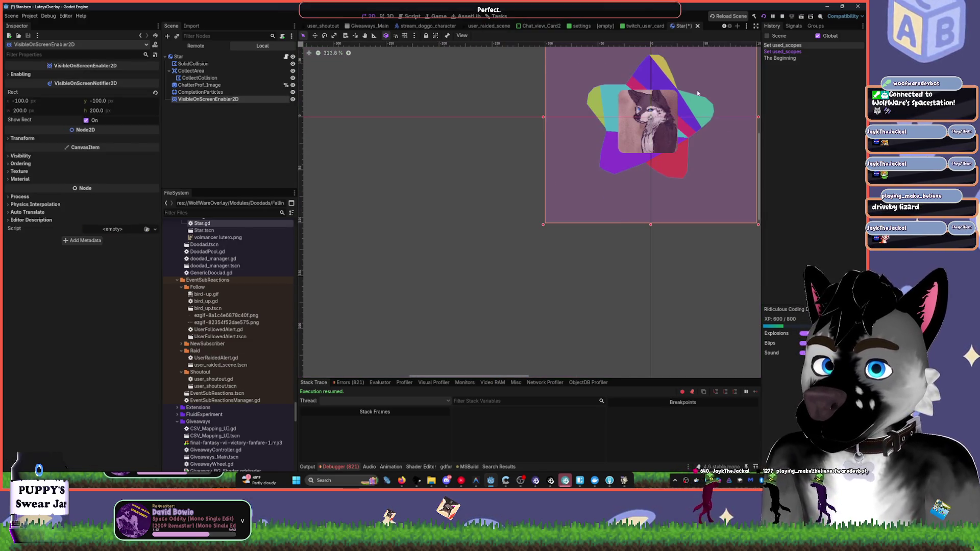
Save Star.tscn with the rounded-corner shader, then expand the enabler's Enabling settings and clear the selection
{"action": "scroll", "coordinate": [561, 171], "scroll_direction": "right", "scroll_amount": 4}
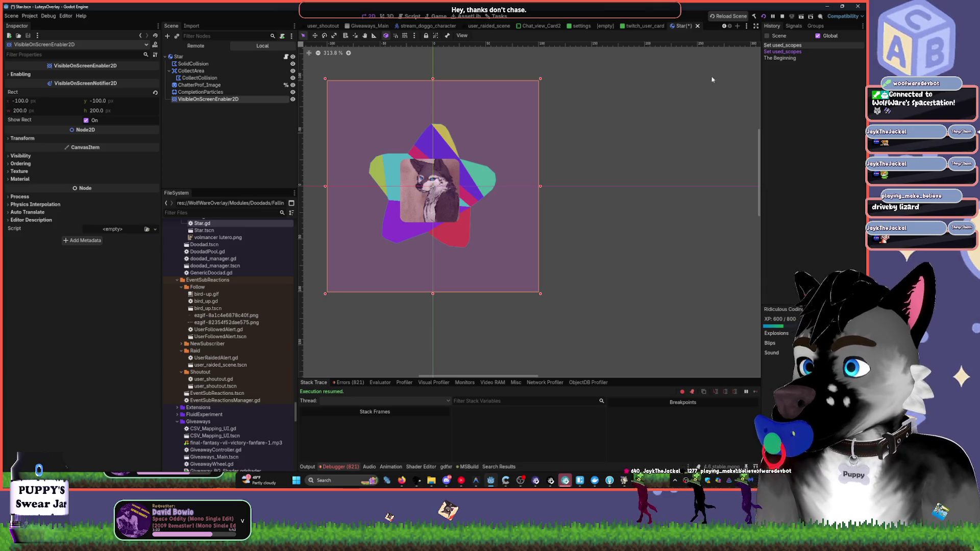
{"action": "key", "text": "ctrl+s"}
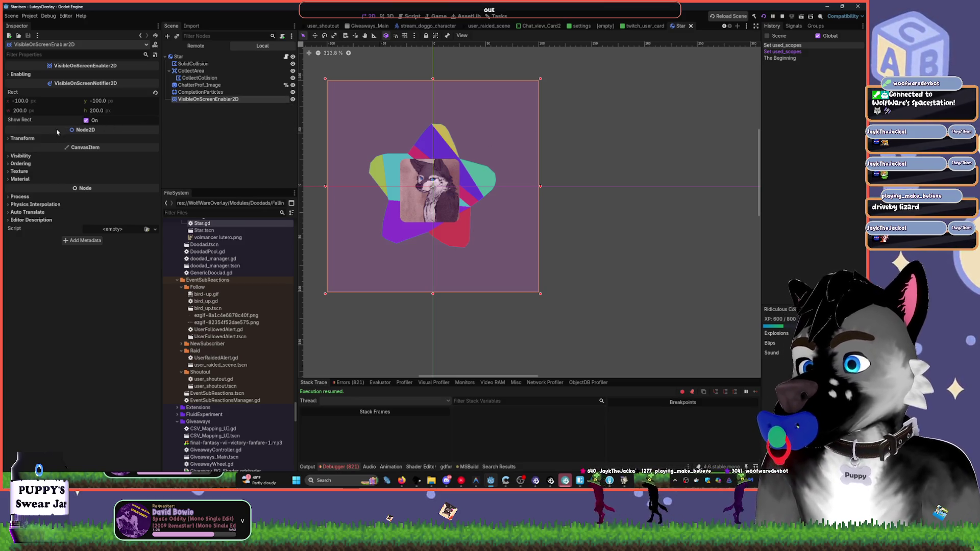
{"action": "left_click", "coordinate": [37, 74]}
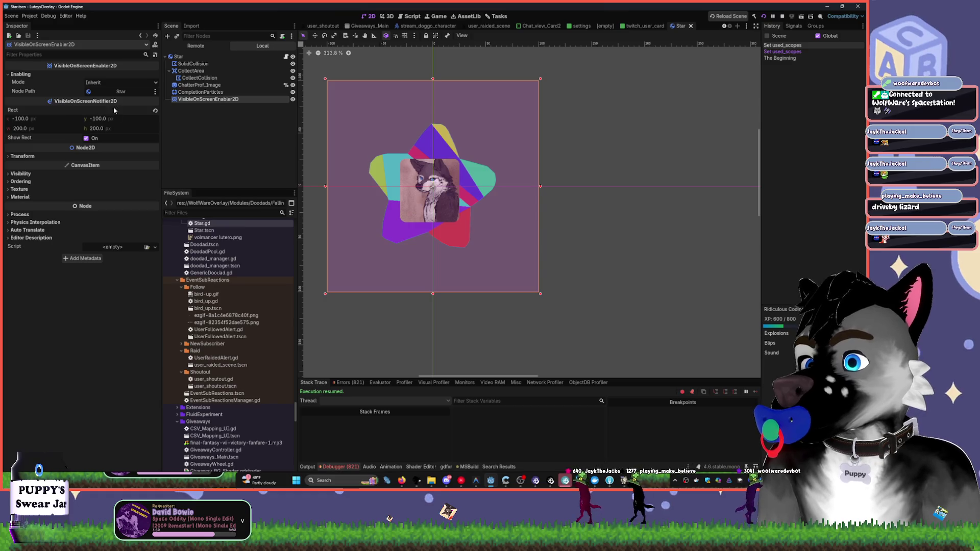
{"action": "scroll", "coordinate": [612, 153], "scroll_direction": "down", "scroll_amount": 8}
{"action": "left_click", "coordinate": [628, 168]}
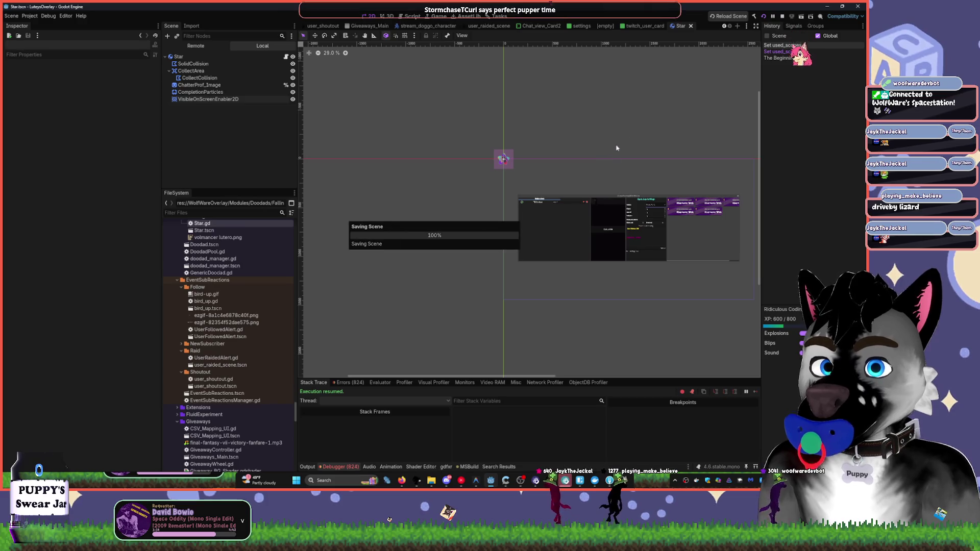
Close the empty scene tab and look over the stream_doggo_character scene
{"action": "left_click", "coordinate": [606, 26]}
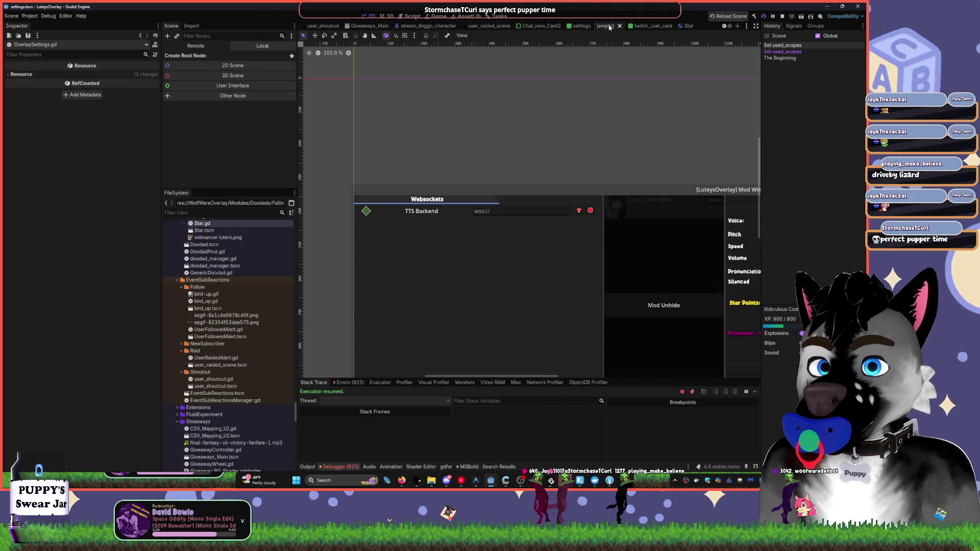
{"action": "middle_click", "coordinate": [609, 27]}
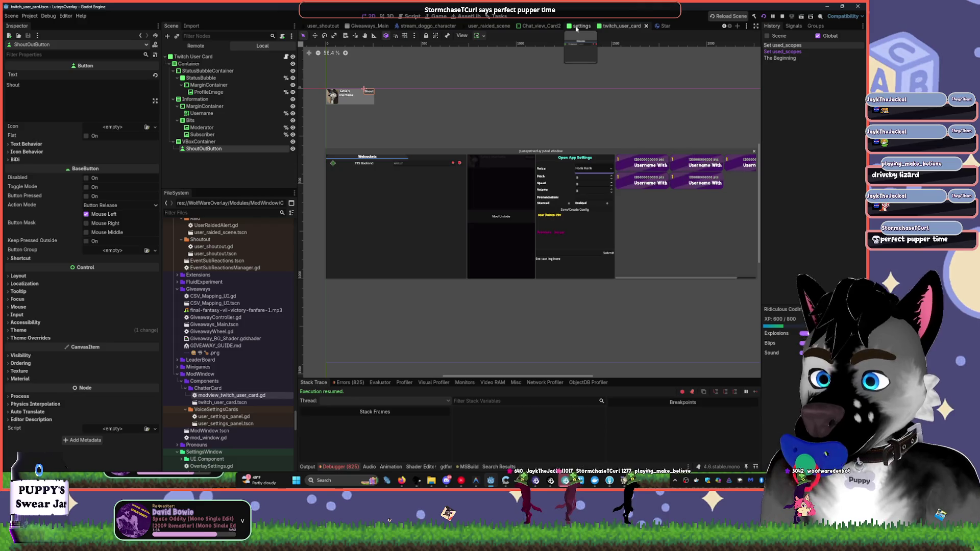
{"action": "left_click", "coordinate": [426, 26]}
{"action": "scroll", "coordinate": [613, 184], "scroll_direction": "down", "scroll_amount": 5}
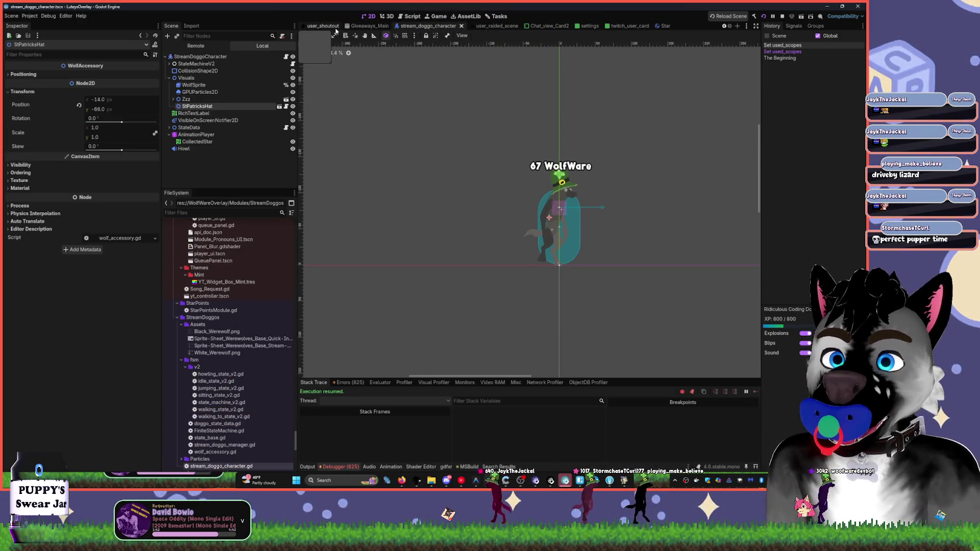
In Giveaways_Main, inspect the BG and GiveawayWheel nodes and open GiveawayController.gd
{"action": "left_click", "coordinate": [359, 28]}
{"action": "scroll", "coordinate": [508, 160], "scroll_direction": "up", "scroll_amount": 5}
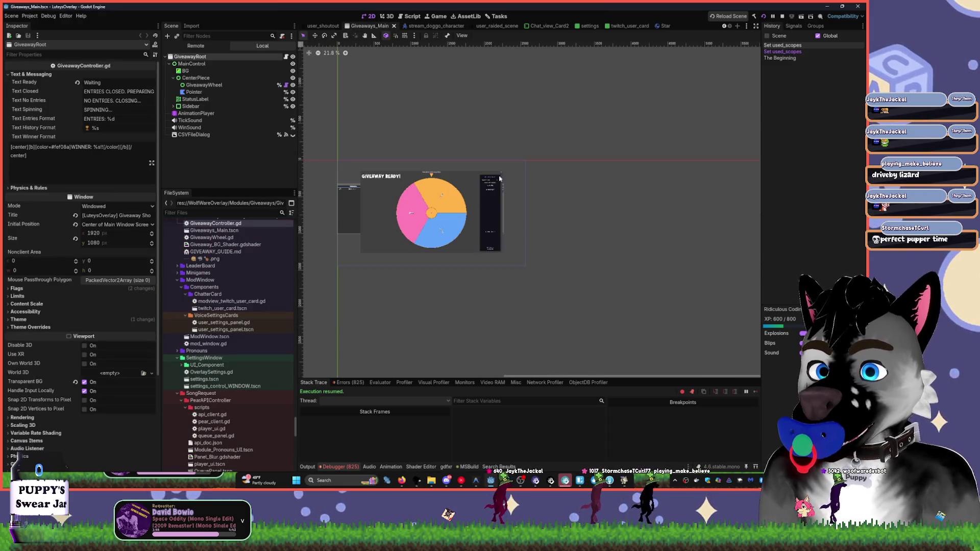
{"action": "scroll", "coordinate": [500, 234], "scroll_direction": "up", "scroll_amount": 1}
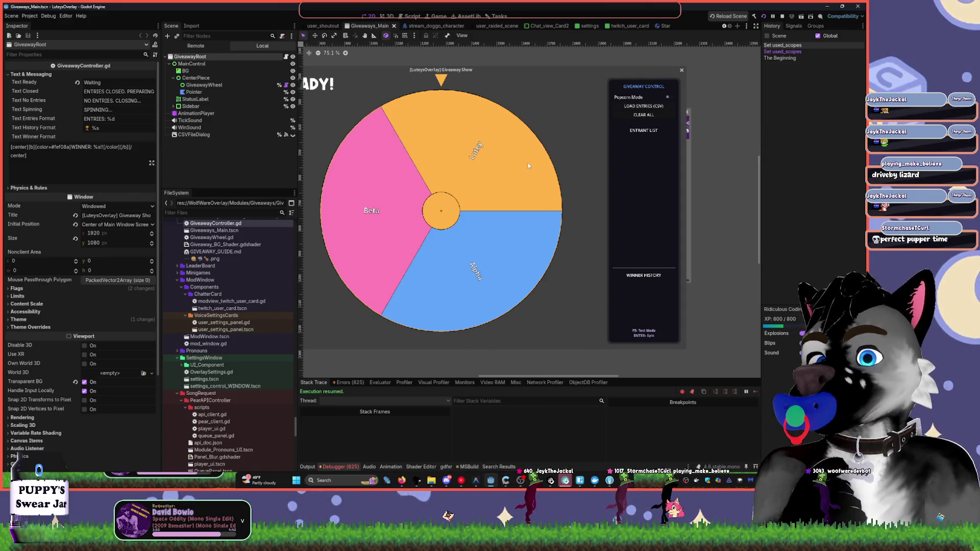
{"action": "left_click", "coordinate": [630, 82]}
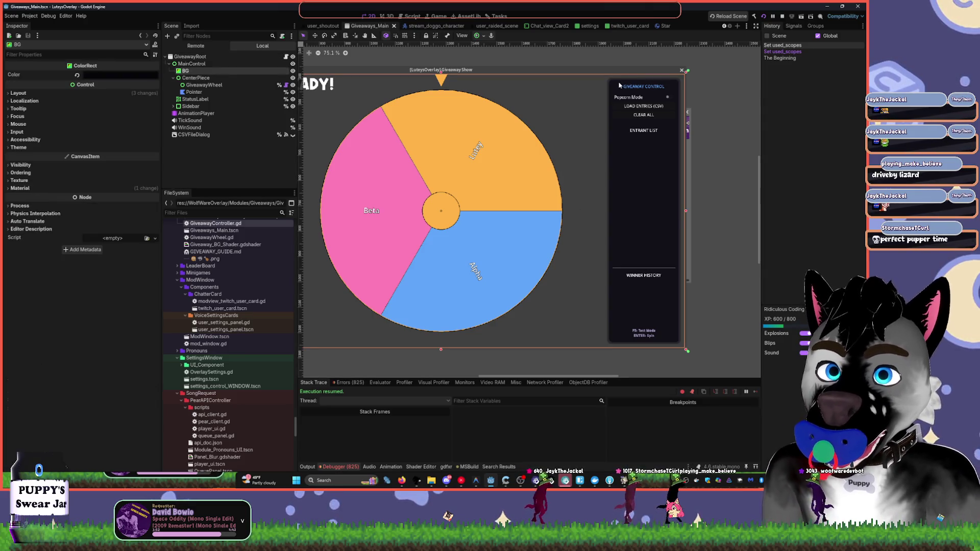
{"action": "left_click", "coordinate": [203, 85]}
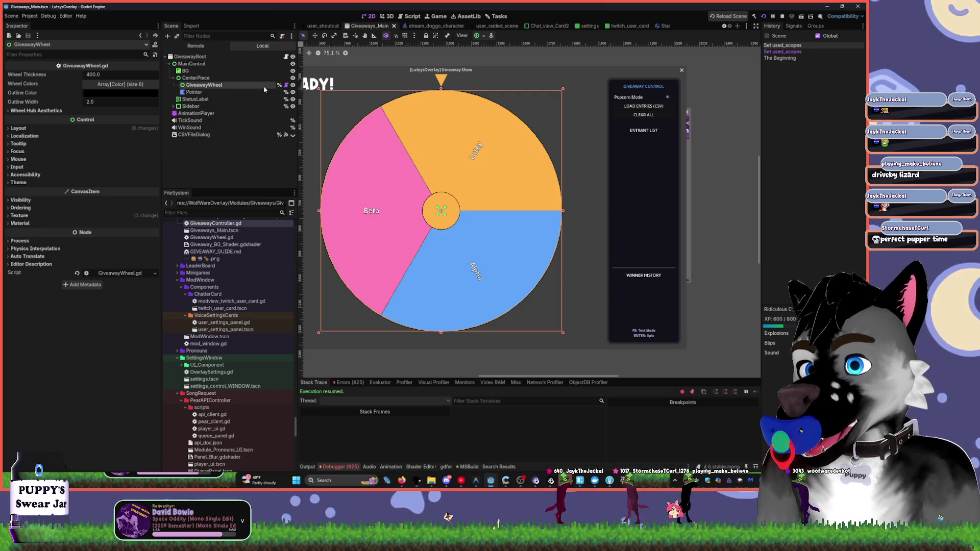
{"action": "left_click", "coordinate": [289, 60]}
Review the GiveawayController.gd winner-picking code, then close the Giveaways_Main scene
{"action": "left_click_drag", "start_coordinate": [745, 64], "coordinate": [742, 338]}
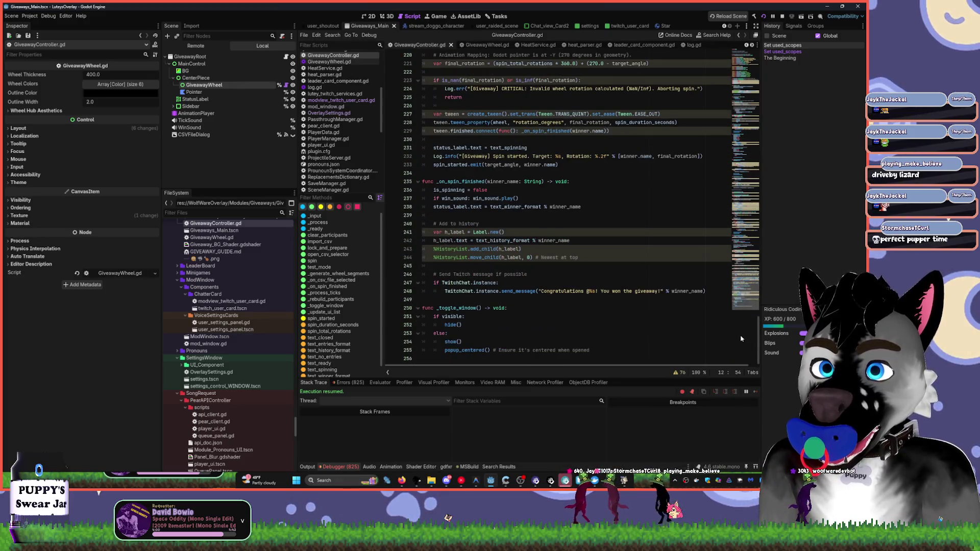
{"action": "scroll", "coordinate": [629, 213], "scroll_direction": "up", "scroll_amount": 7}
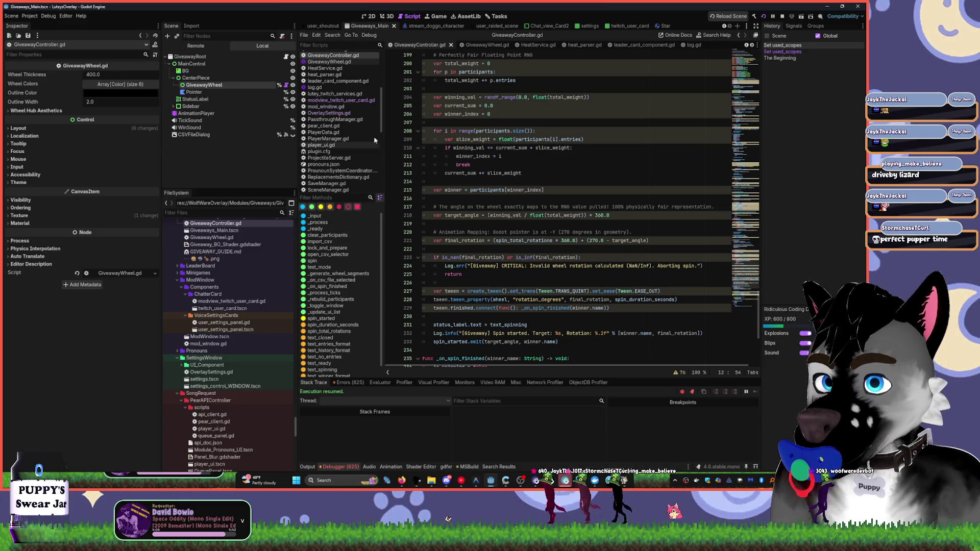
{"action": "left_click", "coordinate": [394, 26]}
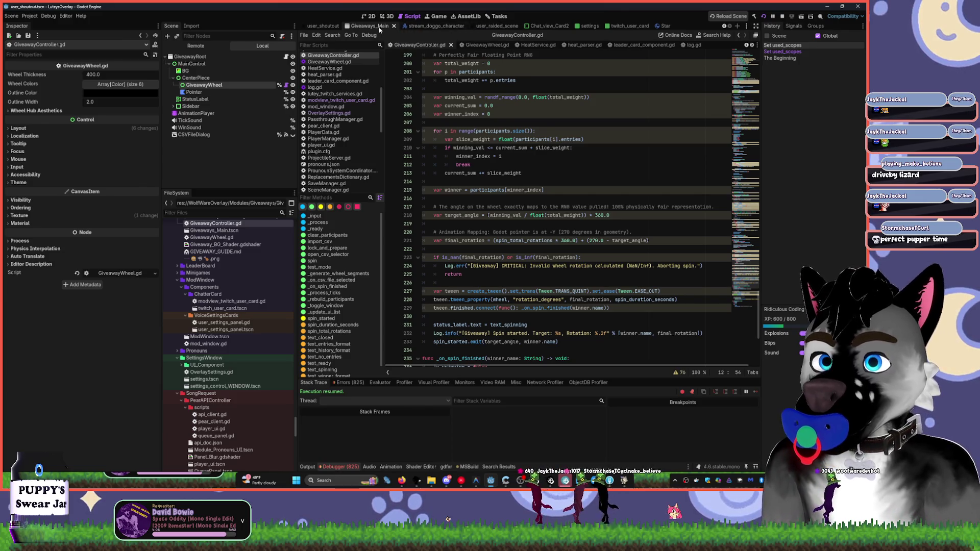
From the 2D view, use Reload Current Project with Stop & Reload, then dismiss the follow-up warning
{"action": "left_click", "coordinate": [369, 17]}
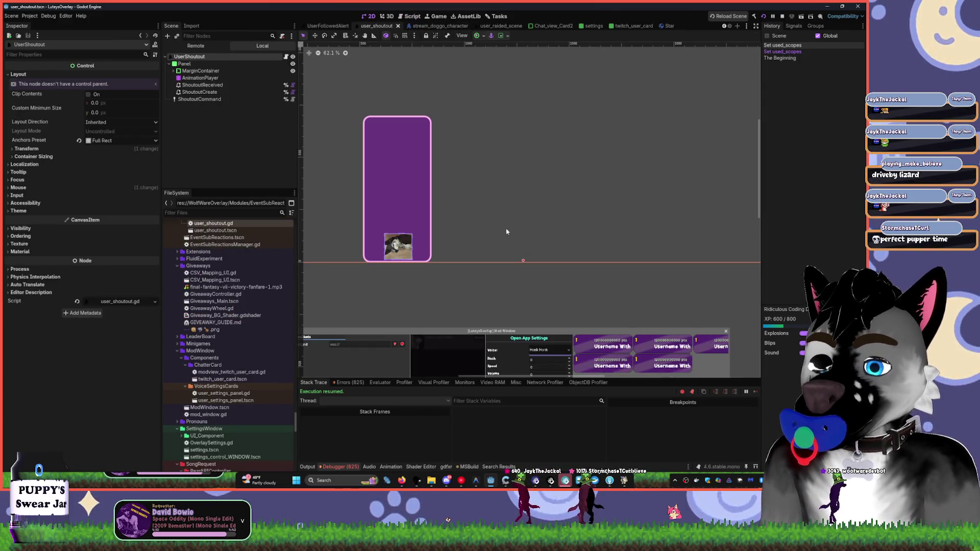
{"action": "scroll", "coordinate": [502, 229], "scroll_direction": "down", "scroll_amount": 5}
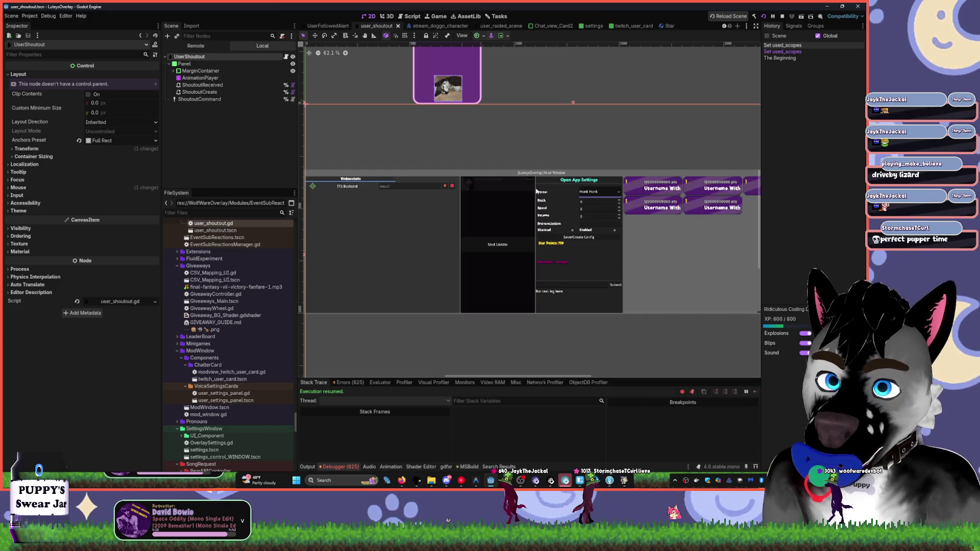
{"action": "mouse_move", "coordinate": [537, 6]}
{"action": "left_mouse_down"}
{"action": "mouse_move", "coordinate": [537, 104]}
{"action": "mouse_move", "coordinate": [536, 5]}
{"action": "left_mouse_up"}
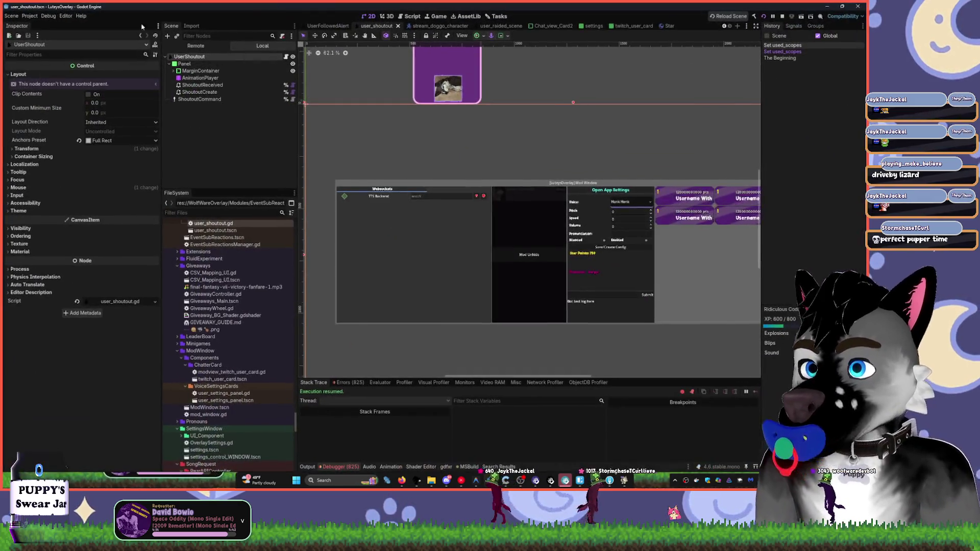
{"action": "left_click", "coordinate": [30, 16]}
{"action": "left_click", "coordinate": [49, 82]}
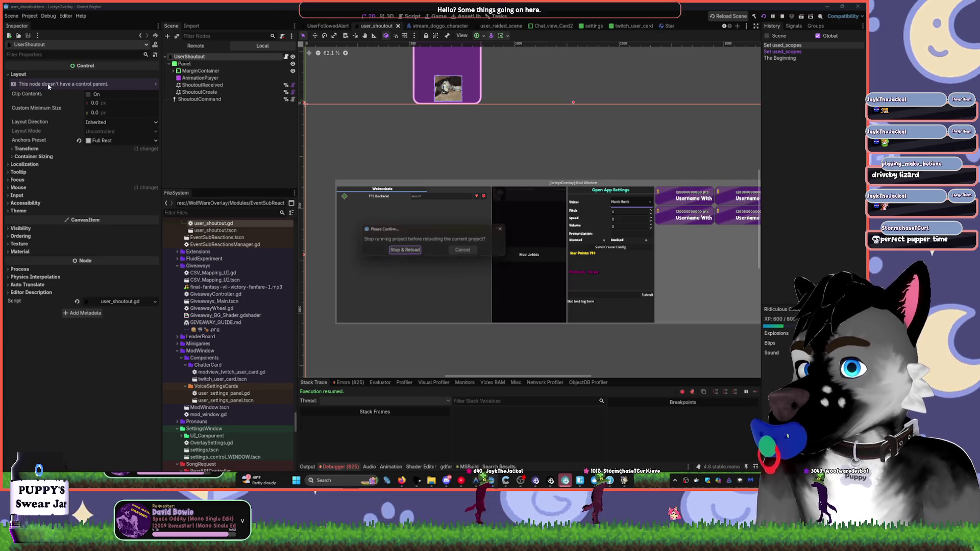
{"action": "left_click", "coordinate": [406, 254]}
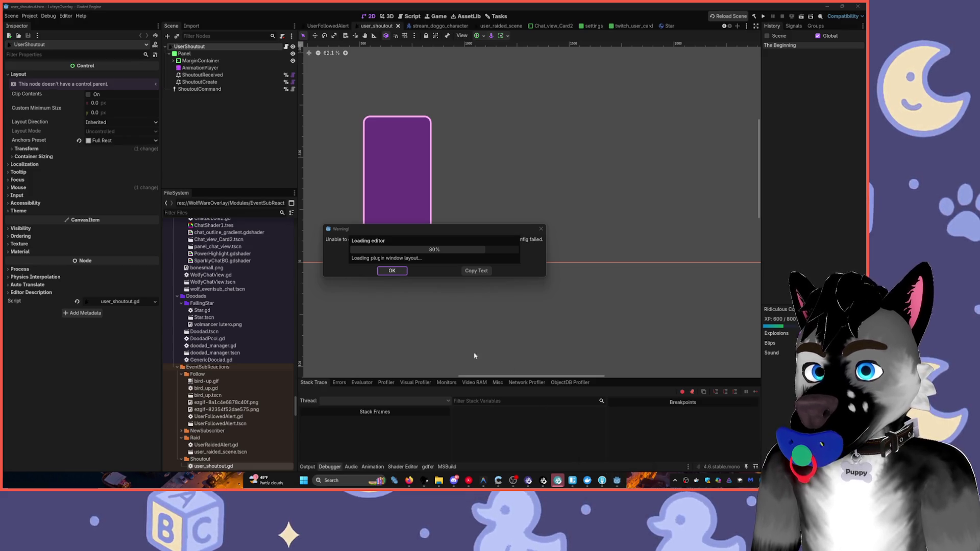
{"action": "left_click", "coordinate": [392, 271]}
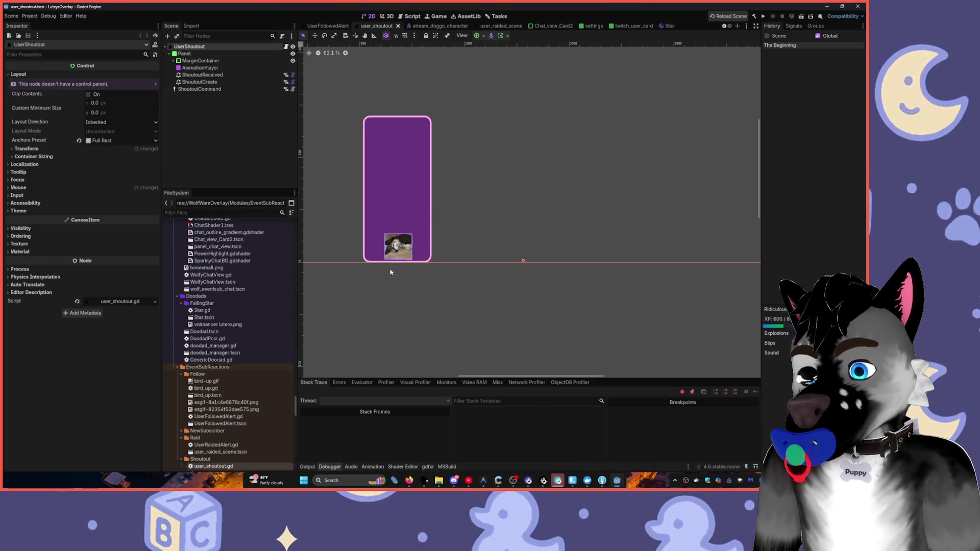
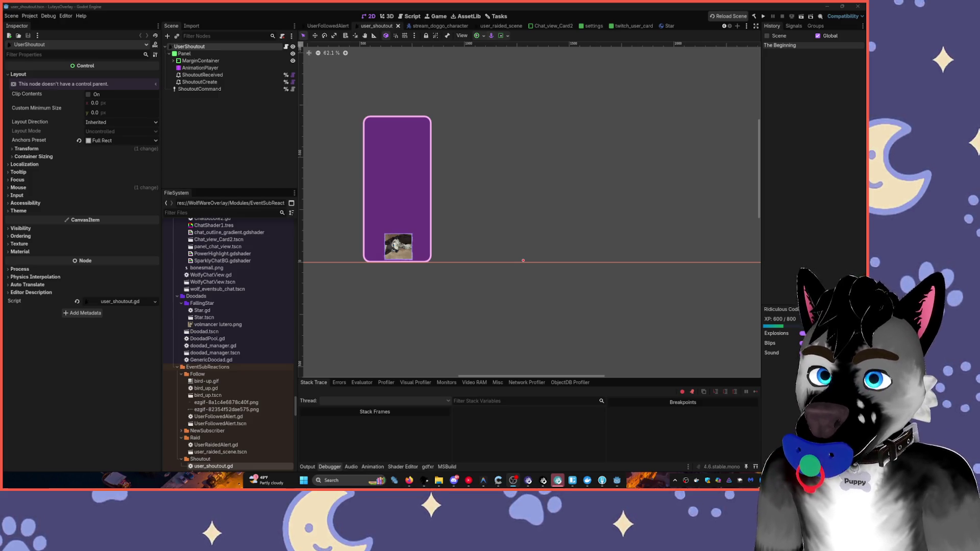
Check the running Docker containers, then return to Godot and run the overlay project
{"action": "left_click", "coordinate": [707, 481]}
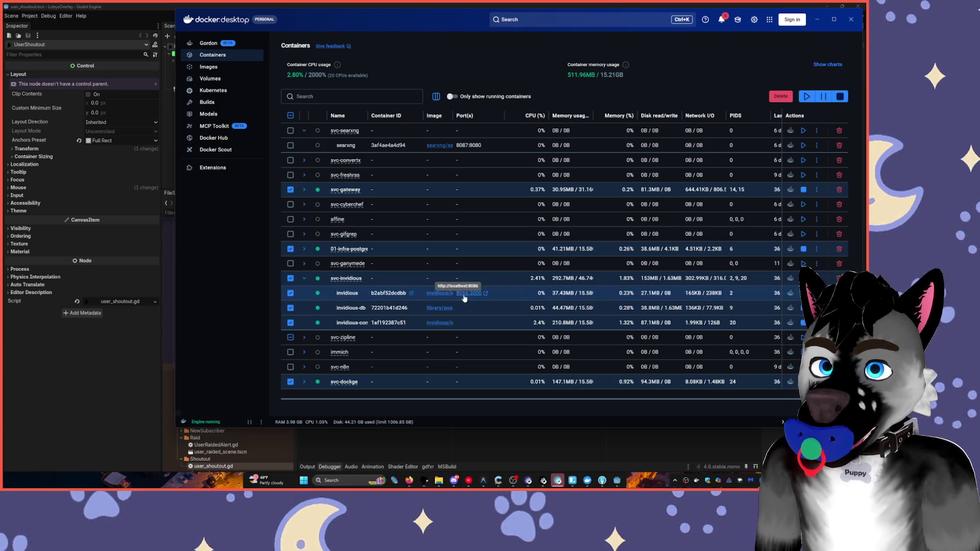
{"action": "key", "text": "alt+Tab"}
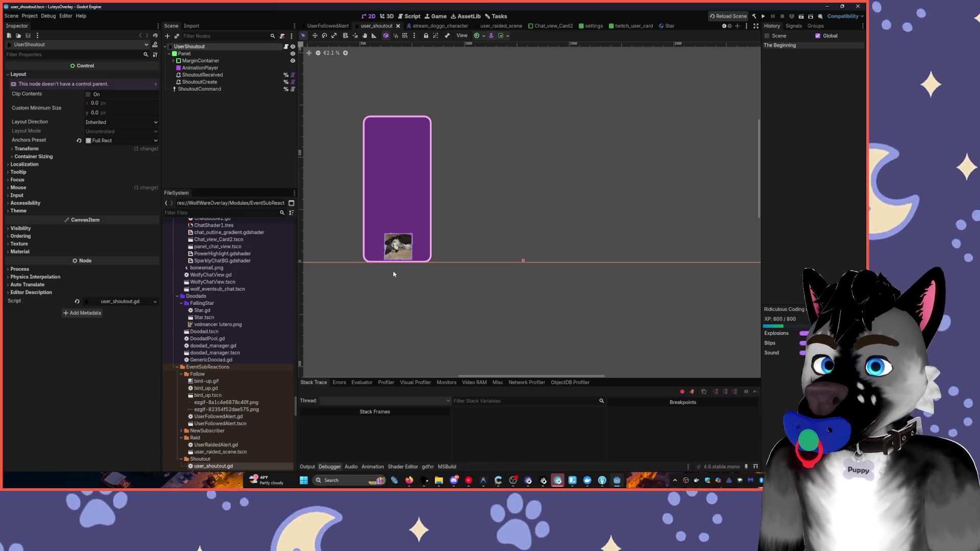
{"action": "left_click", "coordinate": [763, 17]}
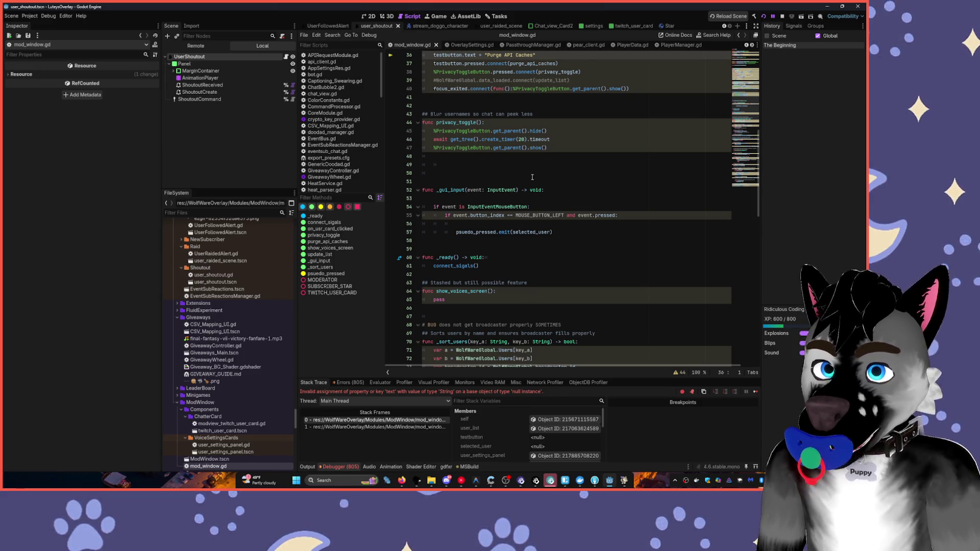
Comment out the testbutton.text line 36 in mod_window.gd with #
{"action": "scroll", "coordinate": [527, 177], "scroll_direction": "up", "scroll_amount": 4}
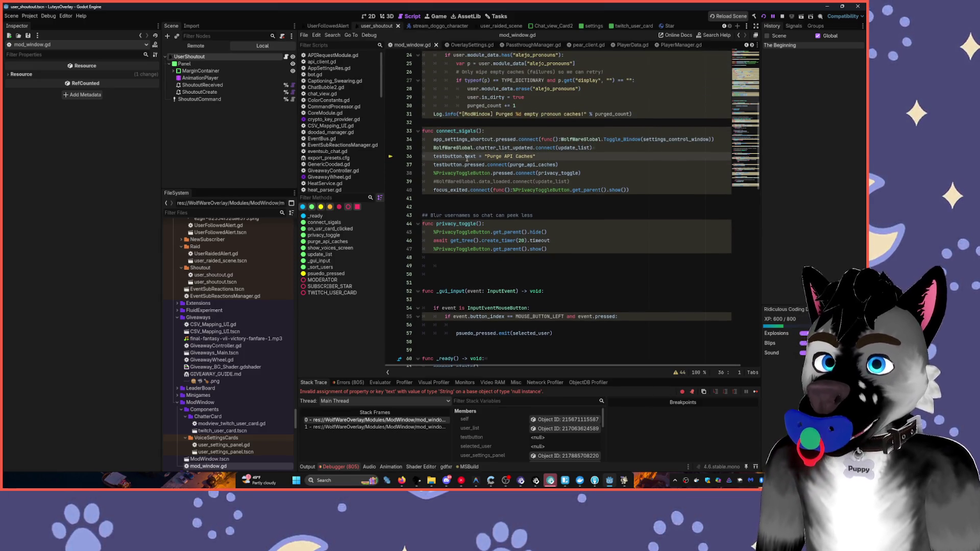
{"action": "scroll", "coordinate": [451, 162], "scroll_direction": "up", "scroll_amount": 8}
{"action": "scroll", "coordinate": [503, 229], "scroll_direction": "down", "scroll_amount": 2}
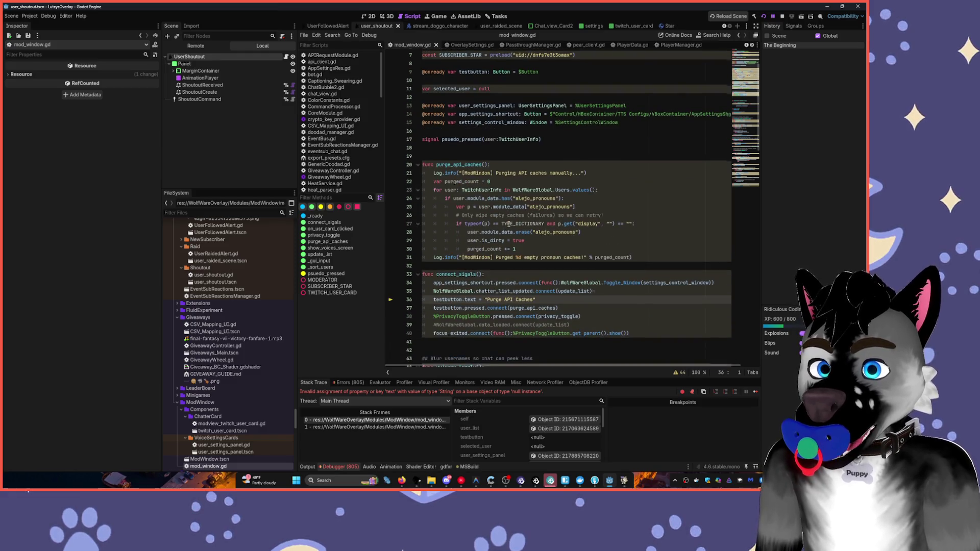
{"action": "type", "text": "#"}
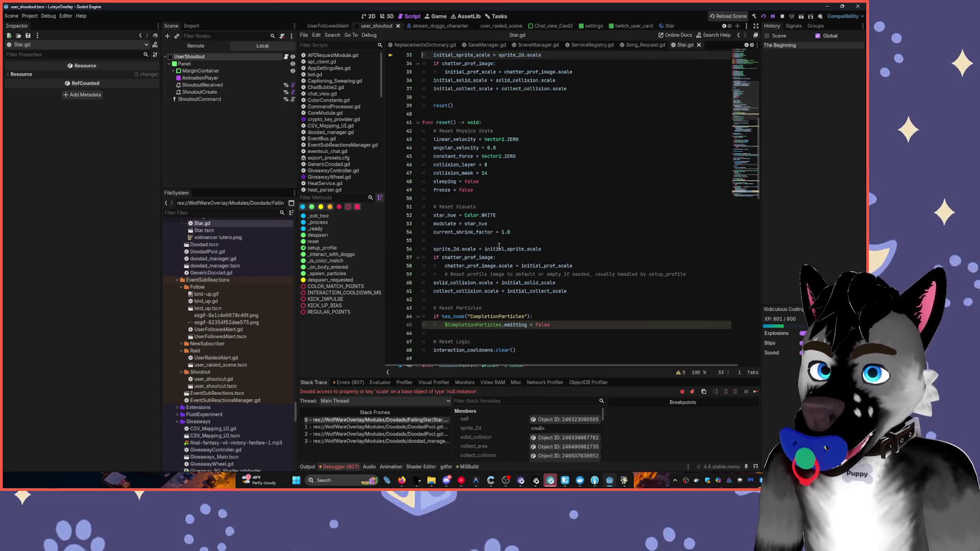
Stop and relaunch the overlay debug run, which halts again on Star.gd's null 'scale' error
{"action": "scroll", "coordinate": [499, 246], "scroll_direction": "down", "scroll_amount": 11}
{"action": "scroll", "coordinate": [522, 210], "scroll_direction": "up", "scroll_amount": 1}
{"action": "scroll", "coordinate": [641, 113], "scroll_direction": "down", "scroll_amount": 12}
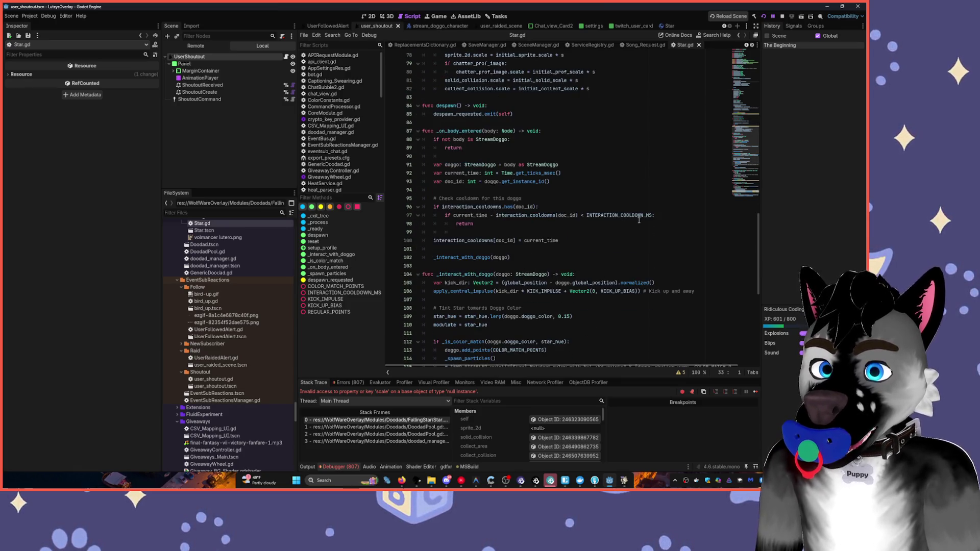
{"action": "left_click", "coordinate": [478, 308]}
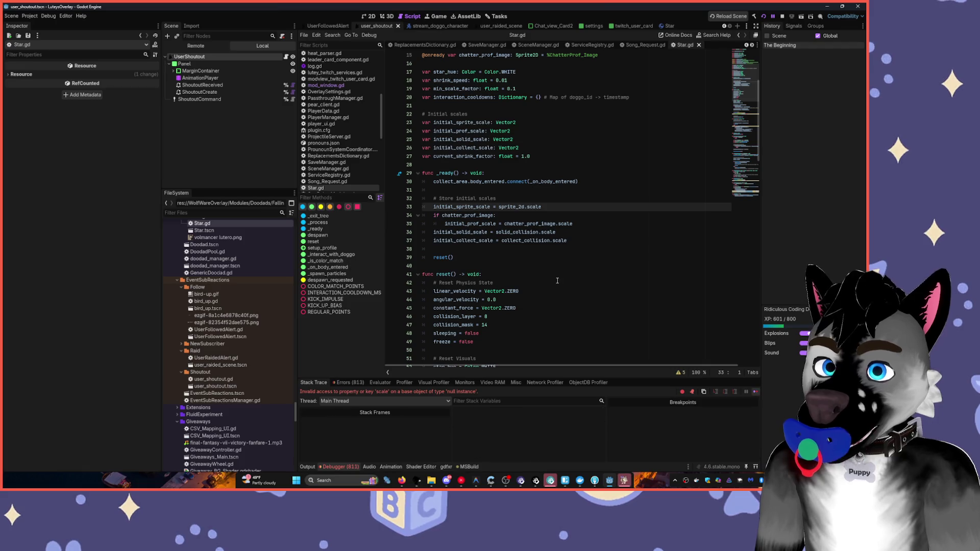
{"action": "left_click", "coordinate": [782, 17]}
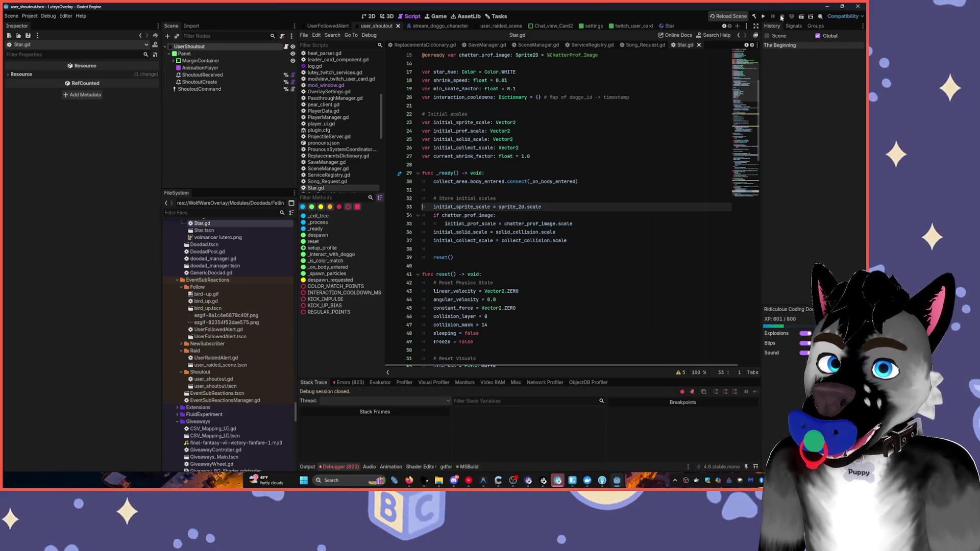
{"action": "left_click", "coordinate": [764, 16]}
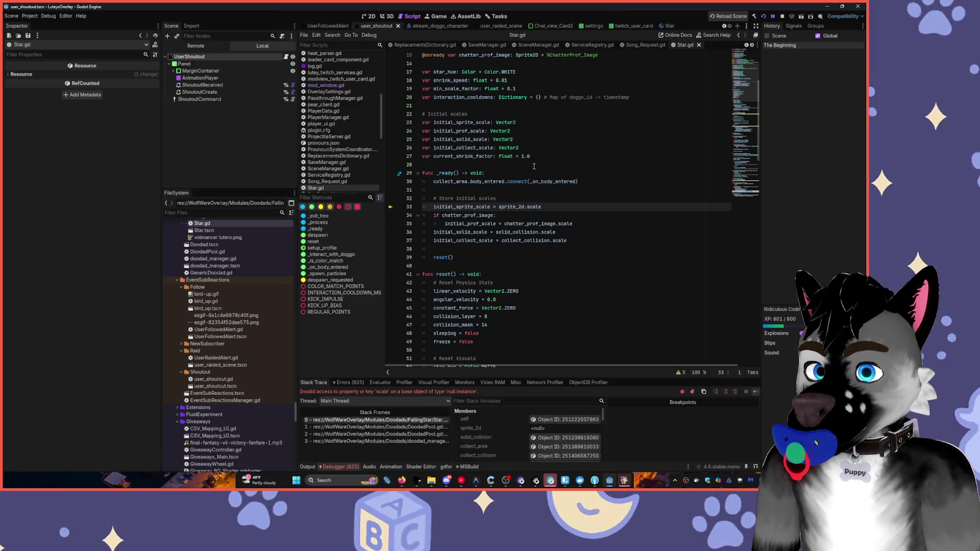
{"action": "scroll", "coordinate": [489, 210], "scroll_direction": "up", "scroll_amount": 4}
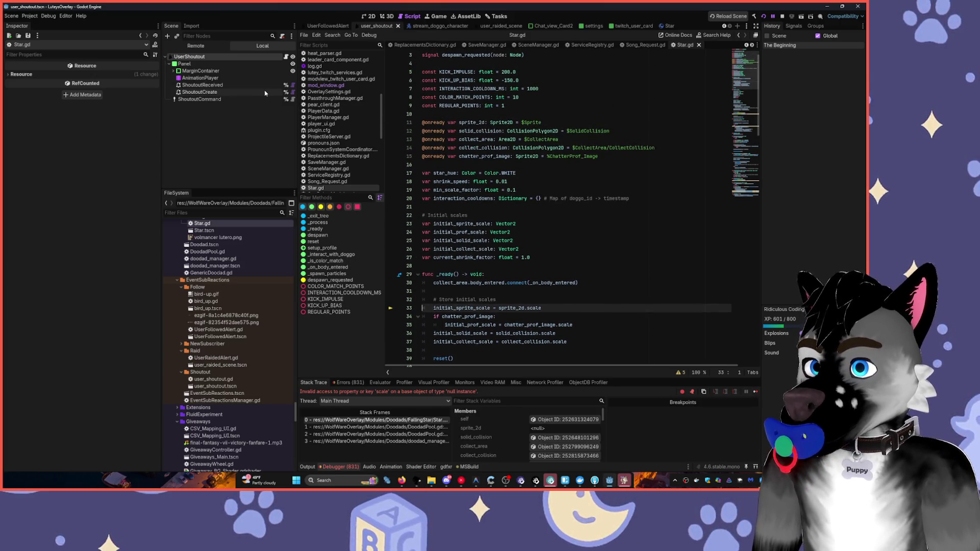
{"action": "left_click", "coordinate": [369, 17]}
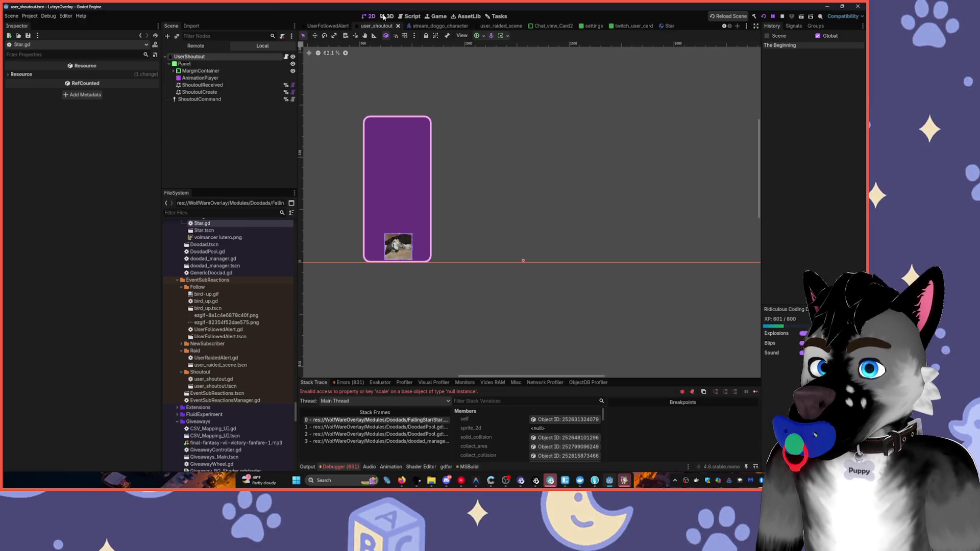
Open the Star scene, zoom in on the star, and jump to the failing sprite_2d.scale line
{"action": "left_click", "coordinate": [662, 26]}
{"action": "scroll", "coordinate": [493, 171], "scroll_direction": "up", "scroll_amount": 6}
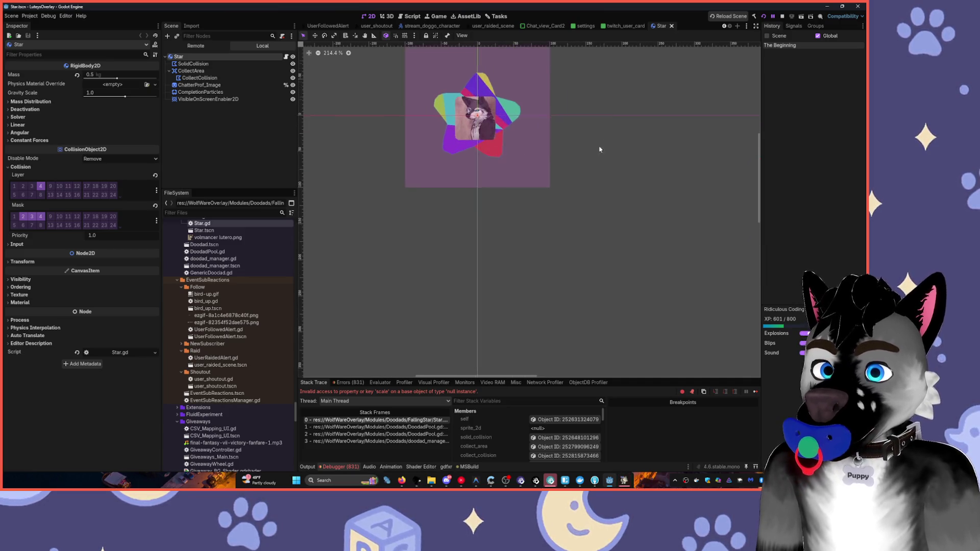
{"action": "scroll", "coordinate": [530, 226], "scroll_direction": "down", "scroll_amount": 8}
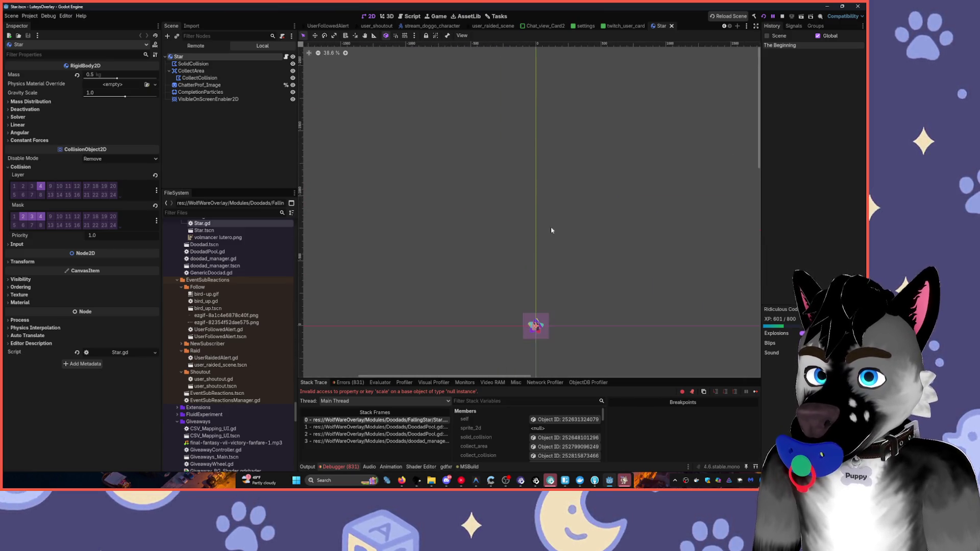
{"action": "scroll", "coordinate": [462, 139], "scroll_direction": "up", "scroll_amount": 8}
{"action": "scroll", "coordinate": [434, 207], "scroll_direction": "up", "scroll_amount": 4}
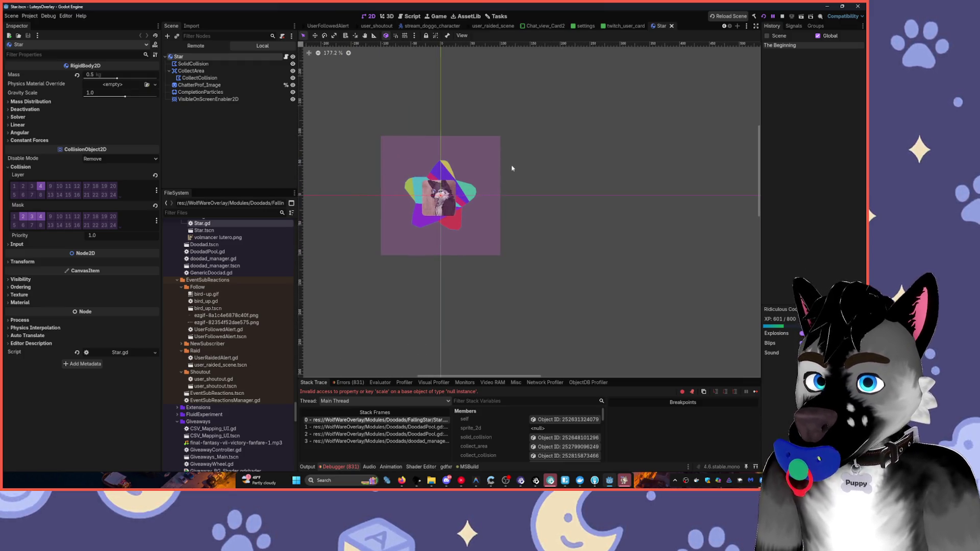
{"action": "left_click", "coordinate": [428, 420]}
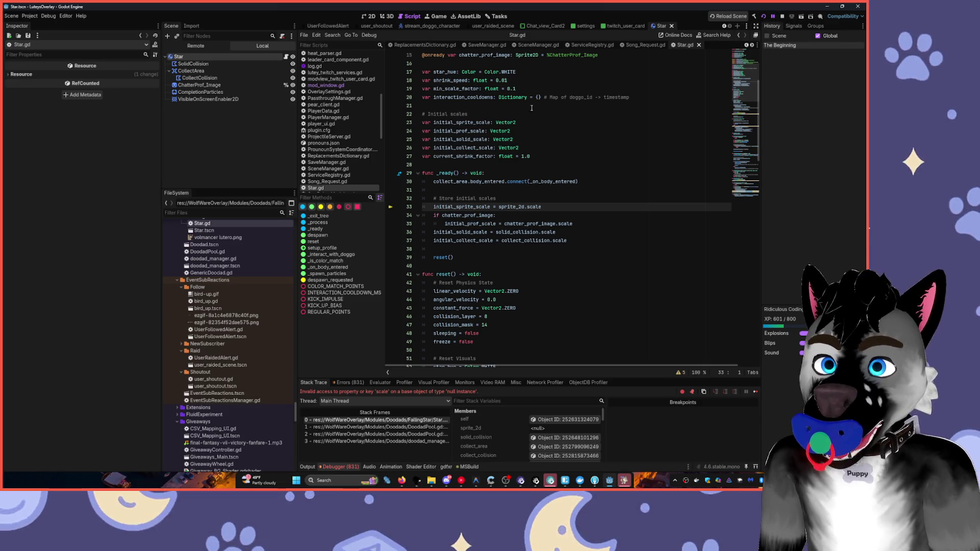
Insert a blank line after the INTERACTION_COOLDOWN_MS constant in Star.gd
{"action": "scroll", "coordinate": [575, 118], "scroll_direction": "up", "scroll_amount": 3}
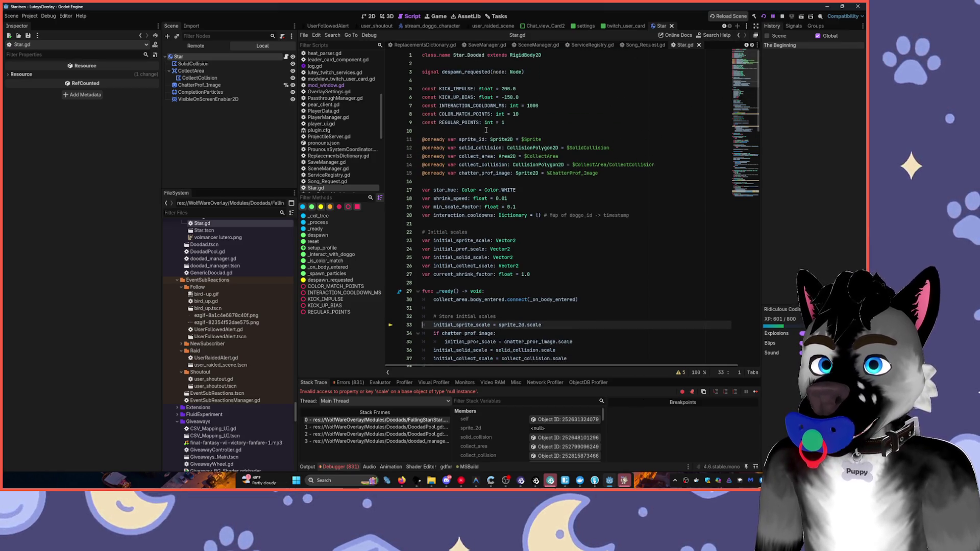
{"action": "left_click", "coordinate": [549, 106]}
{"action": "key", "text": "Return"}
{"action": "key", "text": "Down"}
{"action": "key", "text": "Down"}
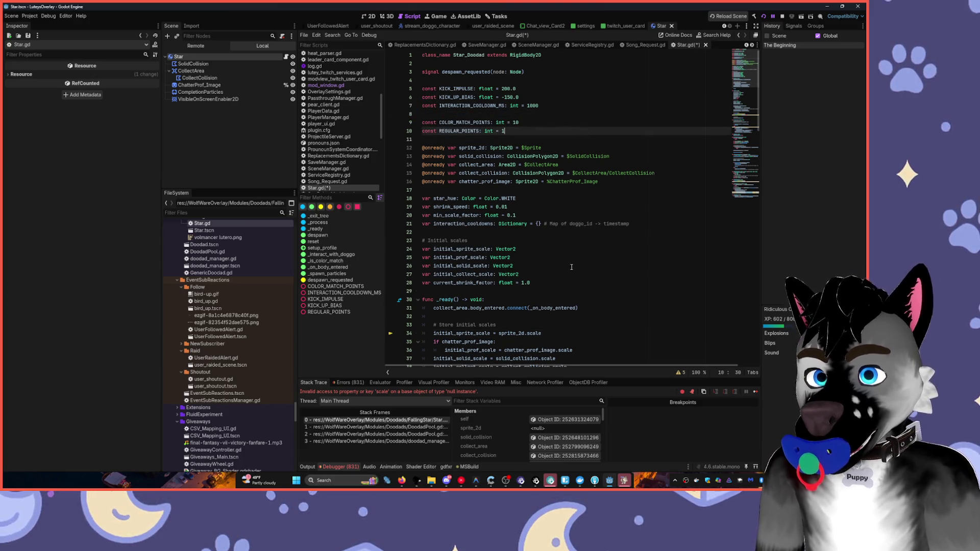
Follow the error's call stack through DoodadPool.gd to doodad_manager.gd, then bring up YouTube Music
{"action": "scroll", "coordinate": [575, 265], "scroll_direction": "down", "scroll_amount": 3}
{"action": "scroll", "coordinate": [585, 250], "scroll_direction": "down", "scroll_amount": 5}
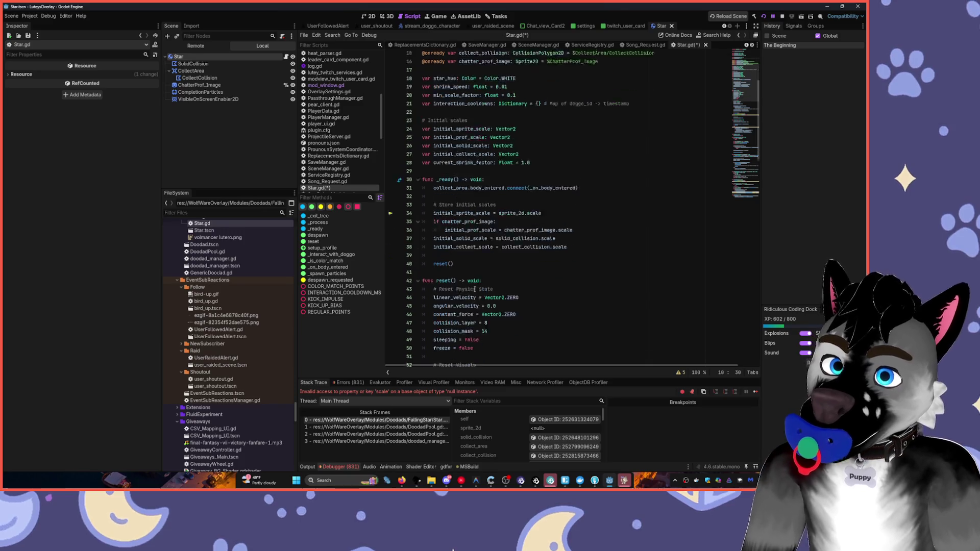
{"action": "left_click", "coordinate": [384, 429]}
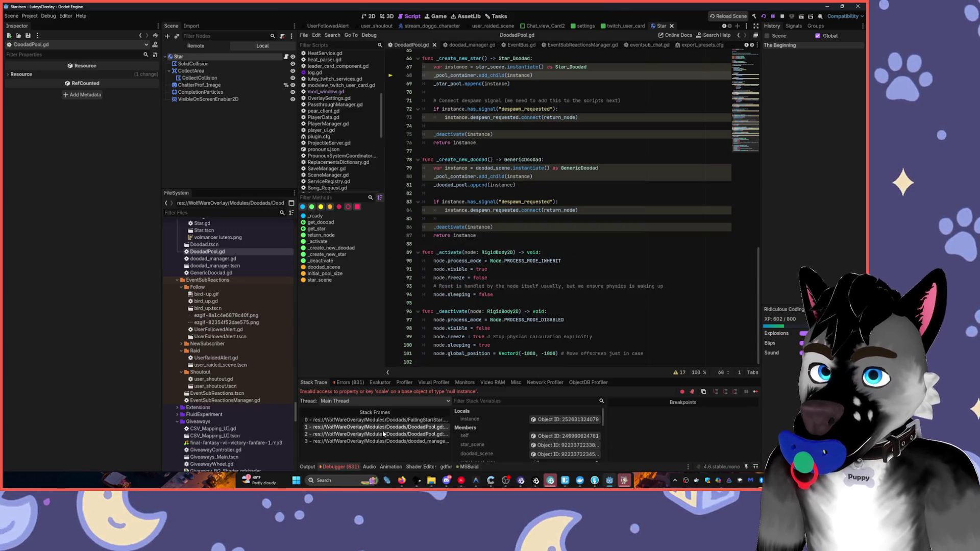
{"action": "left_click", "coordinate": [383, 434]}
{"action": "left_click", "coordinate": [388, 441]}
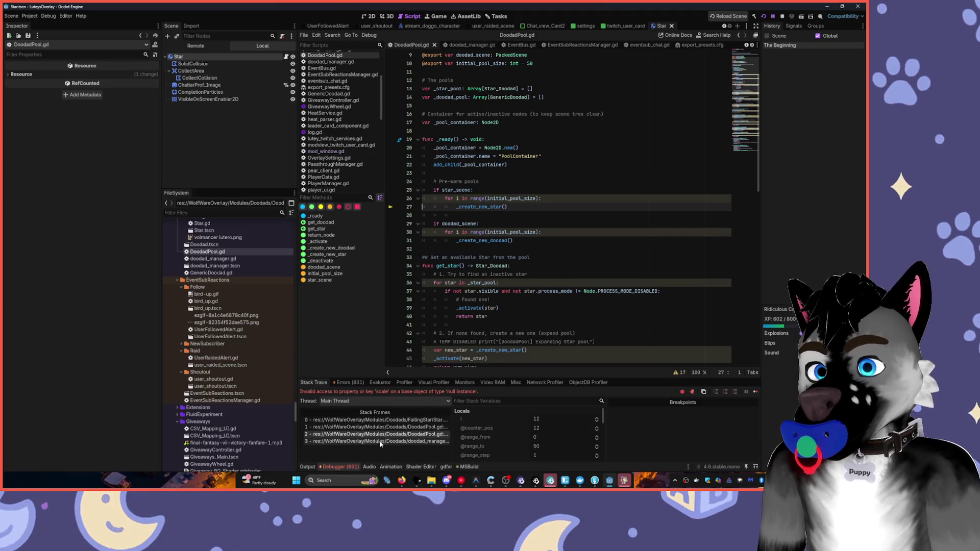
{"action": "left_click", "coordinate": [463, 481]}
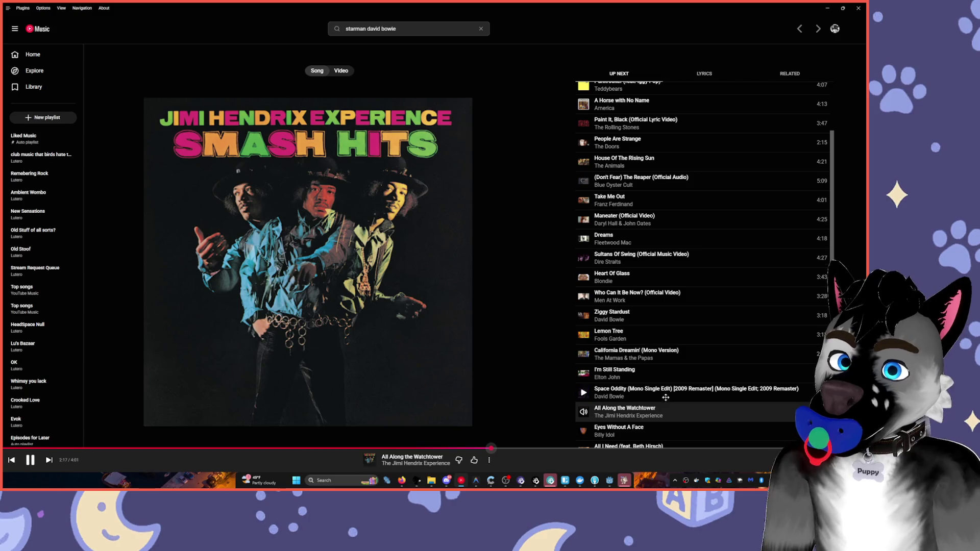
Start a radio mix from 'All Along the Watchtower' and minimize YouTube Music
{"action": "right_click", "coordinate": [679, 410]}
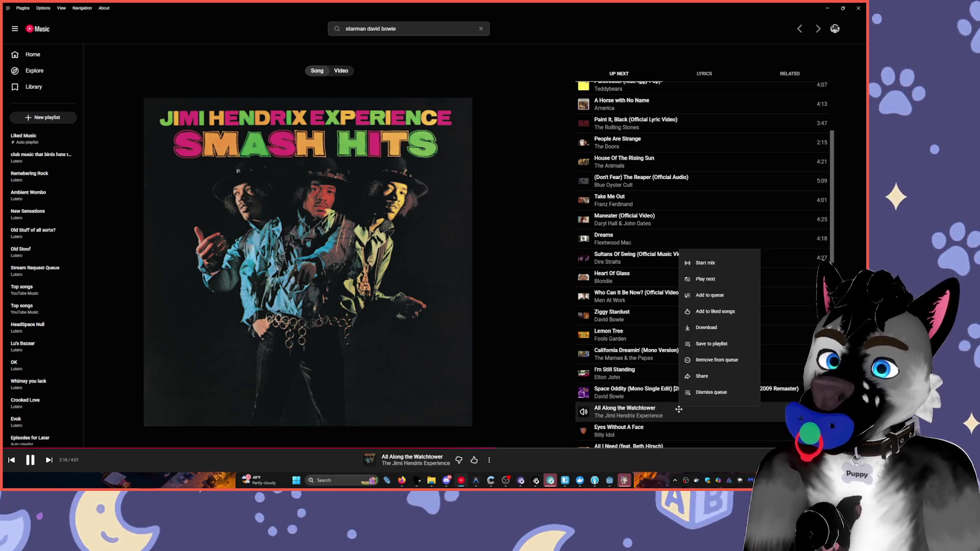
{"action": "left_click", "coordinate": [707, 265]}
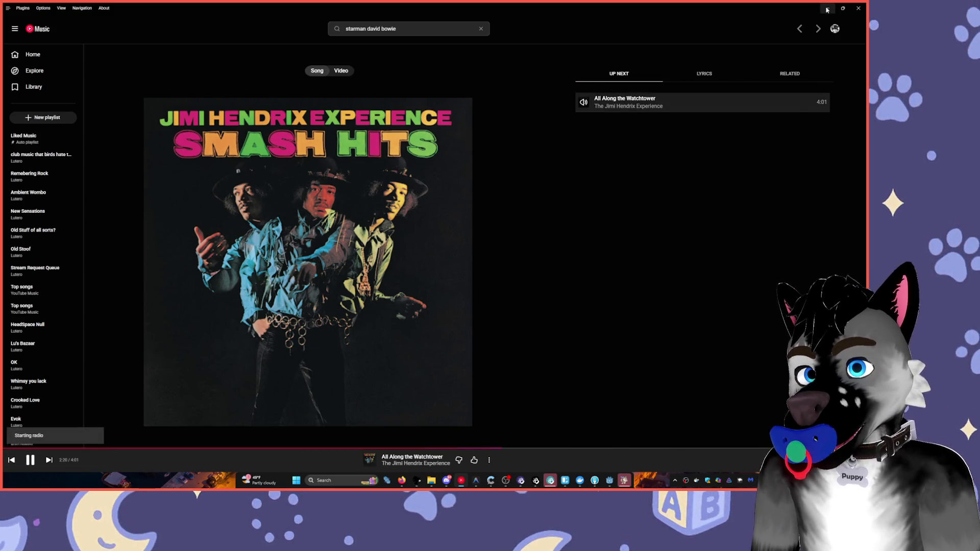
{"action": "left_click", "coordinate": [827, 9]}
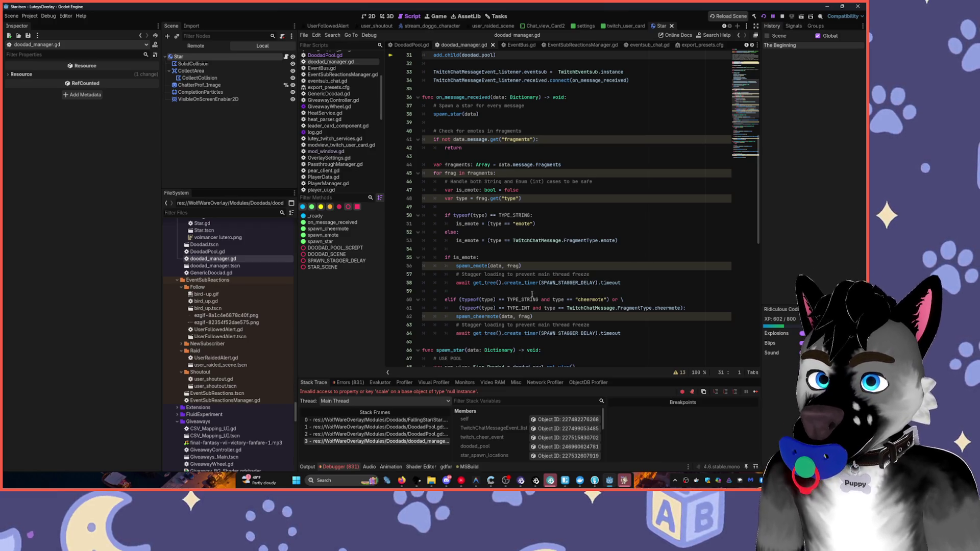
Restart the overlay and uncomment the testbutton.text 'Purge API Caches' line in mod_window.gd
{"action": "left_click", "coordinate": [782, 16]}
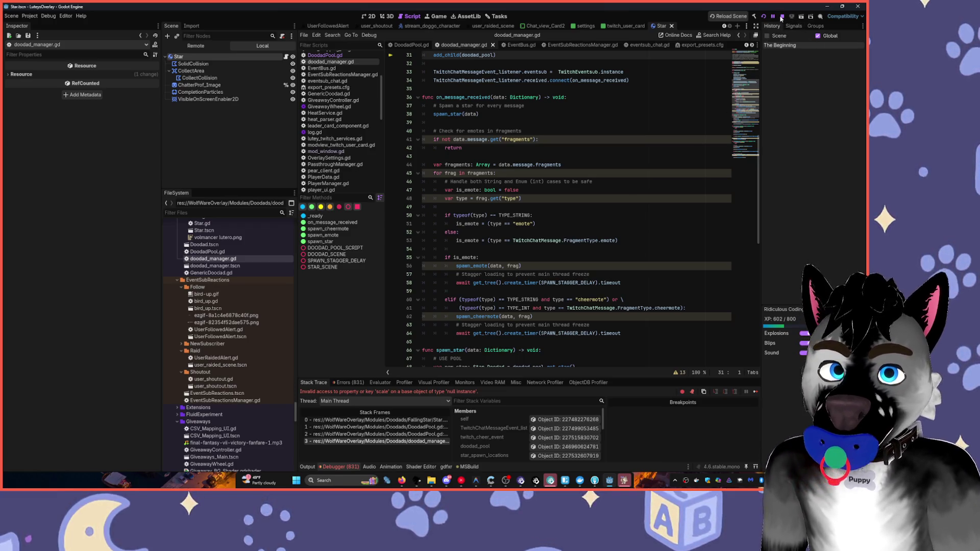
{"action": "left_click", "coordinate": [764, 17]}
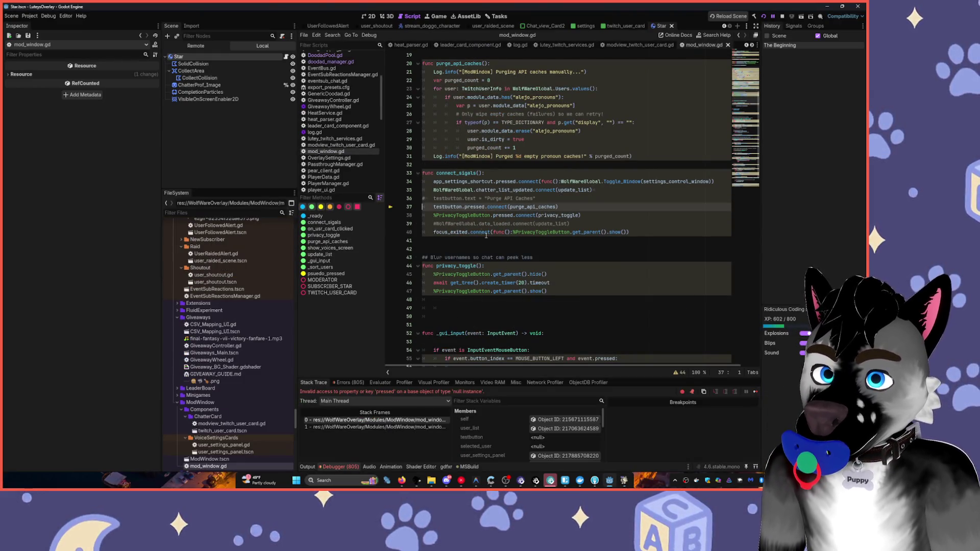
{"action": "left_click", "coordinate": [442, 199]}
{"action": "key", "text": "BackSpace"}
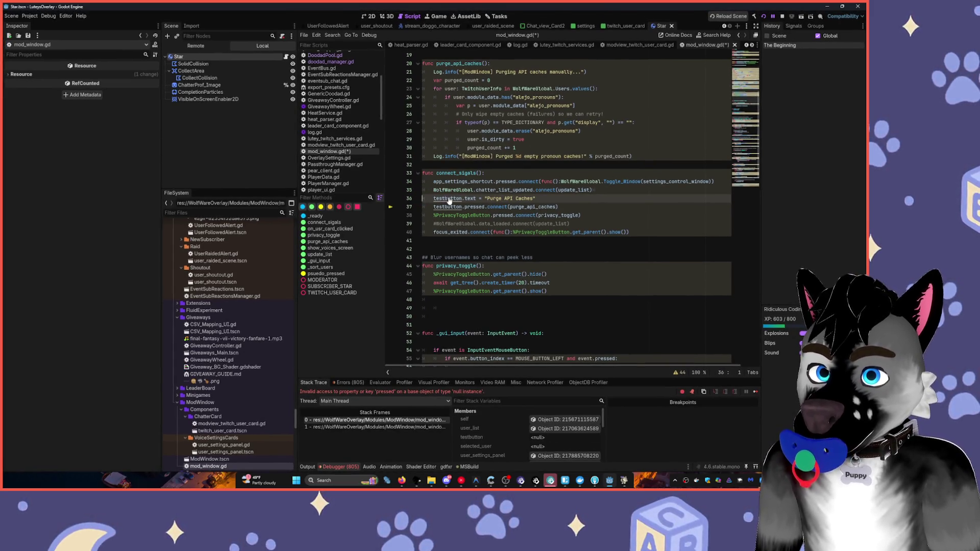
Review the Toggle_Window call on line 34 and switch to the ModWindow scene
{"action": "left_click", "coordinate": [638, 181]}
{"action": "scroll", "coordinate": [467, 160], "scroll_direction": "up", "scroll_amount": 3}
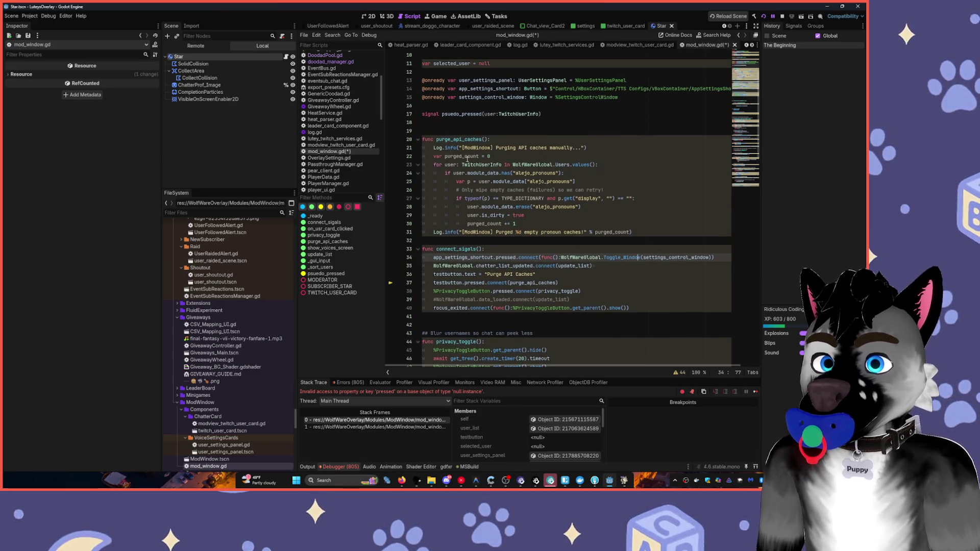
{"action": "scroll", "coordinate": [467, 160], "scroll_direction": "up", "scroll_amount": 3}
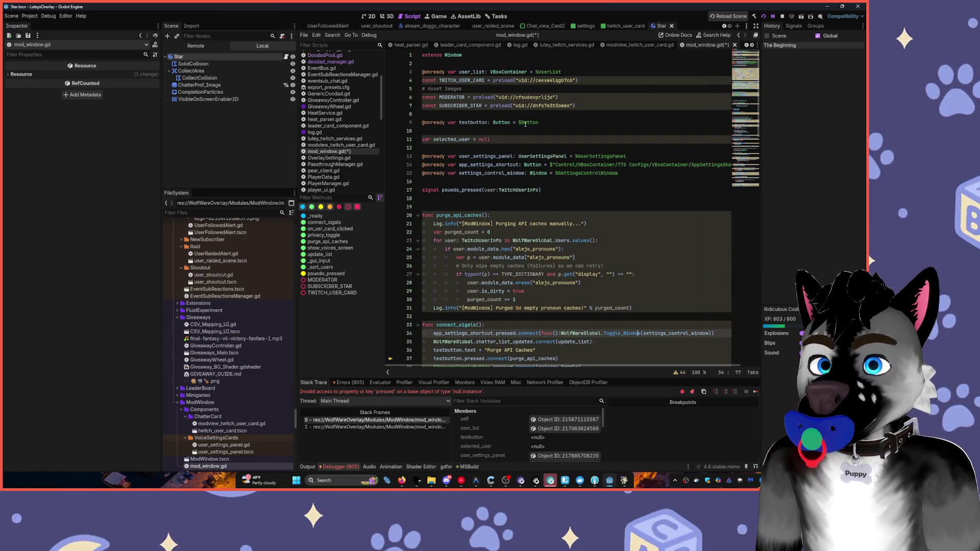
{"action": "scroll", "coordinate": [470, 274], "scroll_direction": "down", "scroll_amount": 3}
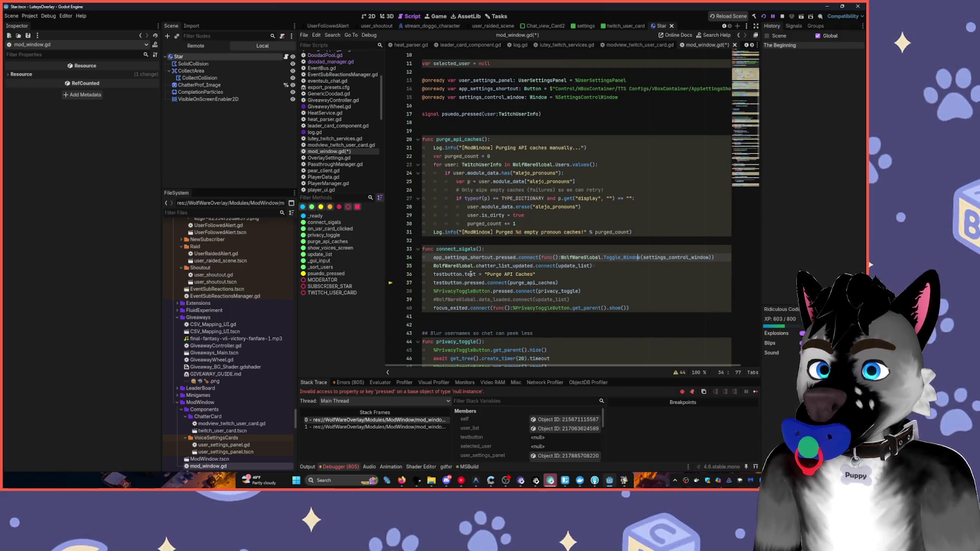
{"action": "scroll", "coordinate": [602, 27], "scroll_direction": "up", "scroll_amount": 3}
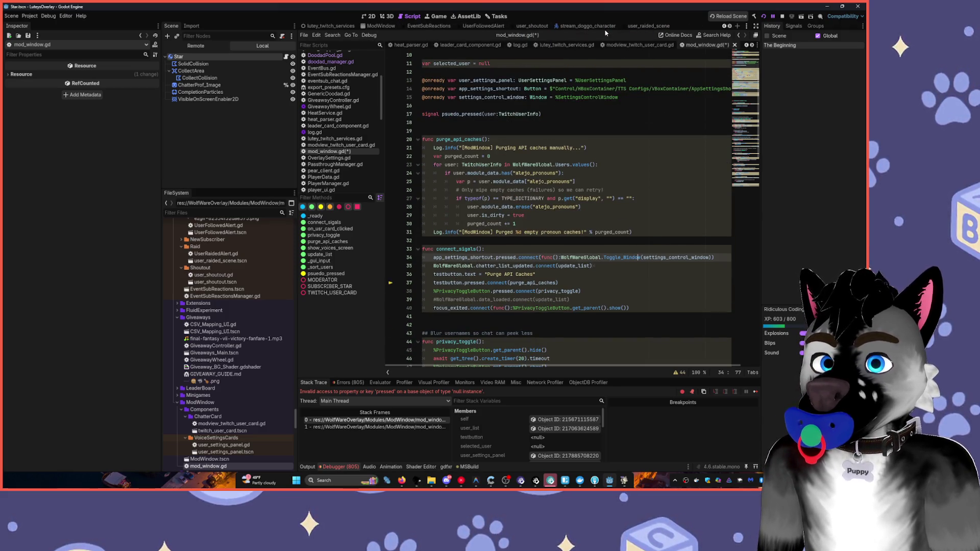
{"action": "left_click", "coordinate": [381, 26]}
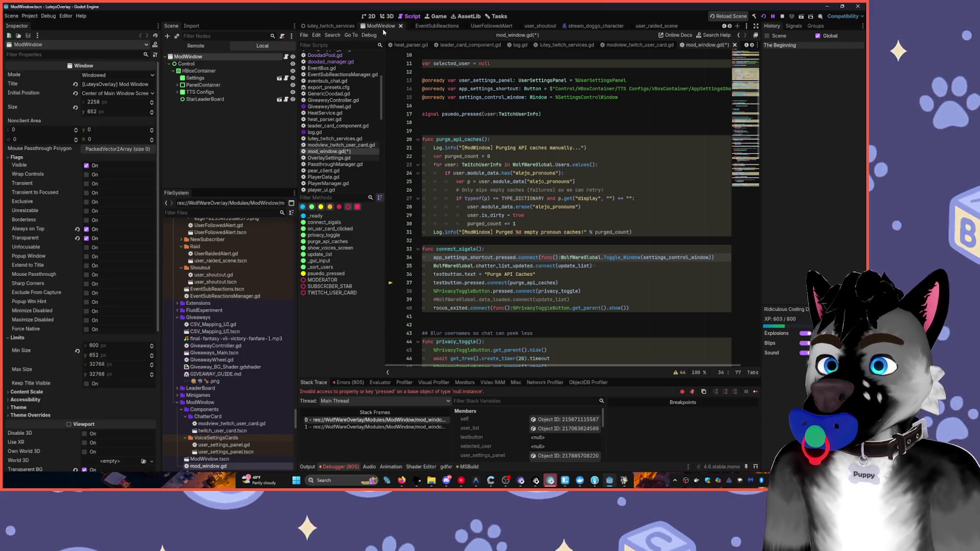
{"action": "left_click", "coordinate": [369, 15]}
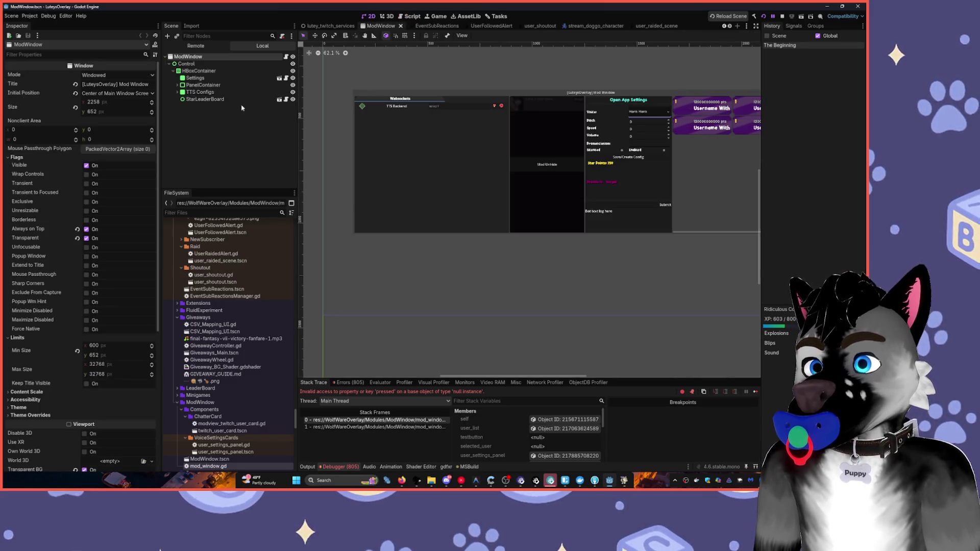
{"action": "left_click", "coordinate": [243, 110]}
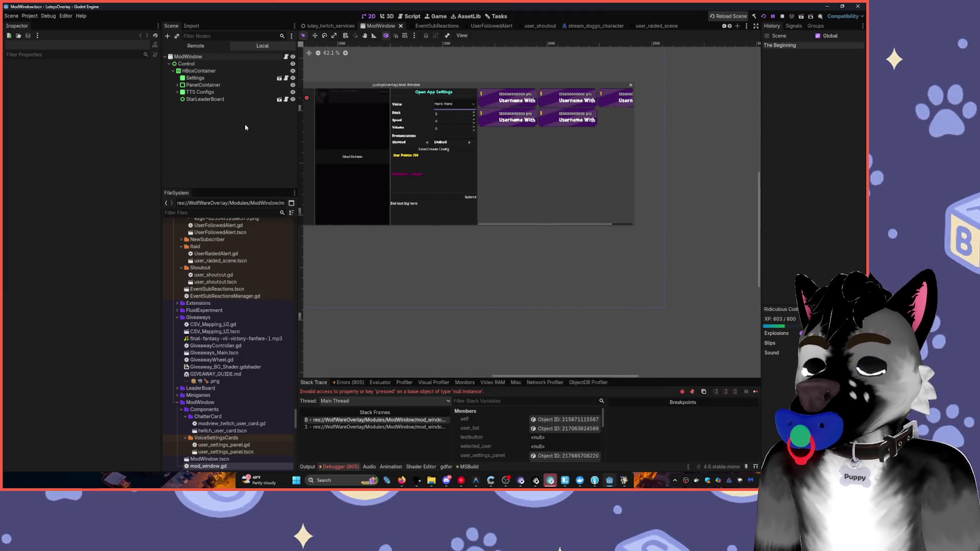
{"action": "left_click", "coordinate": [285, 56]}
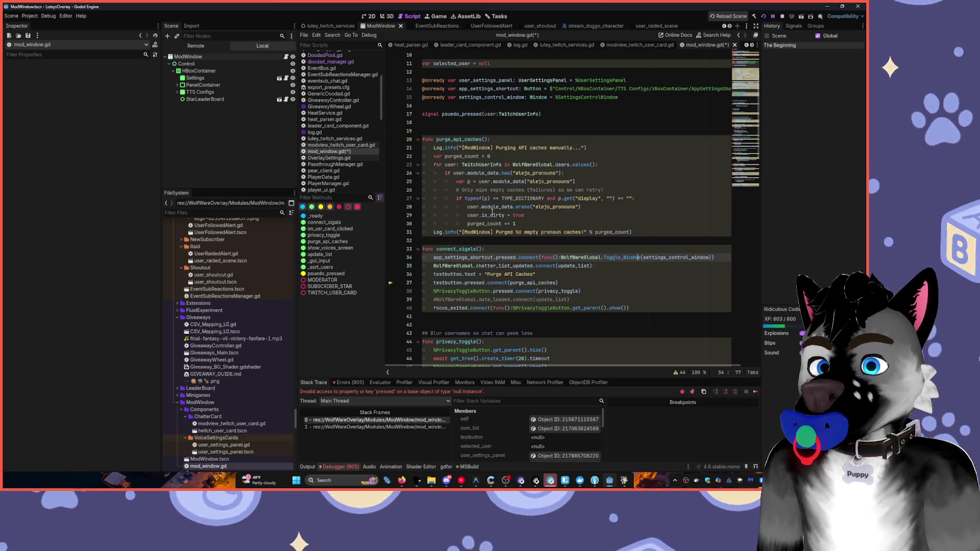
{"action": "left_click", "coordinate": [446, 283]}
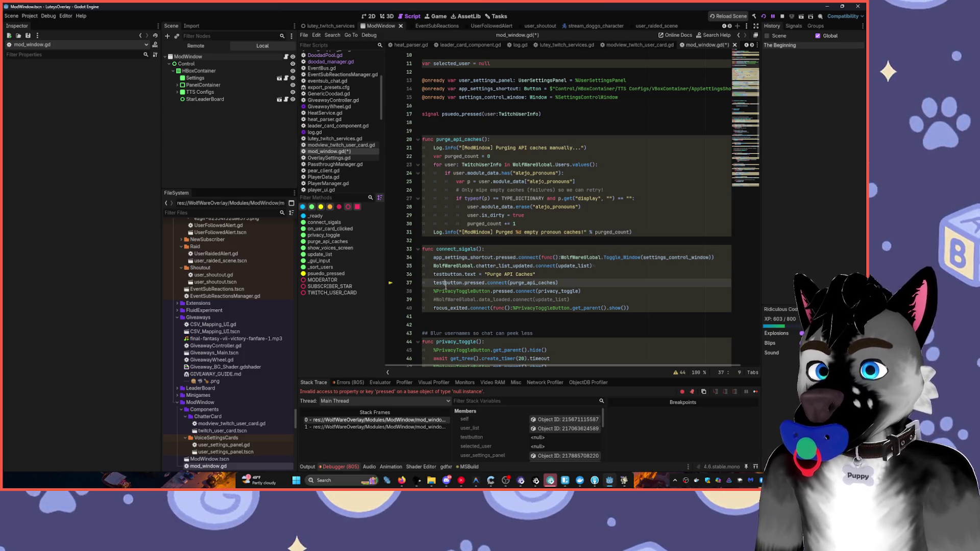
{"action": "double_click", "coordinate": [445, 282]}
{"action": "scroll", "coordinate": [493, 287], "scroll_direction": "up", "scroll_amount": 1}
{"action": "scroll", "coordinate": [532, 137], "scroll_direction": "up", "scroll_amount": 3}
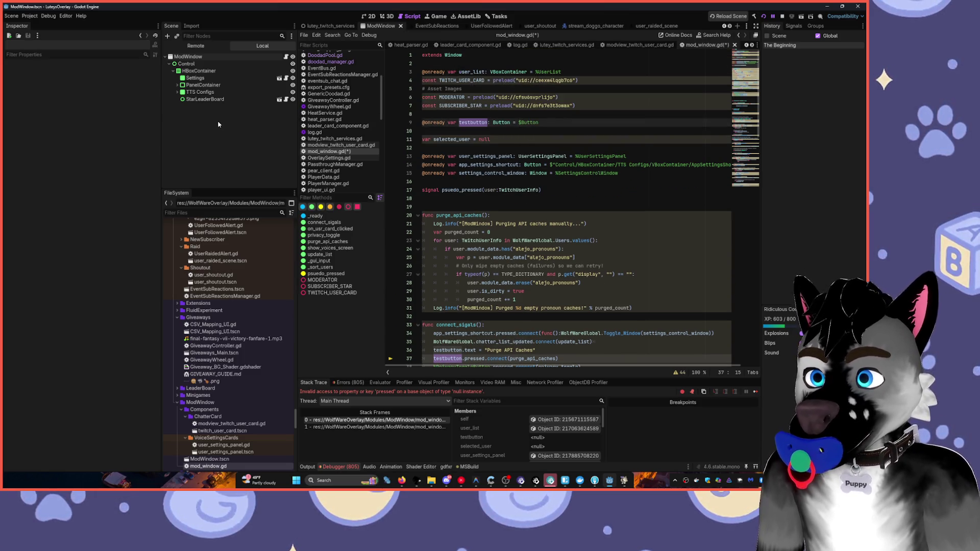
Add a Button under ModWindow named deboog and enable Access as Unique Name
{"action": "key", "text": "ctrl+a"}
{"action": "type", "text": "BUt"}
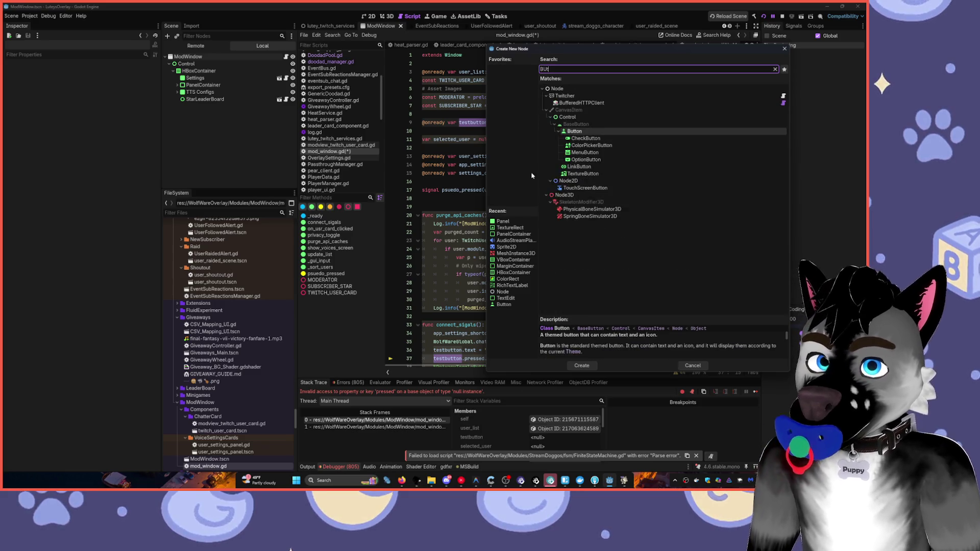
{"action": "key", "text": "Return"}
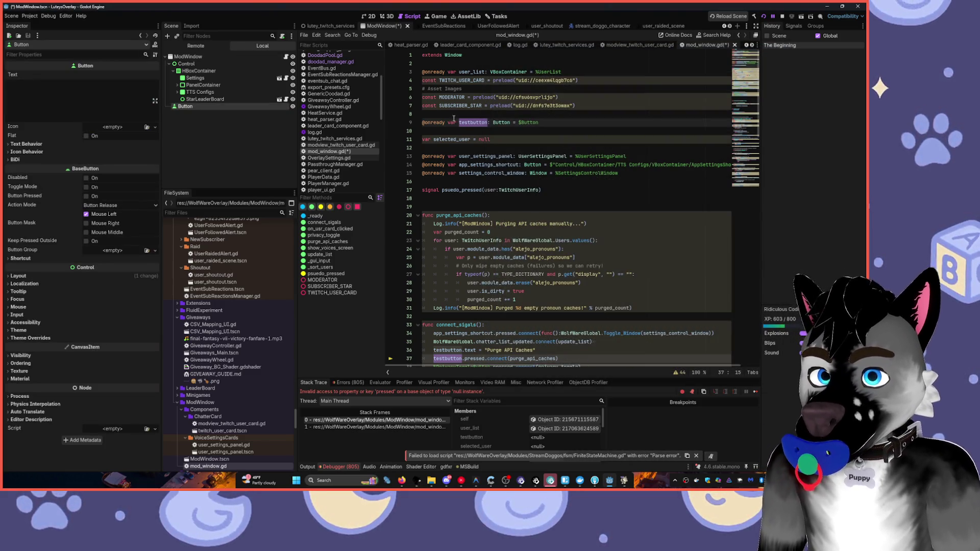
{"action": "right_click", "coordinate": [244, 106]}
{"action": "left_click", "coordinate": [219, 114]}
{"action": "left_click", "coordinate": [219, 115]}
{"action": "double_click", "coordinate": [212, 108]}
{"action": "type", "text": "deb"}
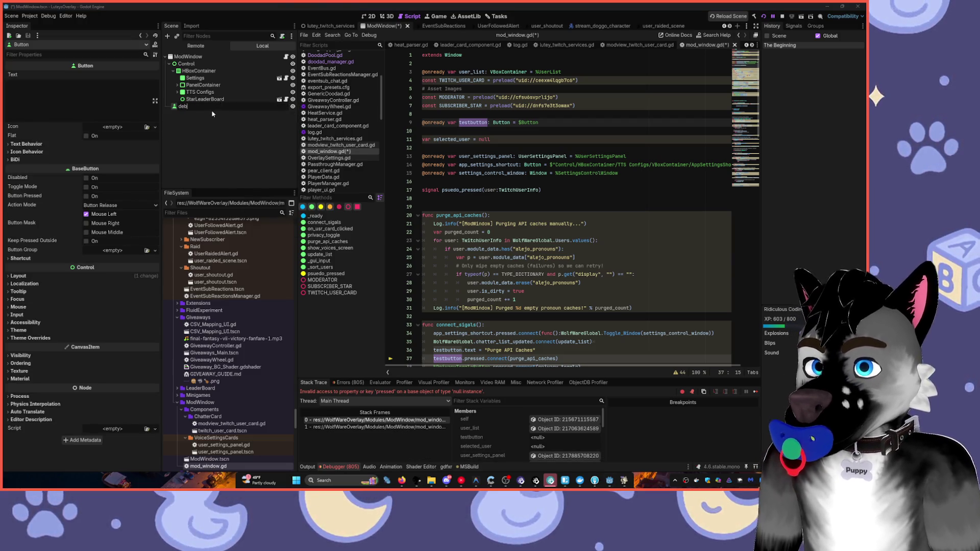
{"action": "type", "text": "oog"}
{"action": "key", "text": "Return"}
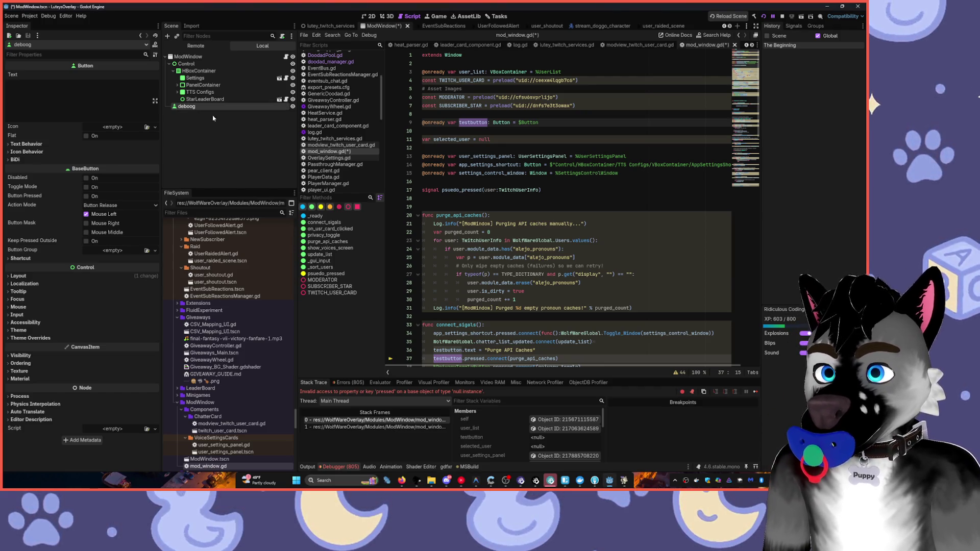
{"action": "right_click", "coordinate": [217, 109]}
{"action": "left_click", "coordinate": [258, 227]}
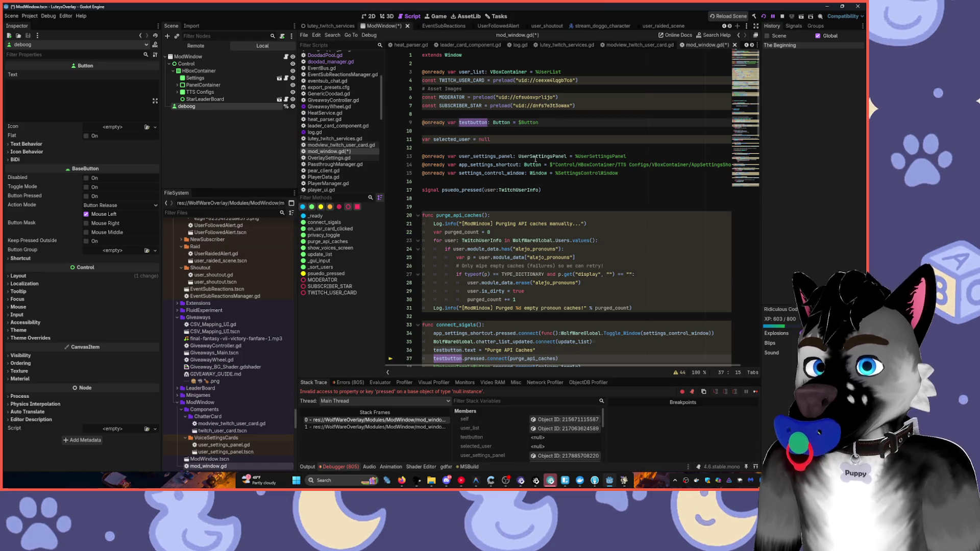
Replace $Button with %deboog on line 9, save, and rerun the project
{"action": "left_click", "coordinate": [531, 129]}
{"action": "double_click", "coordinate": [529, 123]}
{"action": "type", "text": "%de"}
{"action": "key", "text": "Tab"}
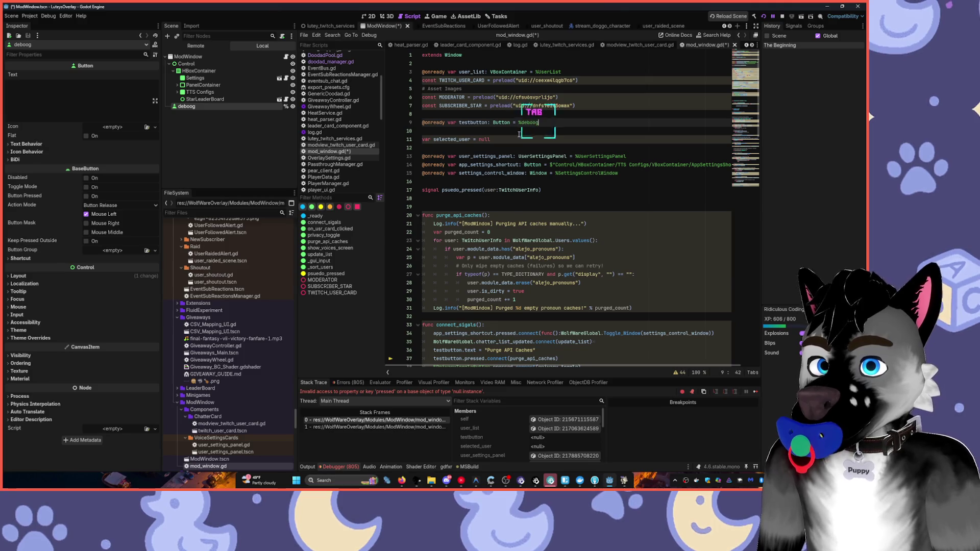
{"action": "key", "text": "ctrl+s"}
{"action": "scroll", "coordinate": [562, 204], "scroll_direction": "down", "scroll_amount": 5}
{"action": "left_click", "coordinate": [780, 17]}
{"action": "left_click", "coordinate": [763, 16]}
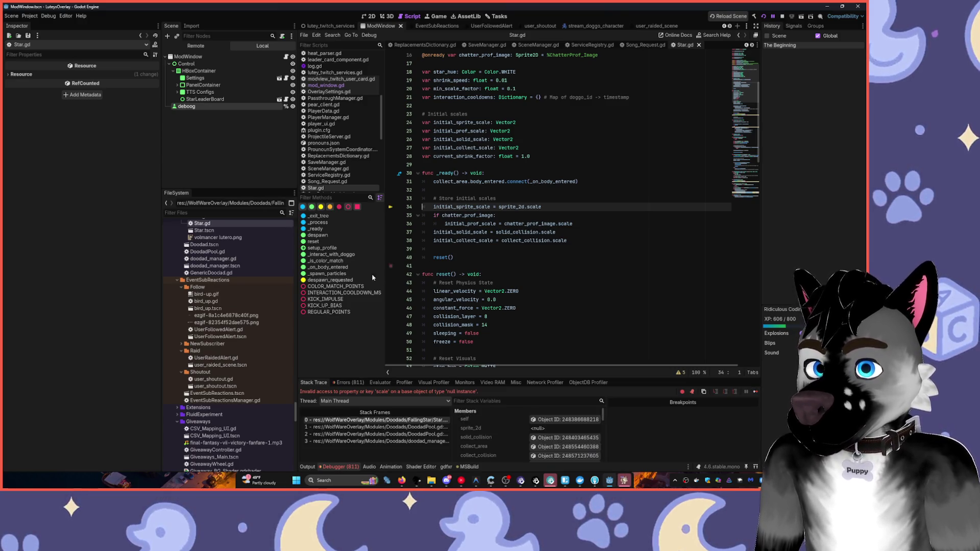
View Star.gd's owners (Star.tscn) and filter the FileSystem with 'star.t'
{"action": "scroll", "coordinate": [217, 350], "scroll_direction": "up", "scroll_amount": 5}
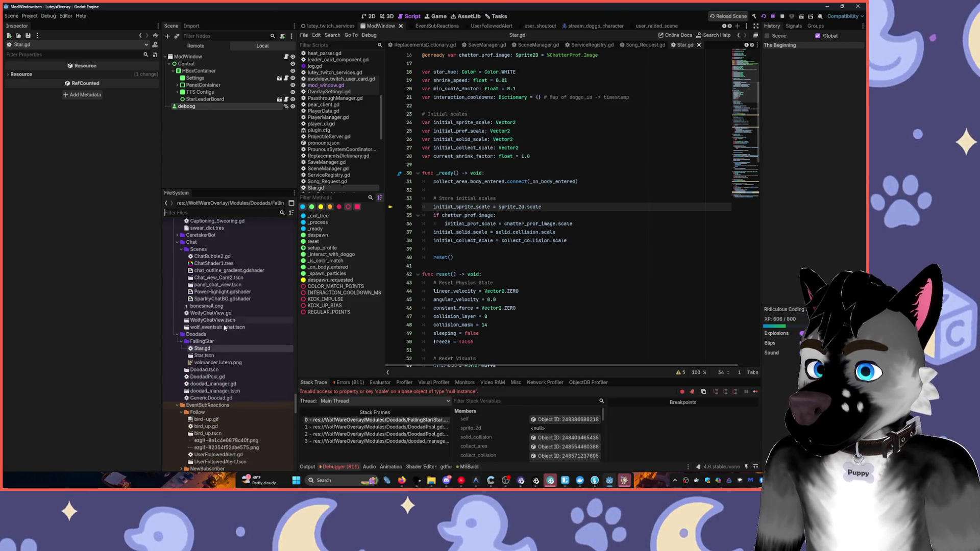
{"action": "right_click", "coordinate": [217, 349]}
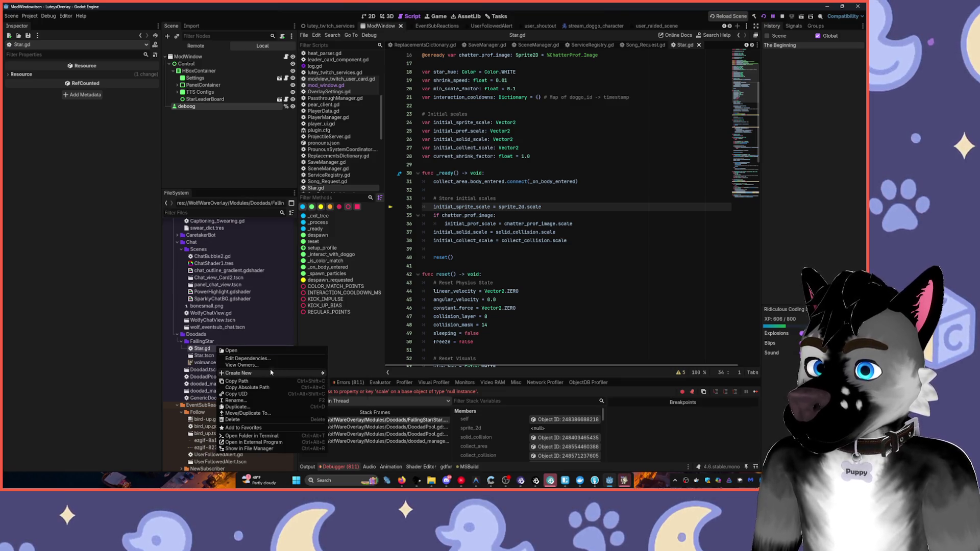
{"action": "left_click", "coordinate": [268, 367]}
{"action": "left_click", "coordinate": [445, 205]}
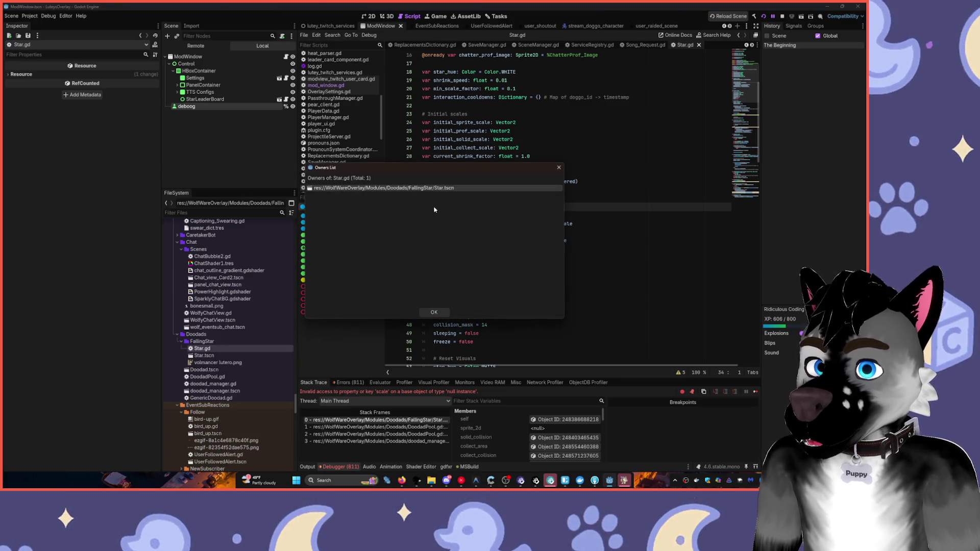
{"action": "left_click", "coordinate": [430, 312]}
{"action": "left_click", "coordinate": [219, 213]}
{"action": "type", "text": "star"}
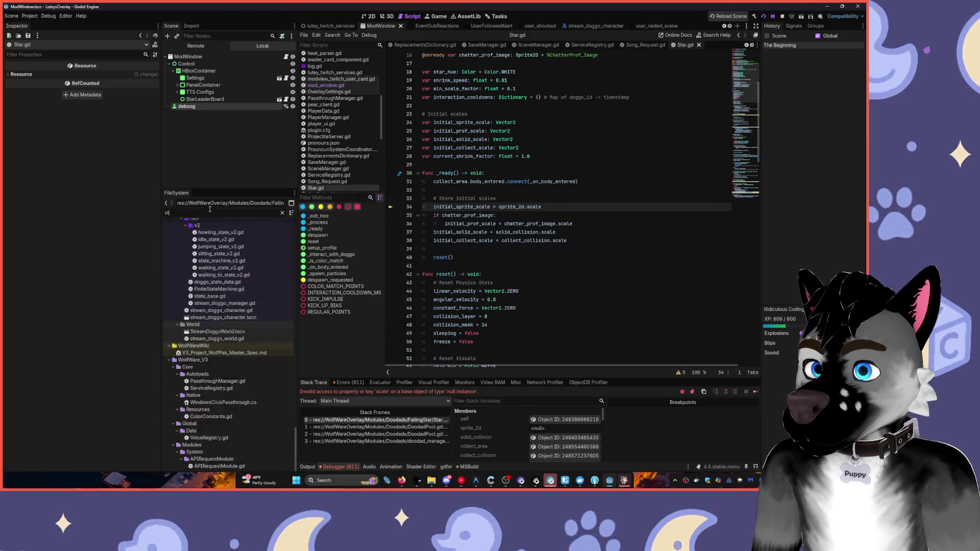
{"action": "type", "text": ".t"}
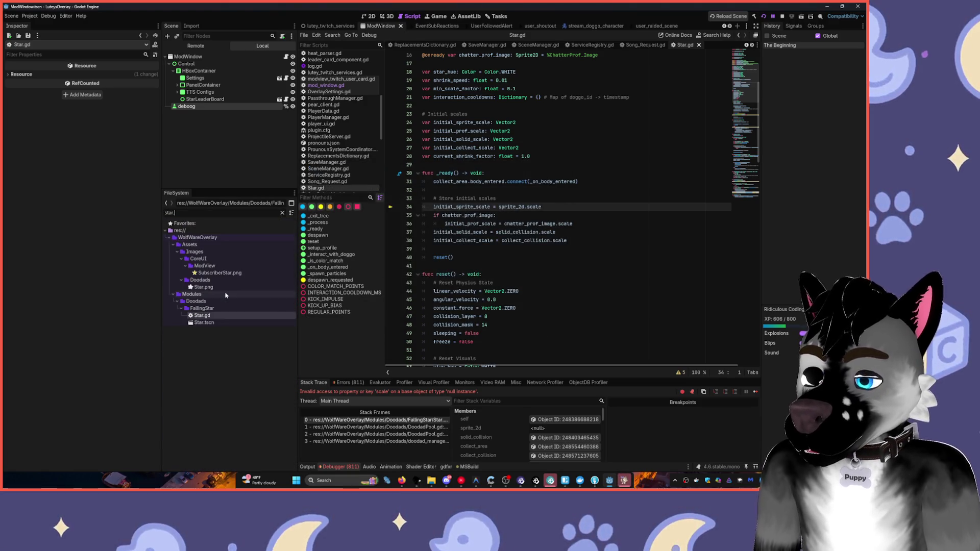
Check Star.tscn's owners and dependencies, then return to the 2D view
{"action": "right_click", "coordinate": [215, 269]}
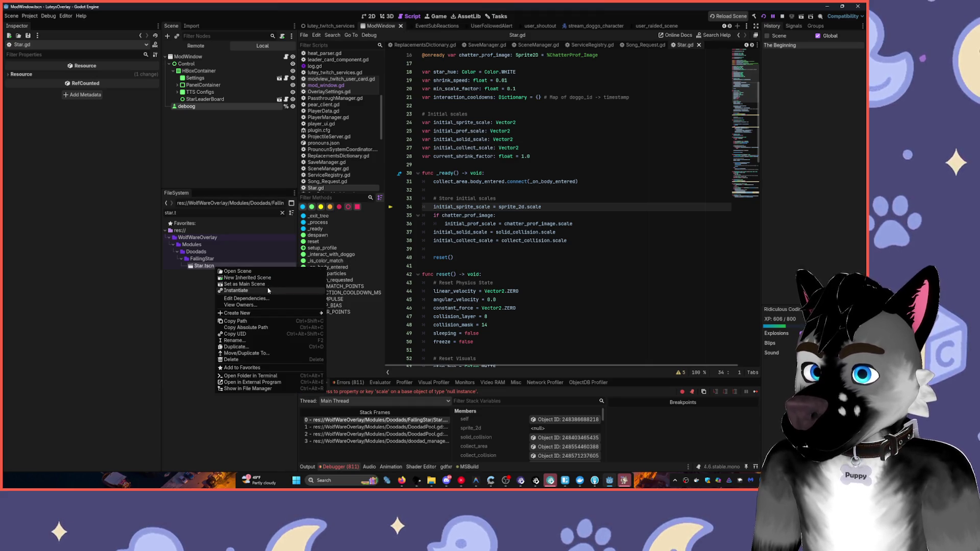
{"action": "left_click", "coordinate": [261, 305]}
{"action": "left_click", "coordinate": [430, 312]}
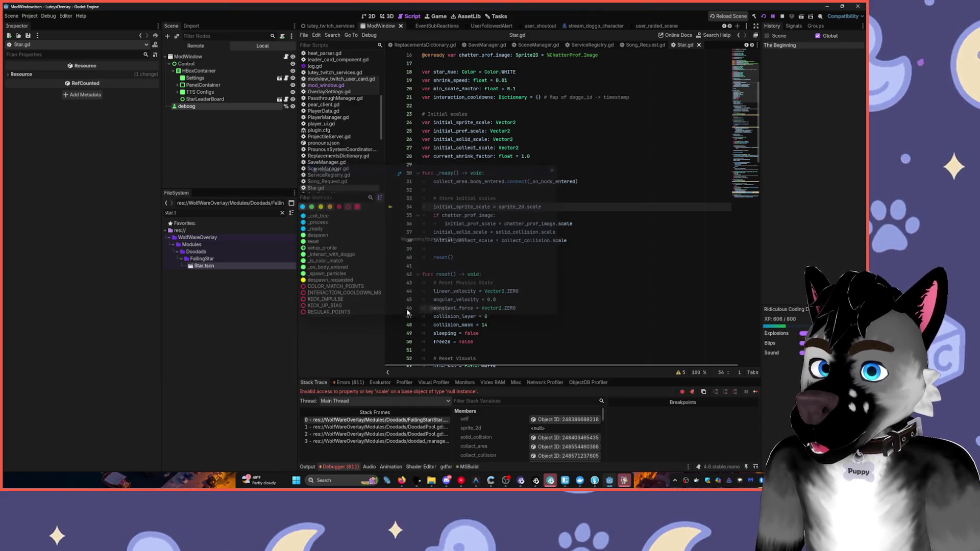
{"action": "right_click", "coordinate": [244, 268]}
{"action": "left_click", "coordinate": [283, 298]}
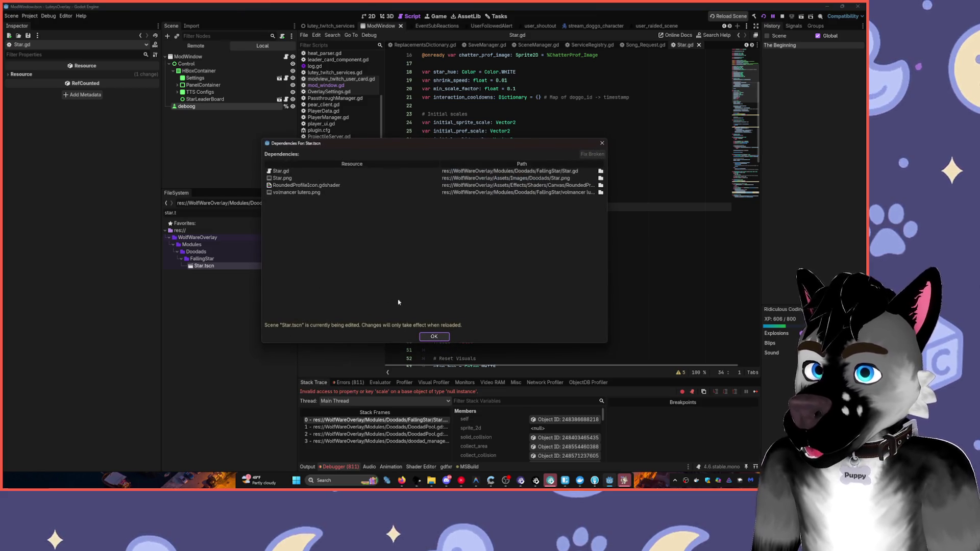
{"action": "left_click", "coordinate": [419, 339]}
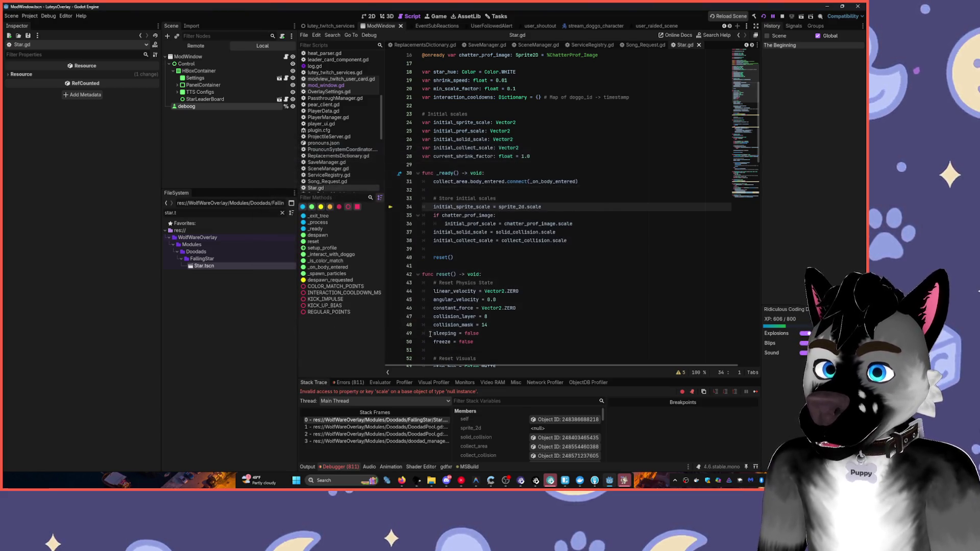
{"action": "left_click", "coordinate": [513, 275]}
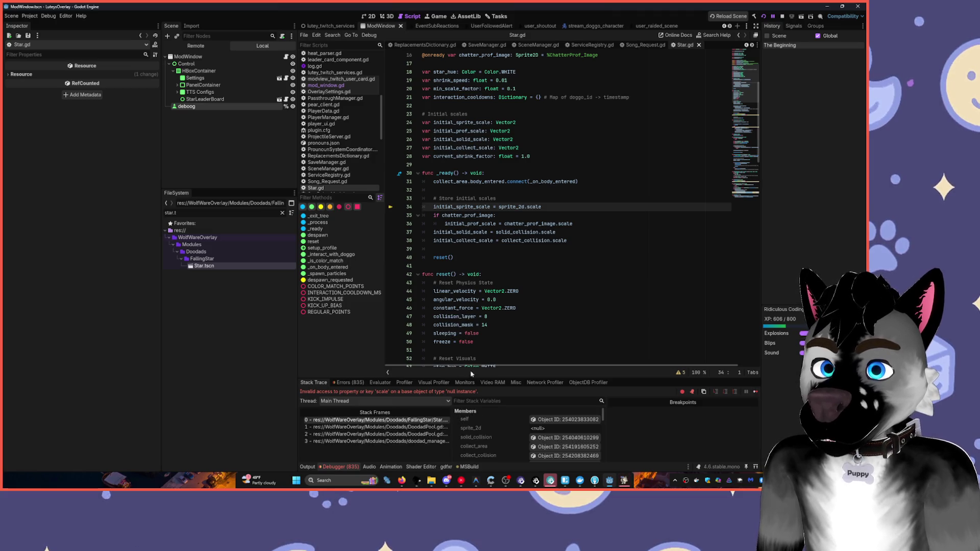
{"action": "key", "text": "ctrl+F1"}
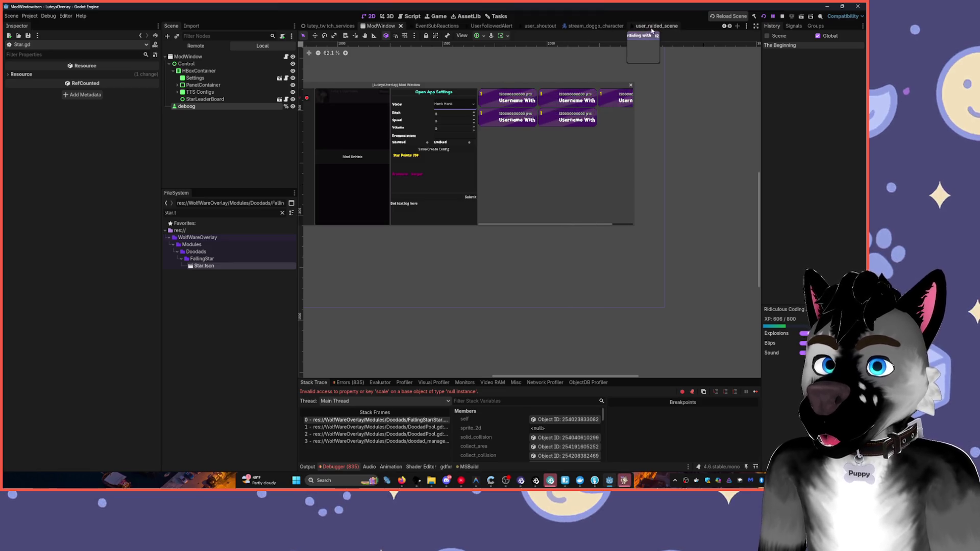
Inspect the Star and ChatterProf_Image nodes, stop the running game, and open Star.gd
{"action": "scroll", "coordinate": [389, 95], "scroll_direction": "up", "scroll_amount": 4}
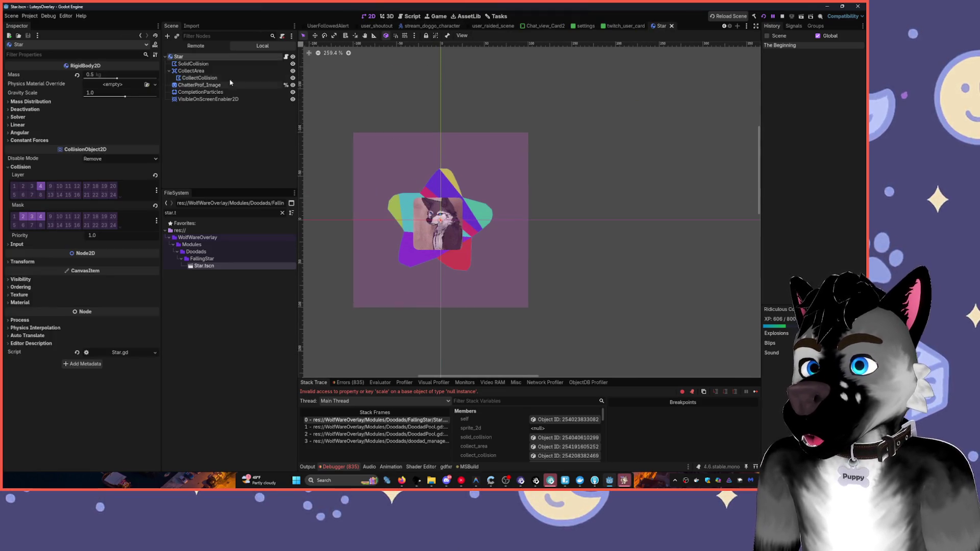
{"action": "left_click", "coordinate": [201, 57]}
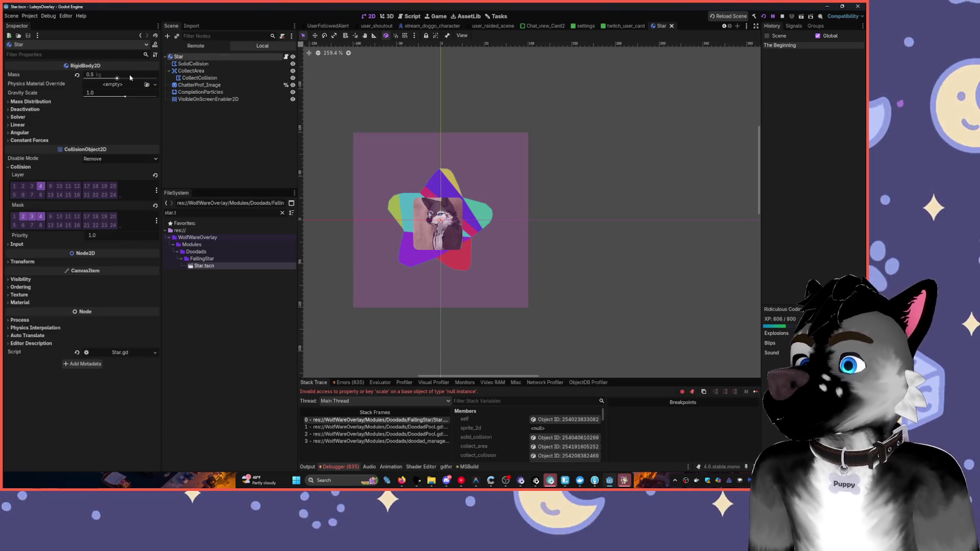
{"action": "left_click", "coordinate": [201, 85]}
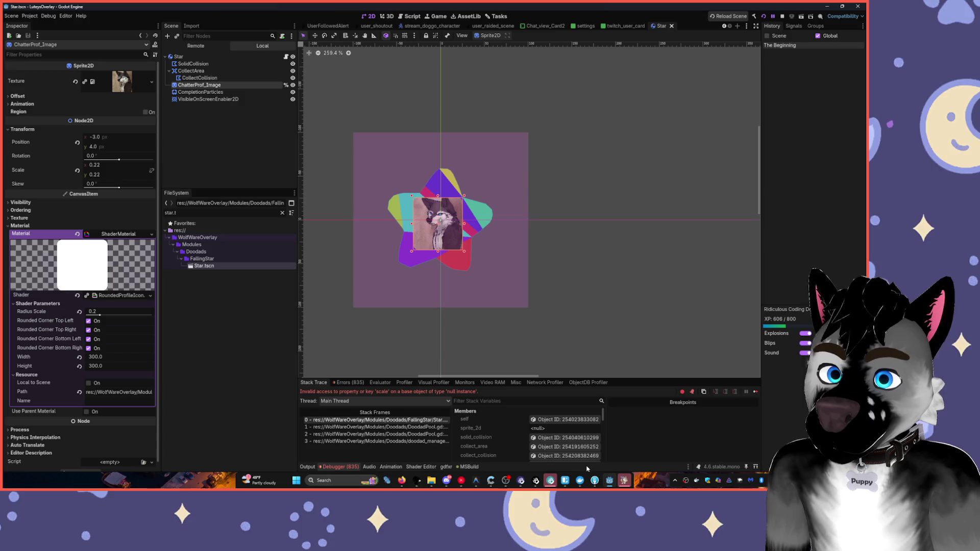
{"action": "left_click", "coordinate": [782, 18]}
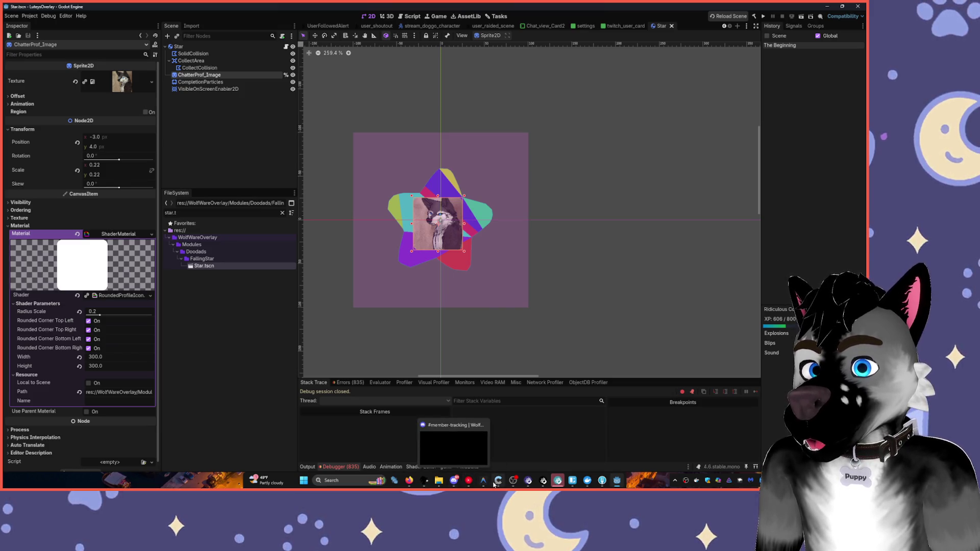
{"action": "mouse_move", "coordinate": [488, 485]}
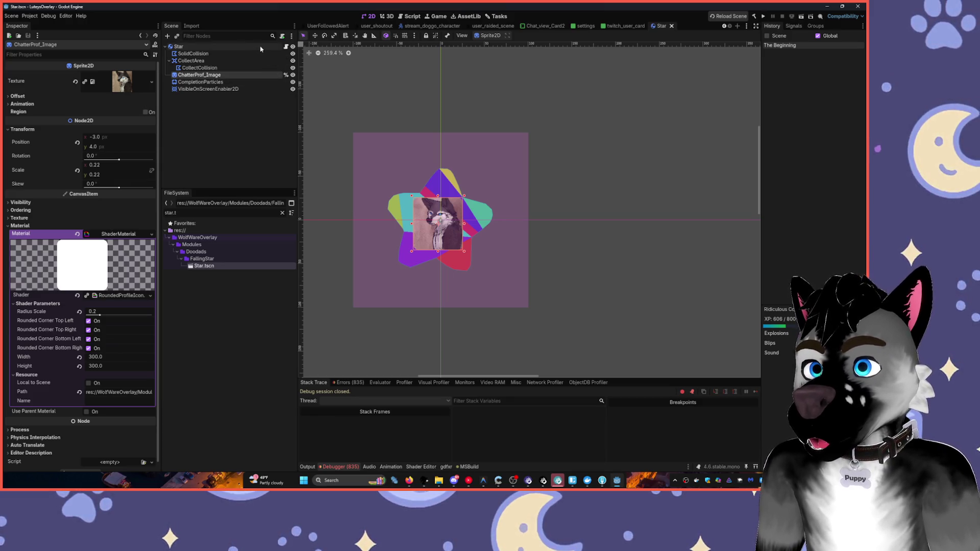
{"action": "left_click", "coordinate": [285, 47]}
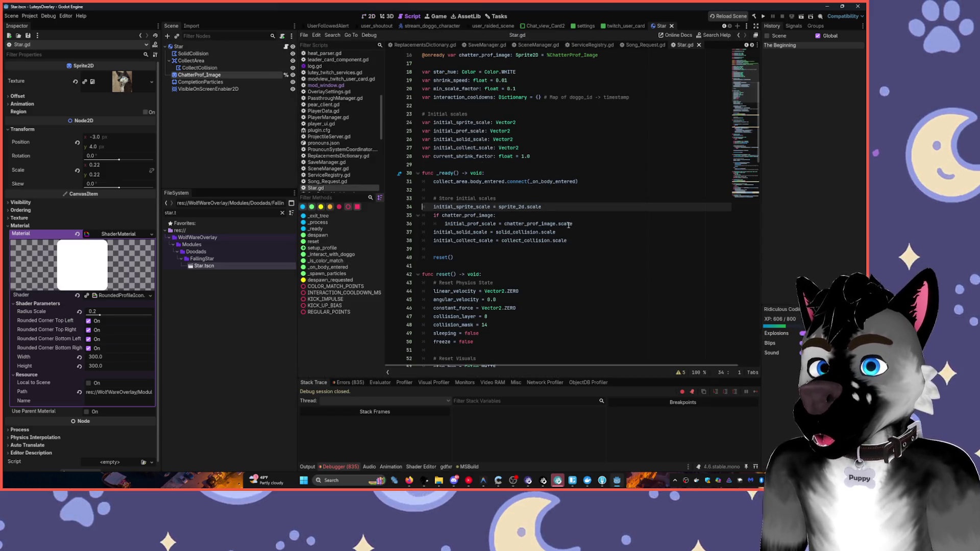
{"action": "mouse_move", "coordinate": [562, 224]}
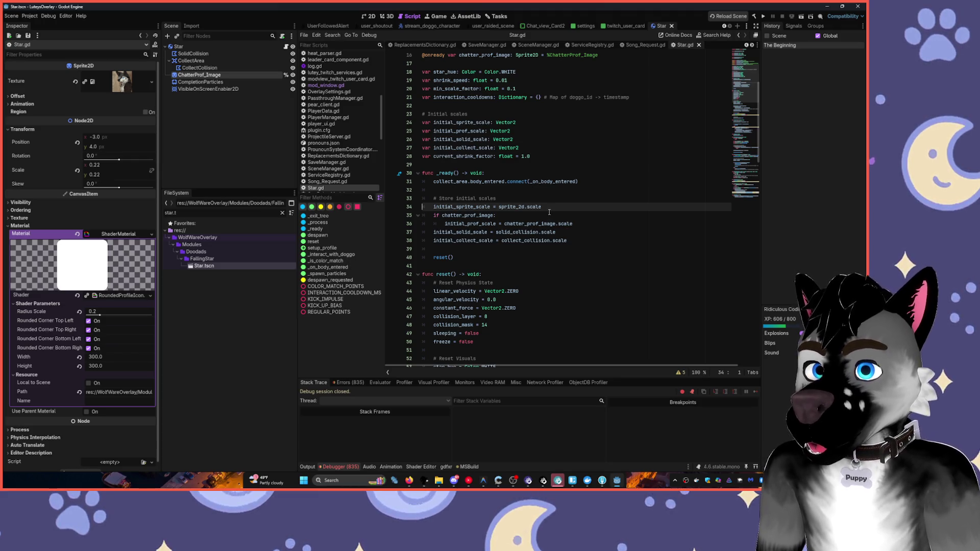
{"action": "double_click", "coordinate": [526, 208]}
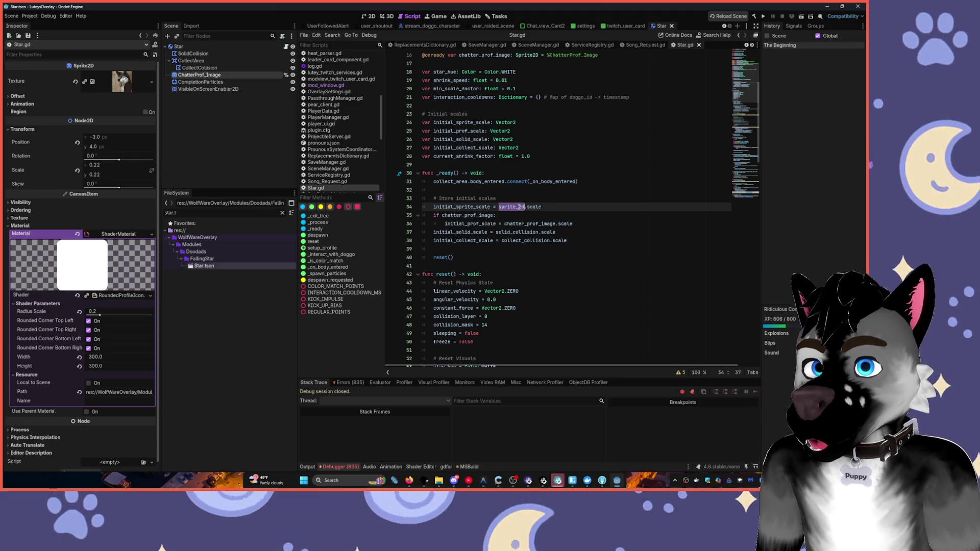
{"action": "scroll", "coordinate": [562, 205], "scroll_direction": "up", "scroll_amount": 5}
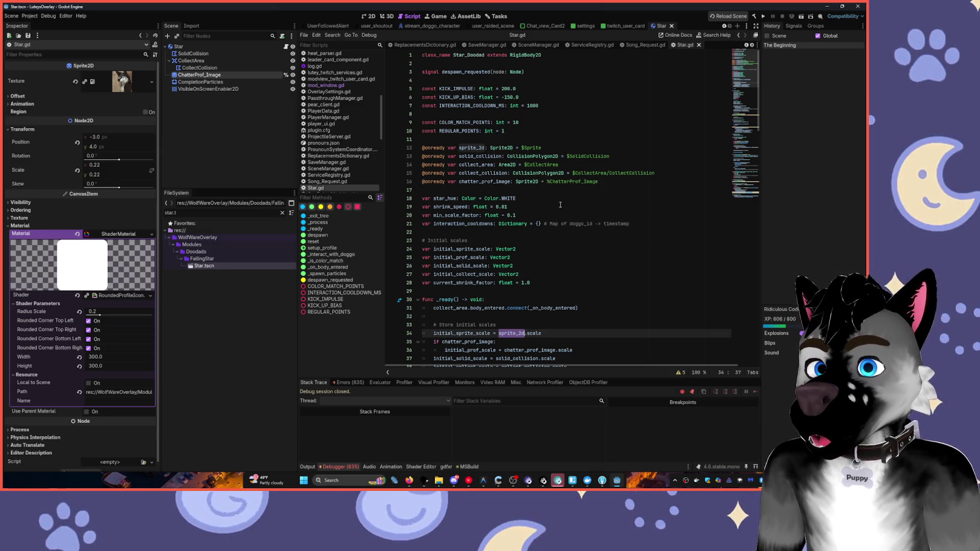
{"action": "scroll", "coordinate": [561, 205], "scroll_direction": "down", "scroll_amount": 3}
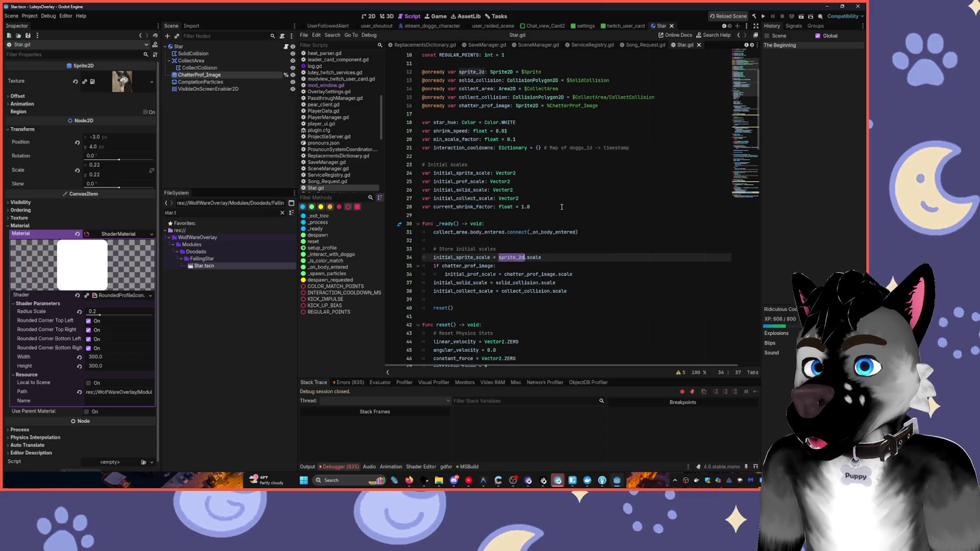
{"action": "left_click", "coordinate": [430, 207]}
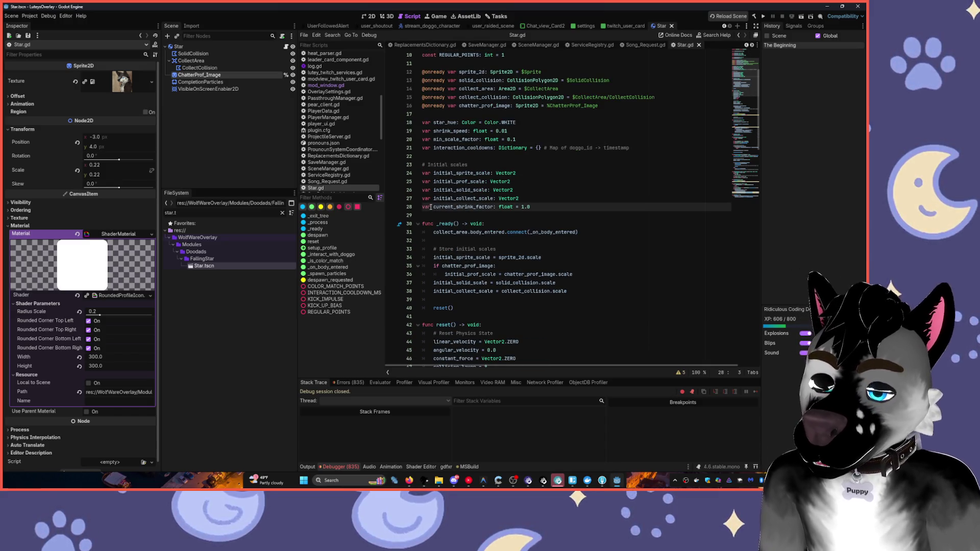
{"action": "key", "text": "shift+alt+Up"}
{"action": "key", "text": "shift+alt+Up"}
{"action": "key", "text": "shift+alt+Up"}
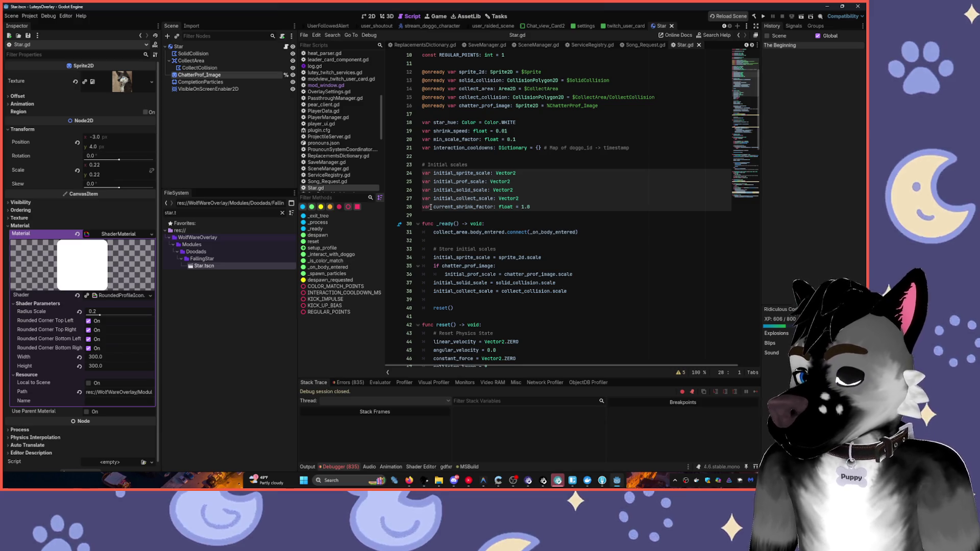
{"action": "type", "text": "@export"}
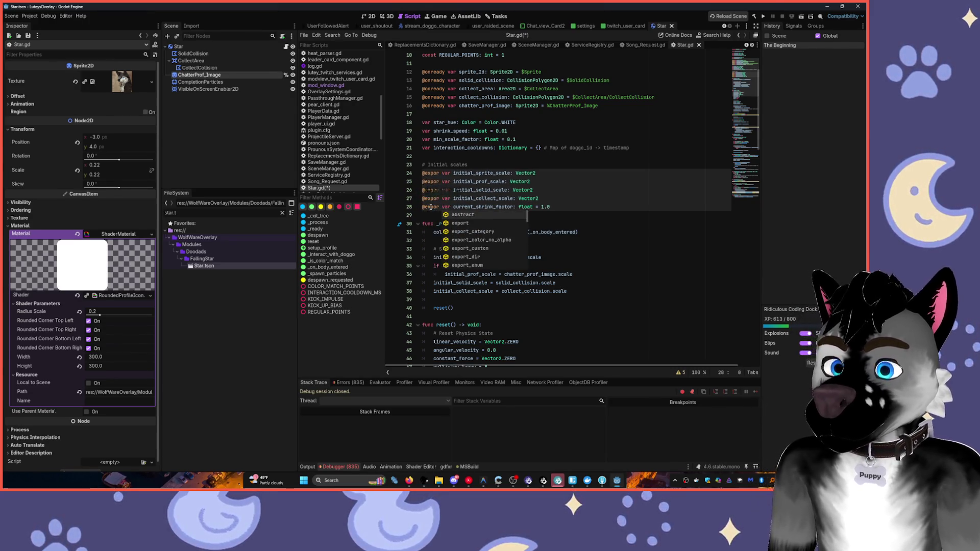
{"action": "key", "text": "Escape"}
{"action": "left_click", "coordinate": [554, 151]}
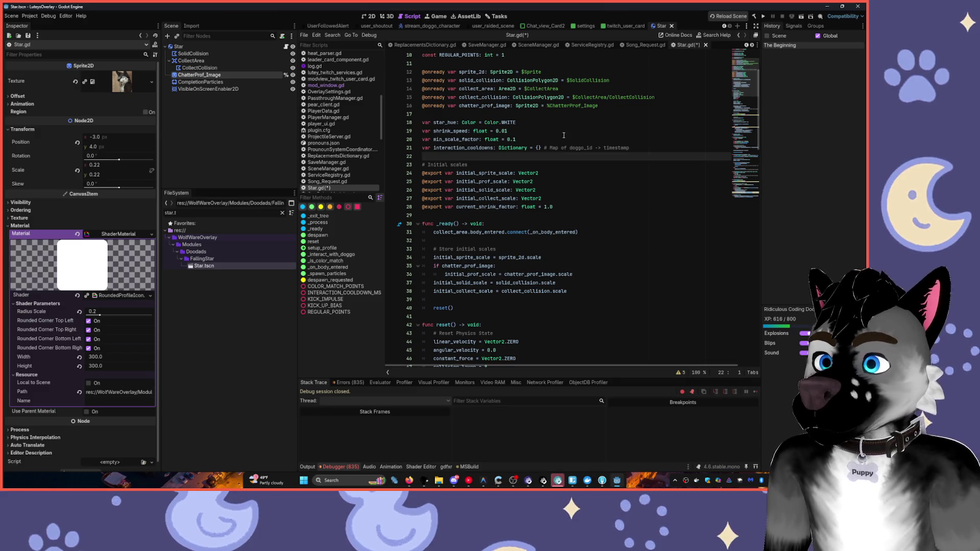
{"action": "key", "text": "ctrl+s"}
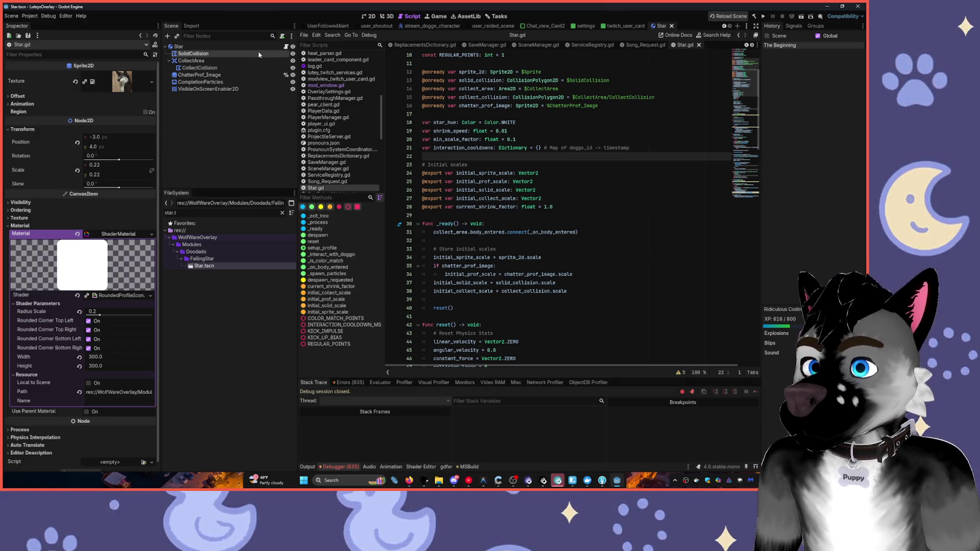
Check the exported values on the Star root node, then relaunch the game
{"action": "left_click", "coordinate": [256, 47]}
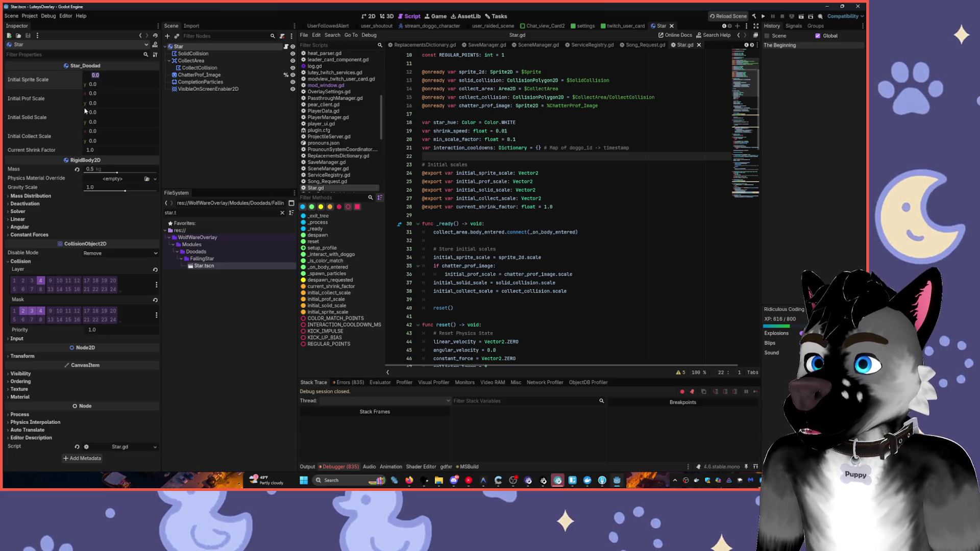
{"action": "left_click", "coordinate": [514, 207]}
{"action": "left_click", "coordinate": [368, 15]}
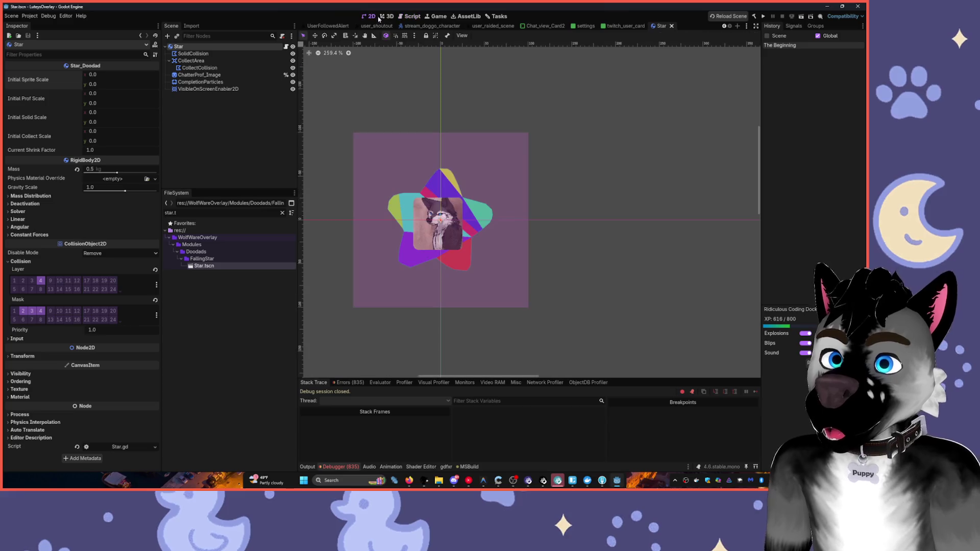
{"action": "left_click", "coordinate": [763, 16]}
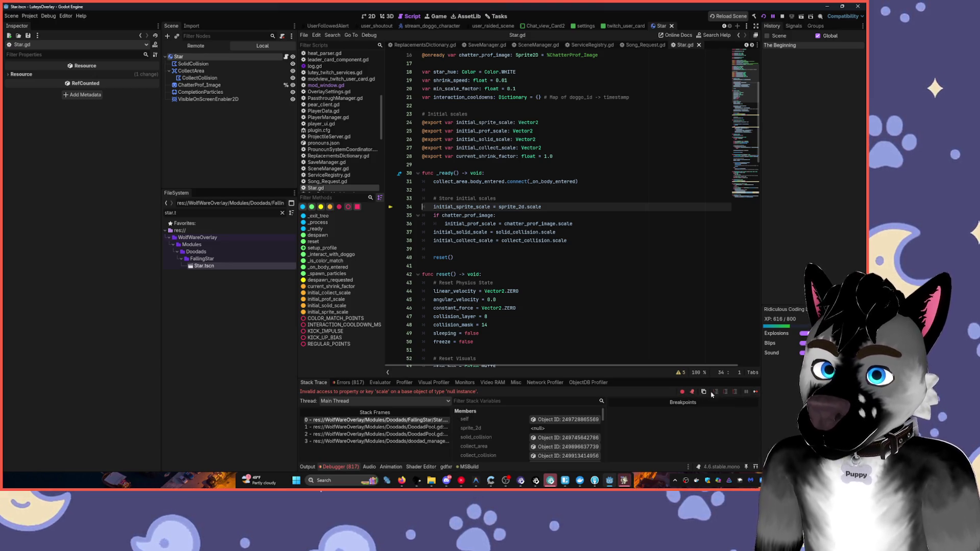
Resume past the error break and inspect the remote Star object's members, scrolling to reset()
{"action": "left_click", "coordinate": [754, 392]}
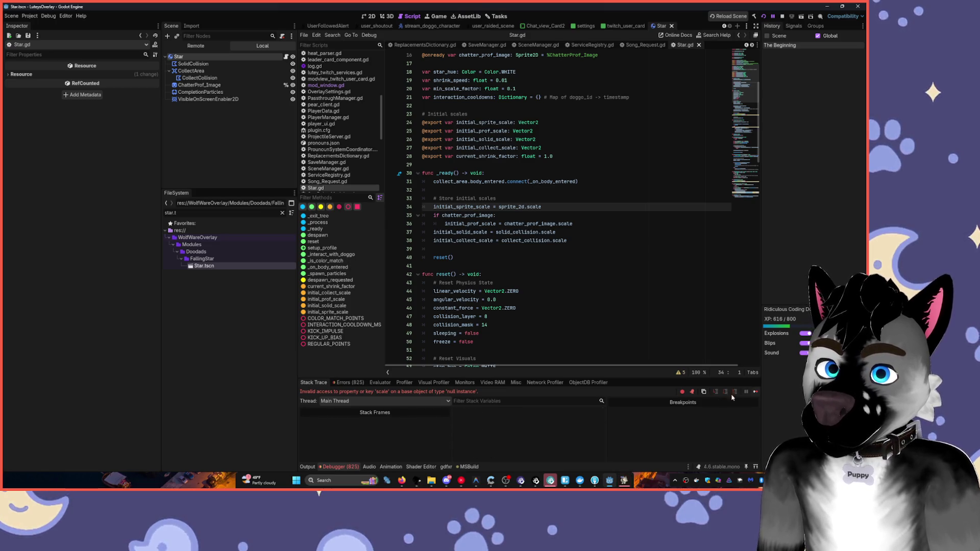
{"action": "left_click", "coordinate": [582, 420]}
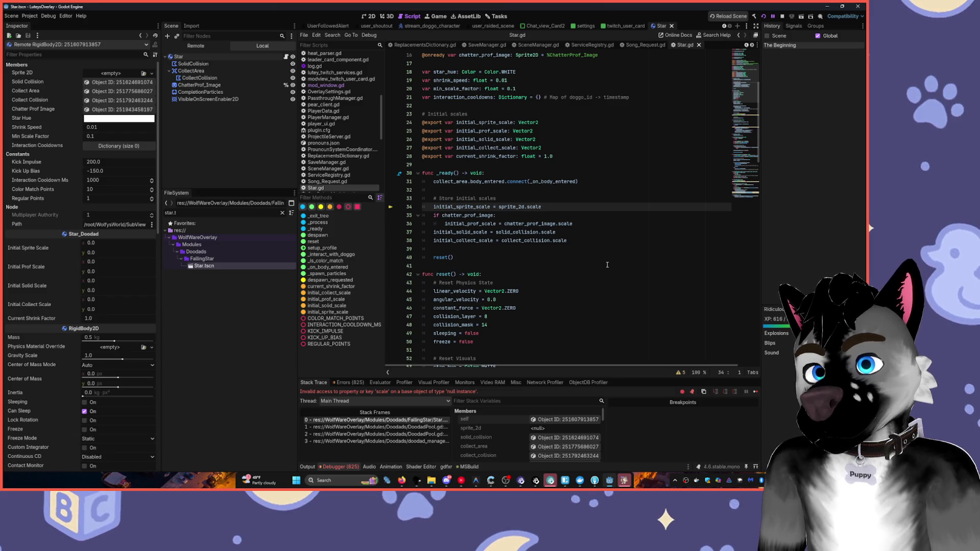
{"action": "scroll", "coordinate": [453, 189], "scroll_direction": "down", "scroll_amount": 6}
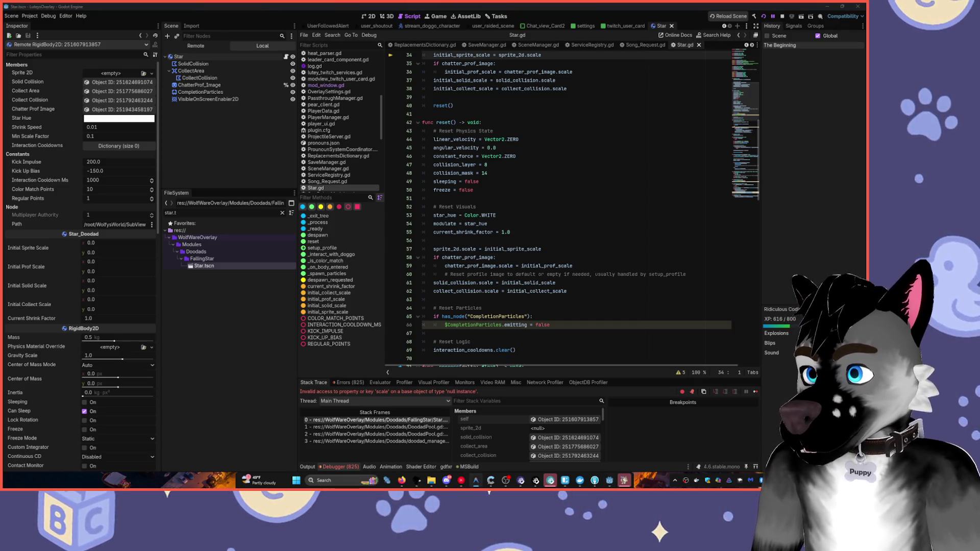
Switch from Star.gd to Song_Request.gd, then bring YouTube Music to the front
{"action": "left_click", "coordinate": [551, 257]}
{"action": "key", "text": "alt+Left"}
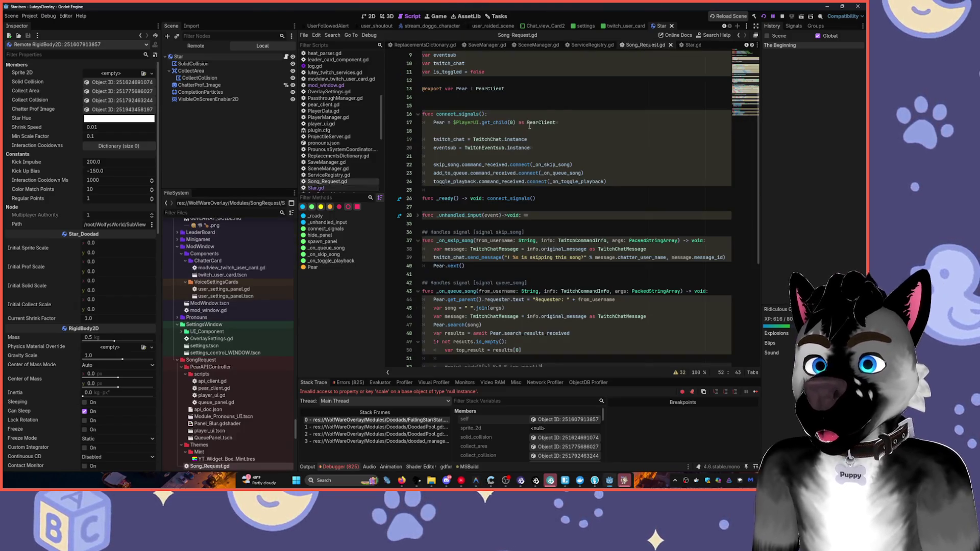
{"action": "scroll", "coordinate": [557, 230], "scroll_direction": "down", "scroll_amount": 2}
{"action": "scroll", "coordinate": [557, 230], "scroll_direction": "up", "scroll_amount": 4}
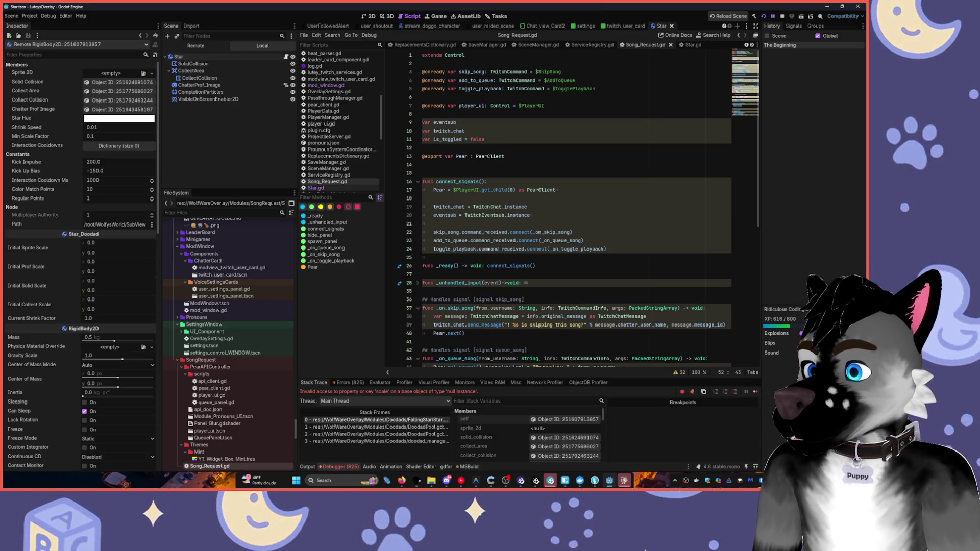
{"action": "key", "text": "alt+Tab"}
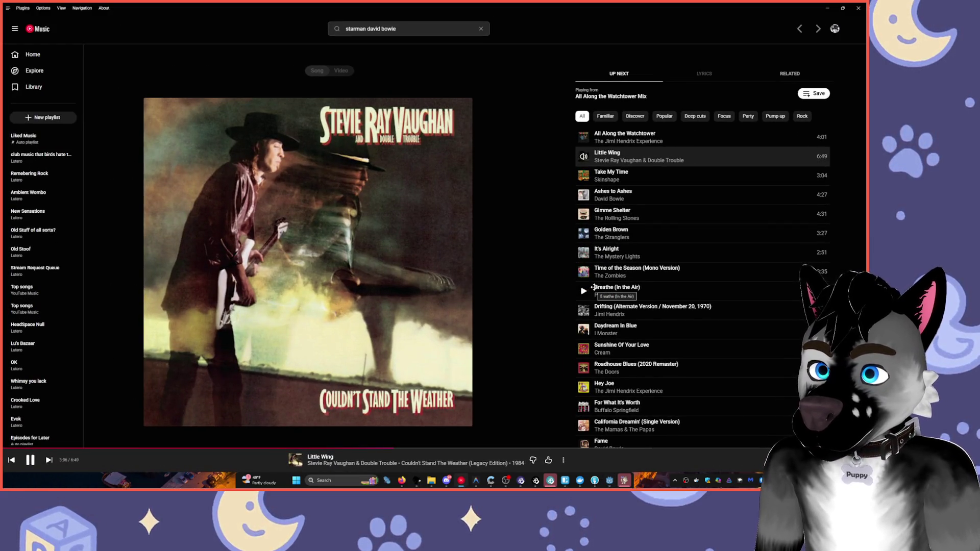
Minimize the YouTube Music window to get back to the Godot editor
{"action": "left_click", "coordinate": [827, 7]}
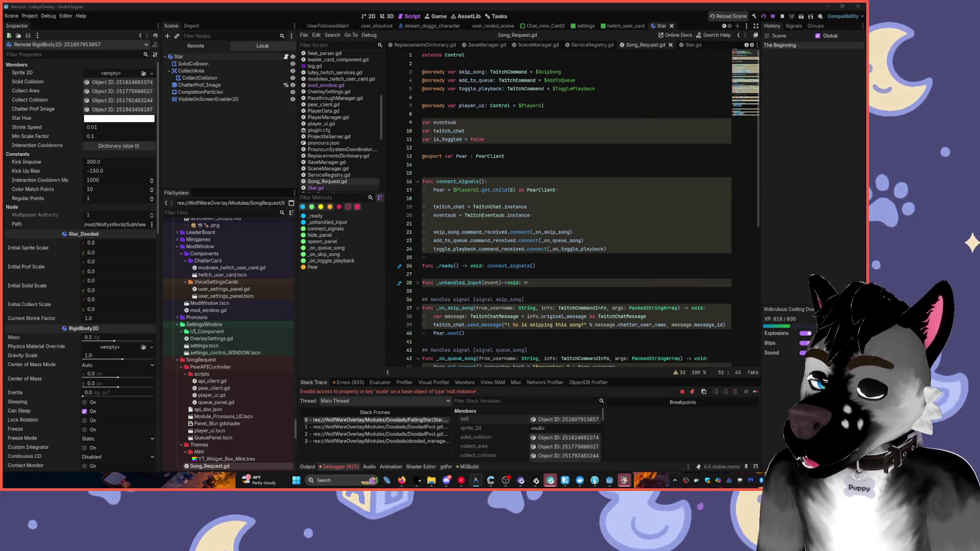
Stop the running game and open the twitch_user_card scene in the 2D view
{"action": "left_click", "coordinate": [782, 16]}
{"action": "left_click", "coordinate": [594, 249]}
{"action": "left_click", "coordinate": [623, 26]}
{"action": "key", "text": "ctrl+F1"}
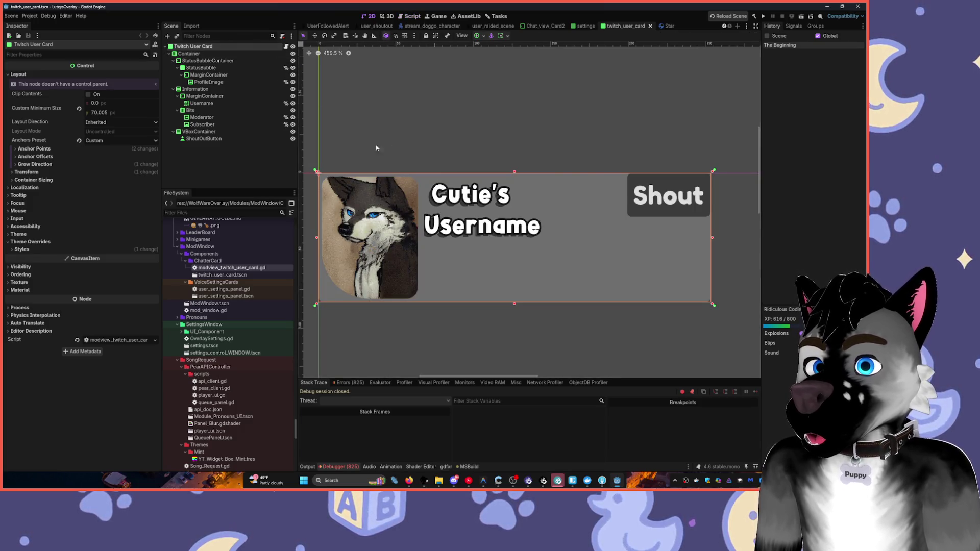
Add a ShoutOutButton node reference to the modview_twitch_user_card.gd script
{"action": "left_click", "coordinate": [204, 138]}
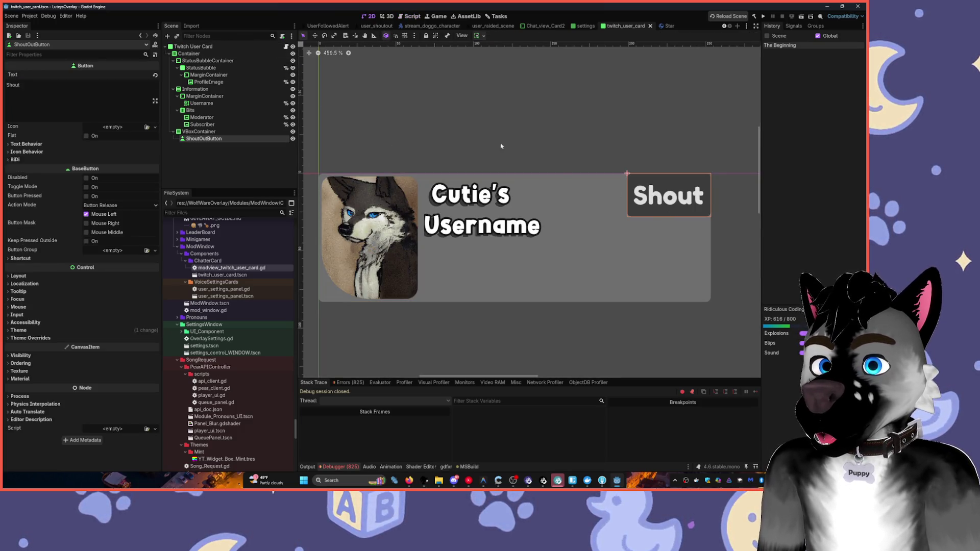
{"action": "left_click", "coordinate": [282, 36]}
{"action": "left_click", "coordinate": [465, 305]}
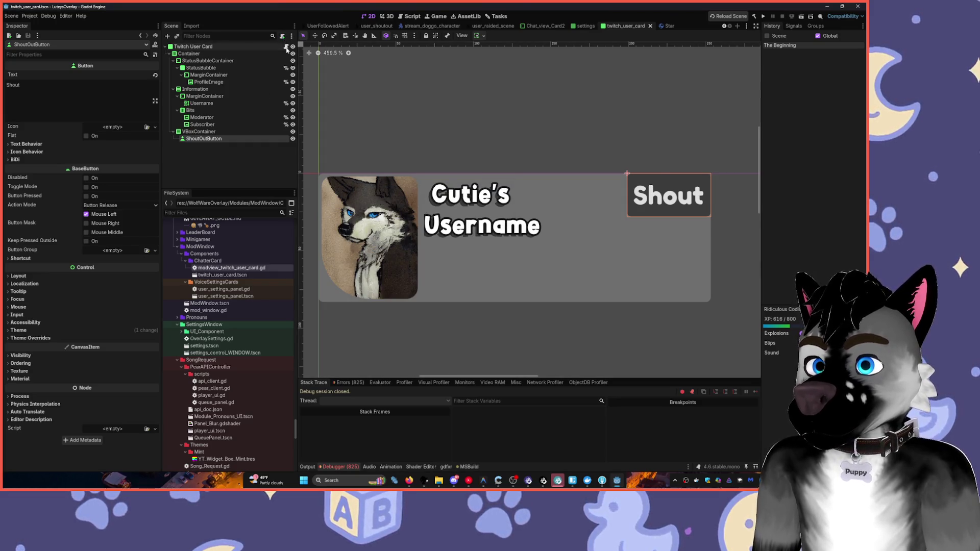
{"action": "key", "text": "ctrl+F3"}
{"action": "scroll", "coordinate": [409, 153], "scroll_direction": "up", "scroll_amount": 3}
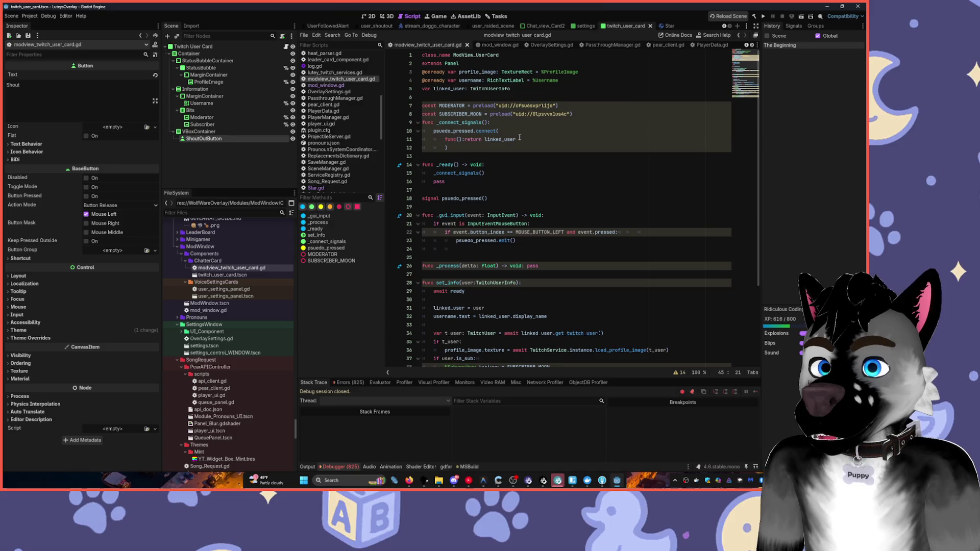
{"action": "right_click", "coordinate": [204, 138]}
{"action": "mouse_move", "coordinate": [204, 138]}
{"action": "left_mouse_down"}
{"action": "mouse_move", "coordinate": [416, 92]}
{"action": "mouse_move", "coordinate": [411, 99]}
{"action": "left_mouse_up"}
Move the shout_out_button declaration above linked_user, separated by blank lines
{"action": "key", "text": "alt+Up"}
{"action": "key", "text": "Down"}
{"action": "key", "text": "Return"}
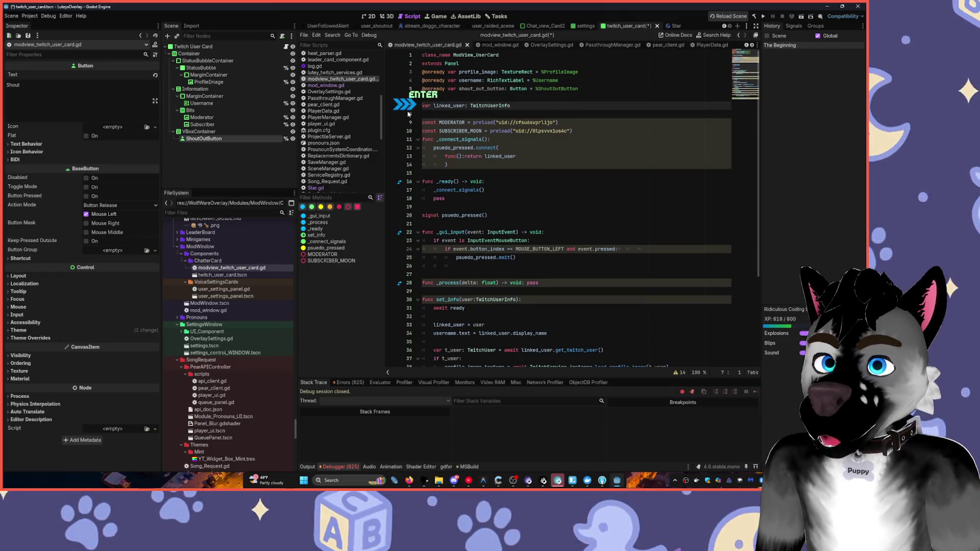
{"action": "left_click", "coordinate": [567, 81]}
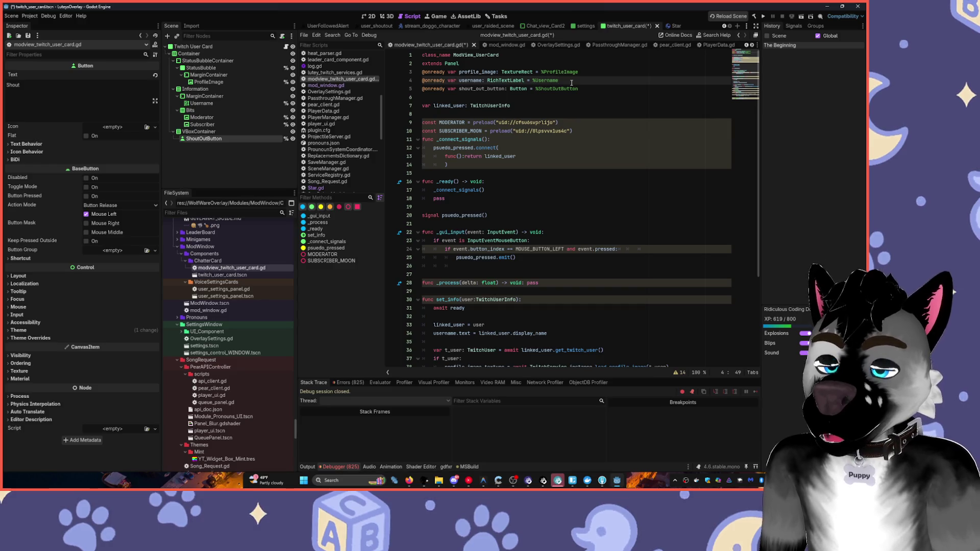
{"action": "key", "text": "Return"}
In _connect_signals, add shout_out_button.pressed.connect(on_manual_shoutout) after the connect block
{"action": "left_click", "coordinate": [505, 201]}
{"action": "left_click", "coordinate": [519, 149]}
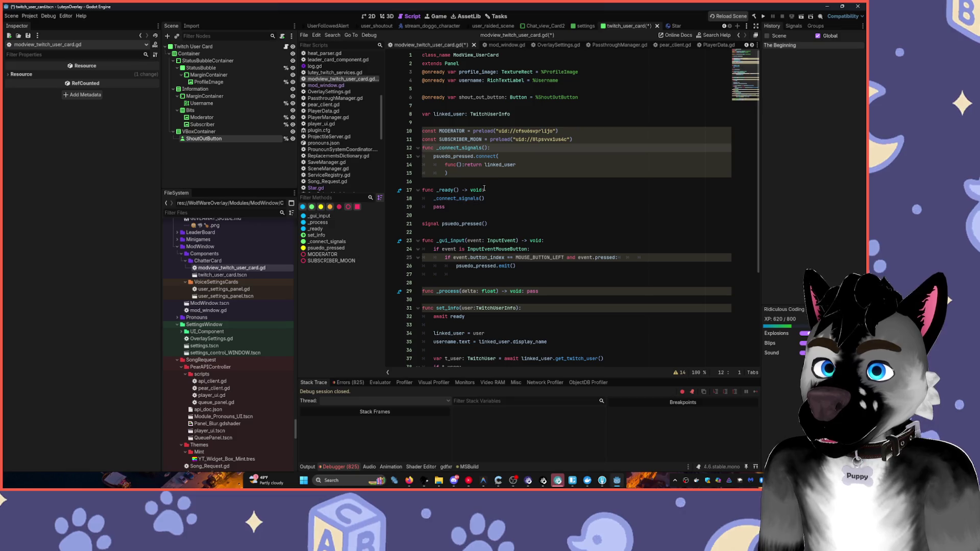
{"action": "left_click", "coordinate": [495, 178]}
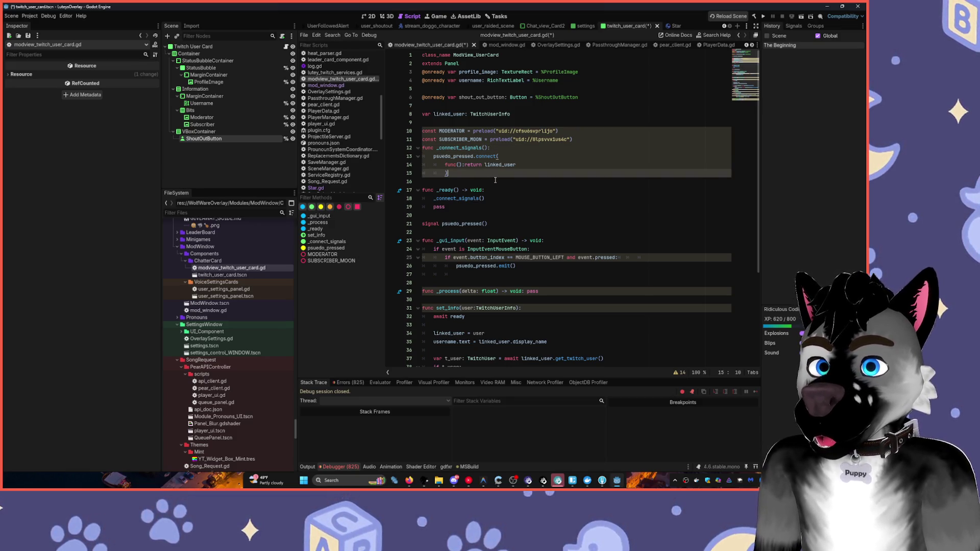
{"action": "key", "text": "Return"}
{"action": "key", "text": "BackSpace"}
{"action": "key", "text": "BackSpace"}
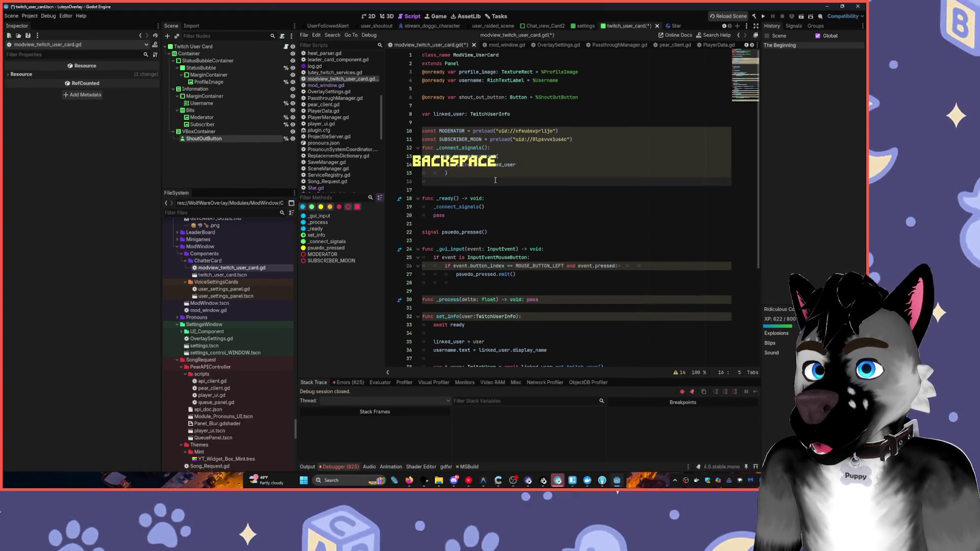
{"action": "key", "text": "Tab"}
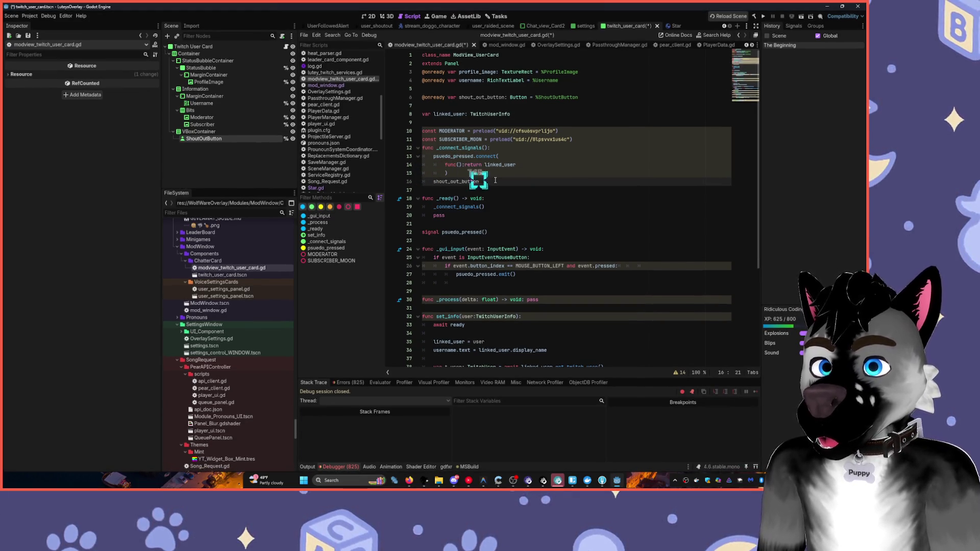
{"action": "type", "text": ".pressed."}
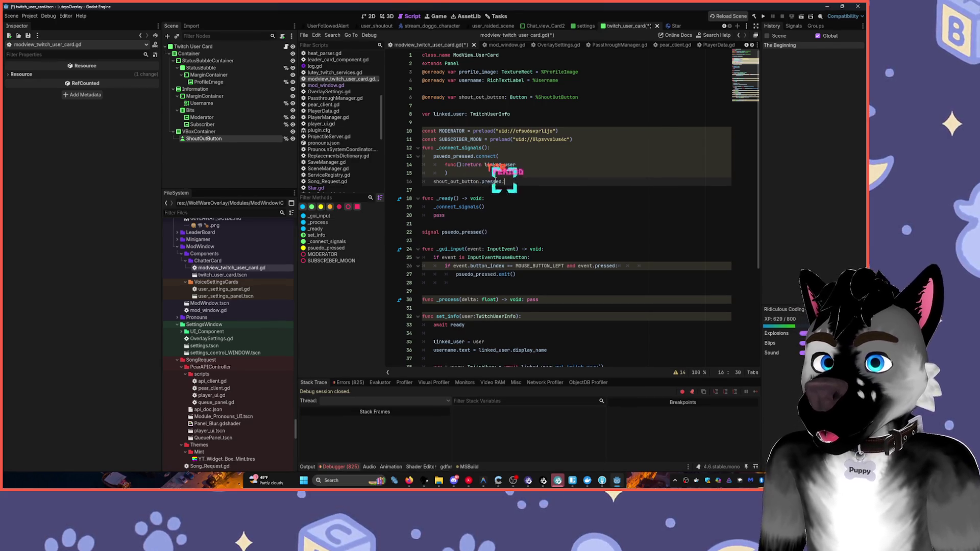
{"action": "key", "text": "Tab"}
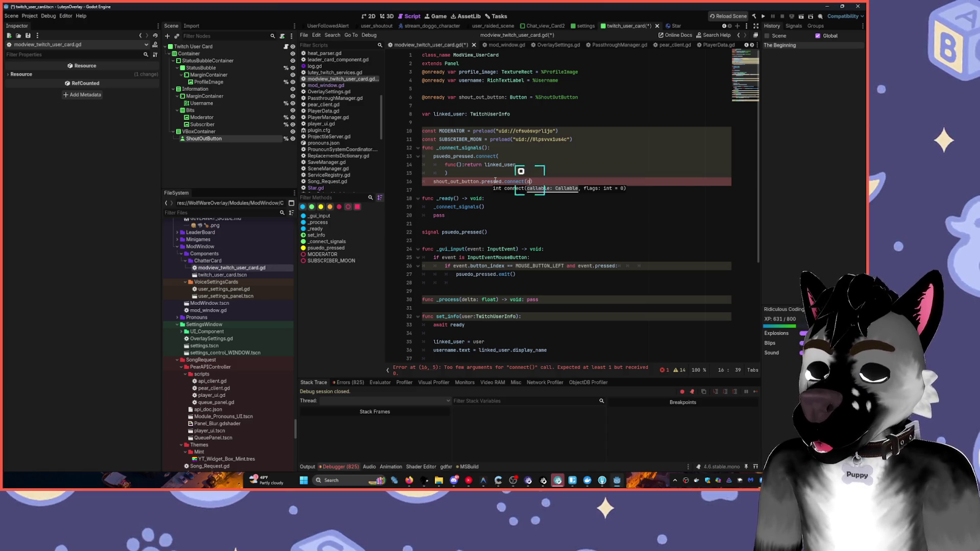
{"action": "type", "text": "n_manual_shouto"}
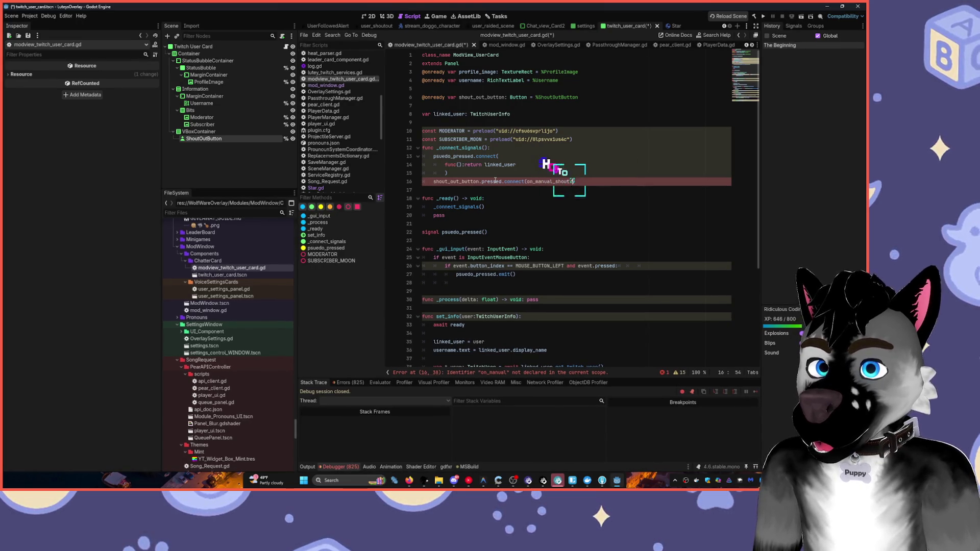
{"action": "type", "text": "ut"}
{"action": "key", "text": "ctrl+shift+Left"}
{"action": "key", "text": "ctrl+shift+Left"}
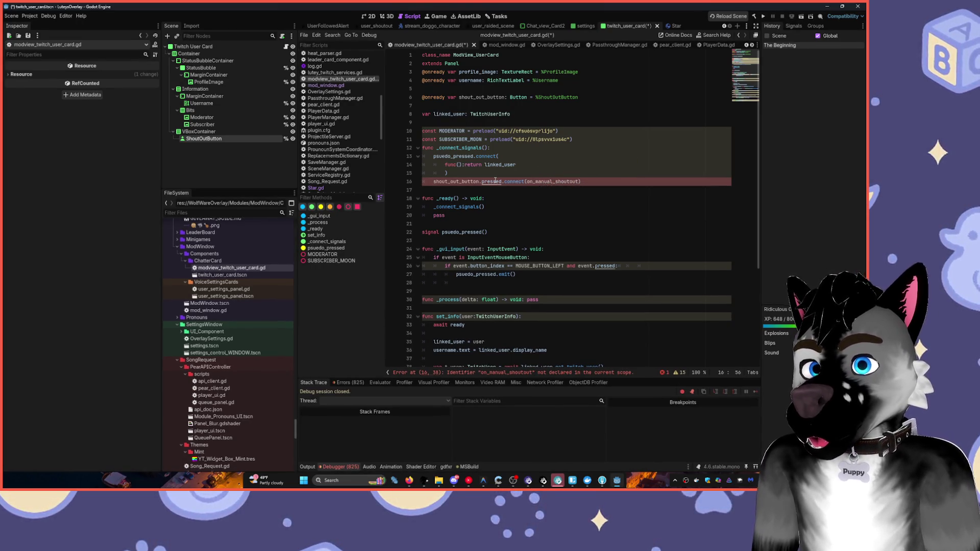
{"action": "scroll", "coordinate": [495, 182], "scroll_direction": "down", "scroll_amount": 5}
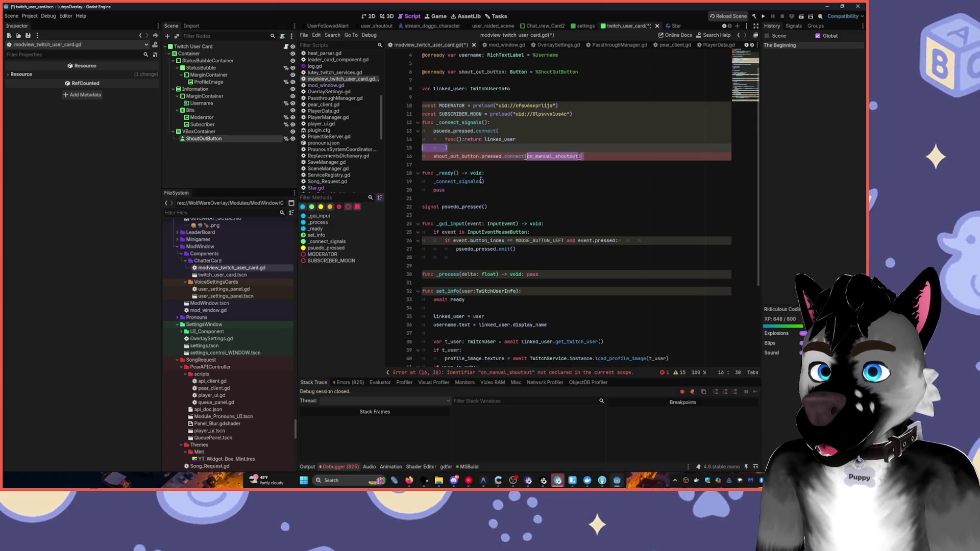
{"action": "left_click", "coordinate": [434, 171]}
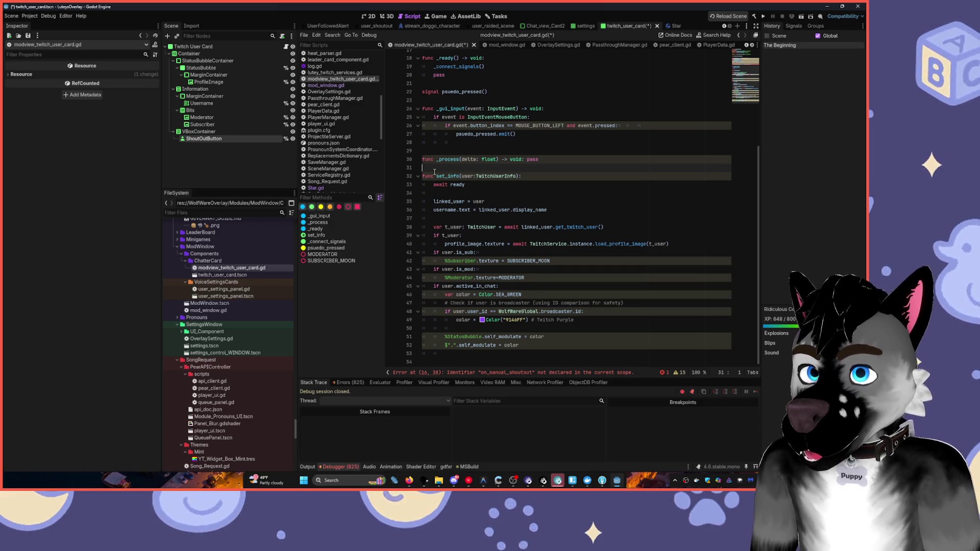
Below _process, write the func on_manual_shoutout(): declaration line
{"action": "key", "text": "ctrl+space"}
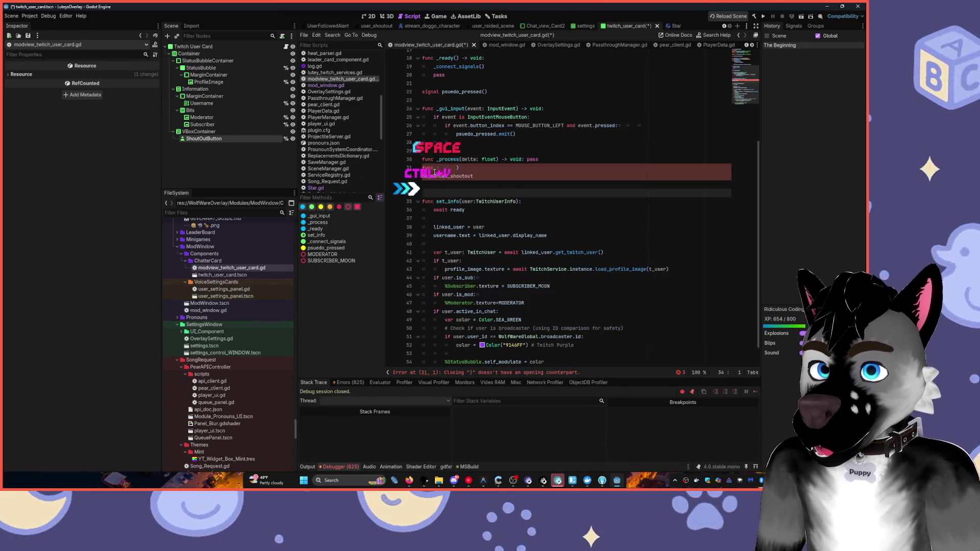
{"action": "key", "text": "ctrl+z"}
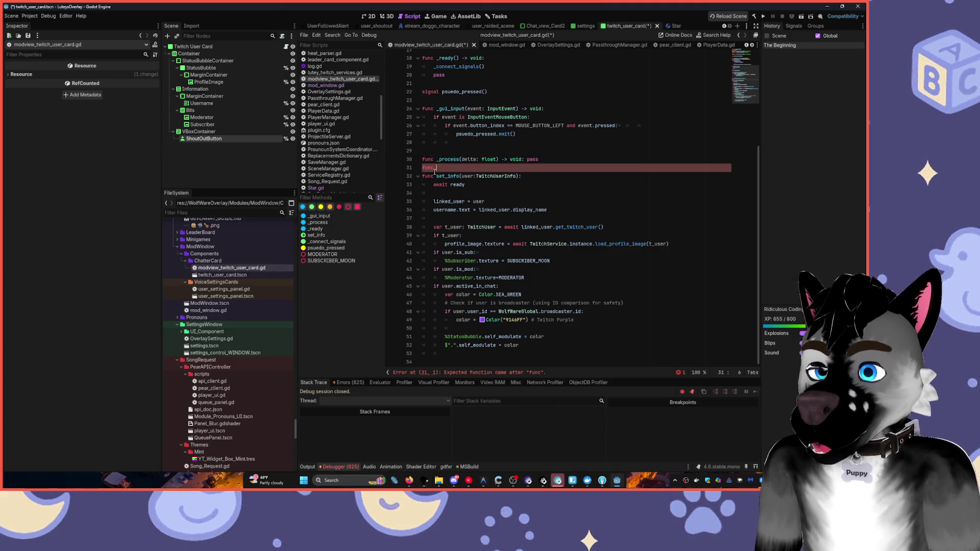
{"action": "key", "text": "Tab"}
{"action": "key", "text": "ctrl+v"}
{"action": "key", "text": "BackSpace"}
{"action": "key", "text": "BackSpace"}
{"action": "key", "text": "BackSpace"}
{"action": "key", "text": "Delete"}
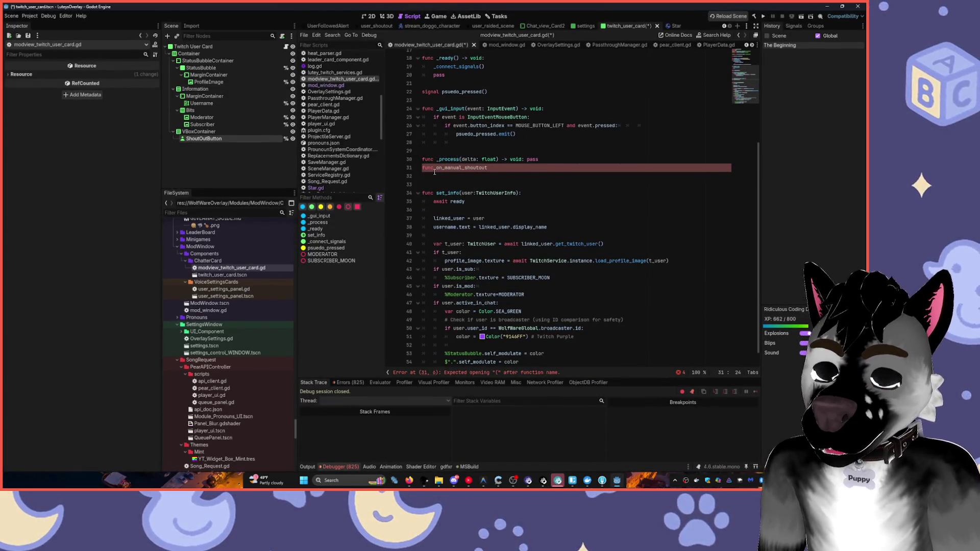
{"action": "type", "text": ")\""}
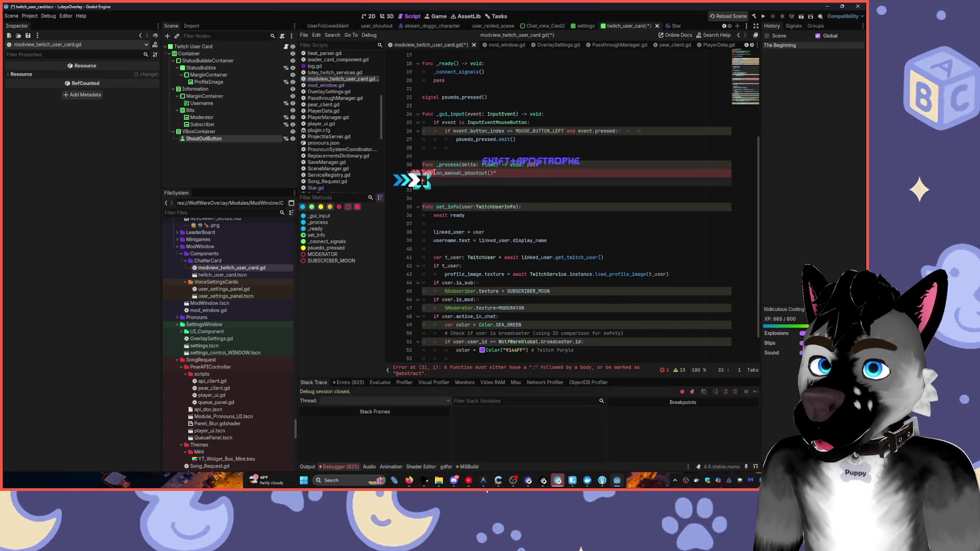
{"action": "key", "text": "Return"}
{"action": "key", "text": "BackSpace"}
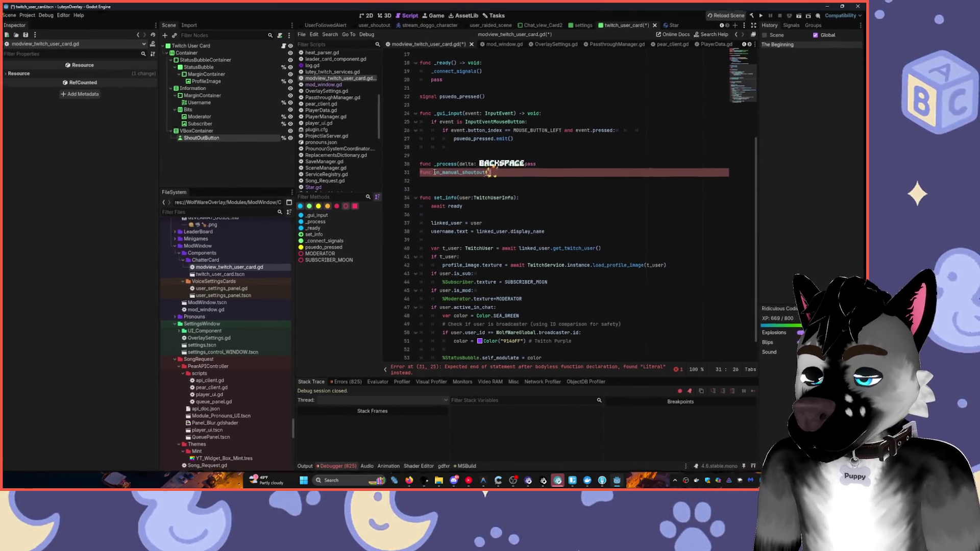
{"action": "key", "text": "BackSpace"}
{"action": "type", "text": ":"}
{"action": "key", "text": "Return"}
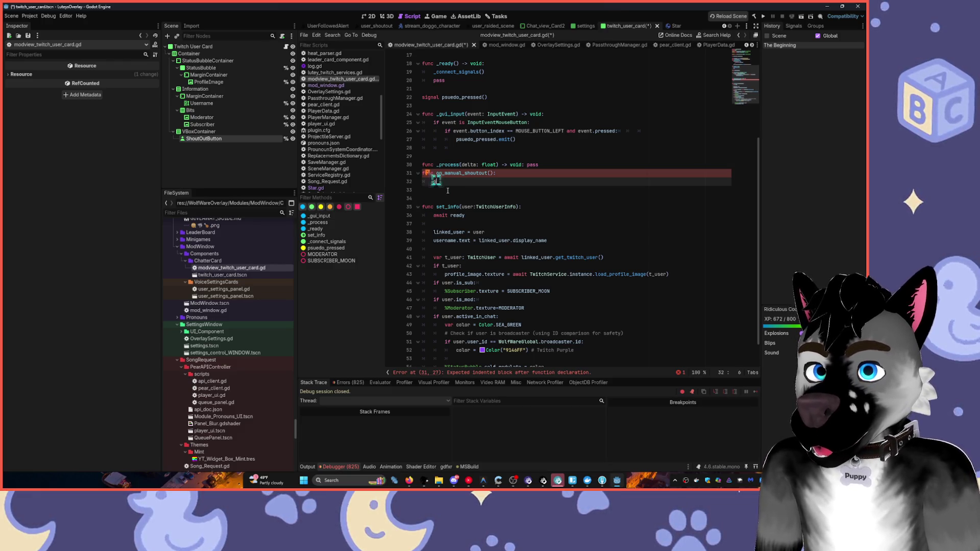
Give on_manual_shoutout a data parameter and a body line var target = data
{"action": "left_click", "coordinate": [489, 174]}
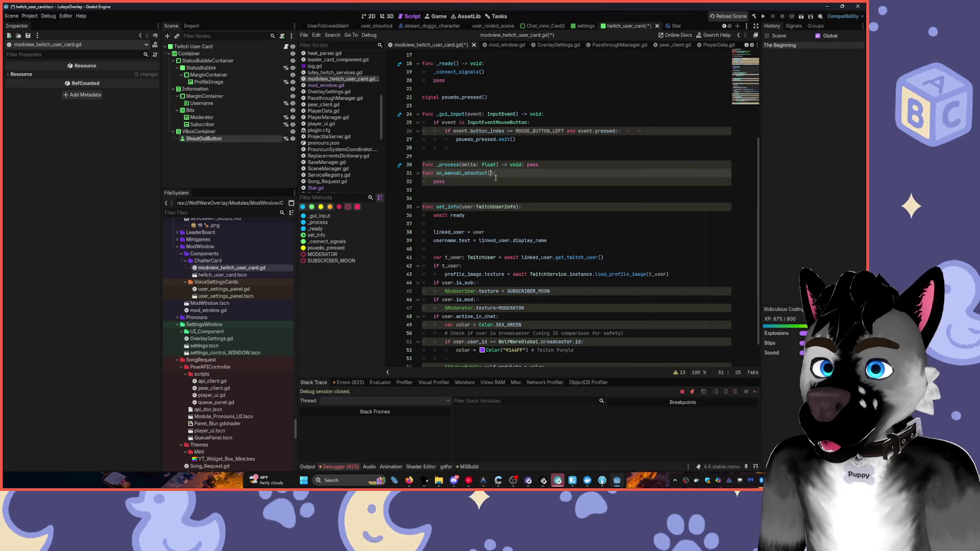
{"action": "left_click", "coordinate": [499, 188]}
{"action": "left_click", "coordinate": [450, 182]}
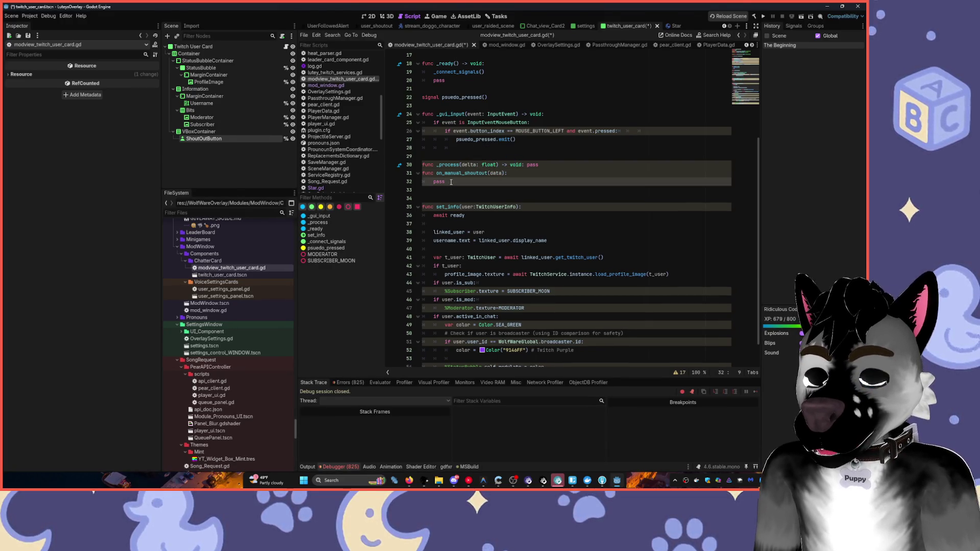
{"action": "key", "text": "Return"}
{"action": "key", "text": "Up"}
{"action": "type", "text": "va"}
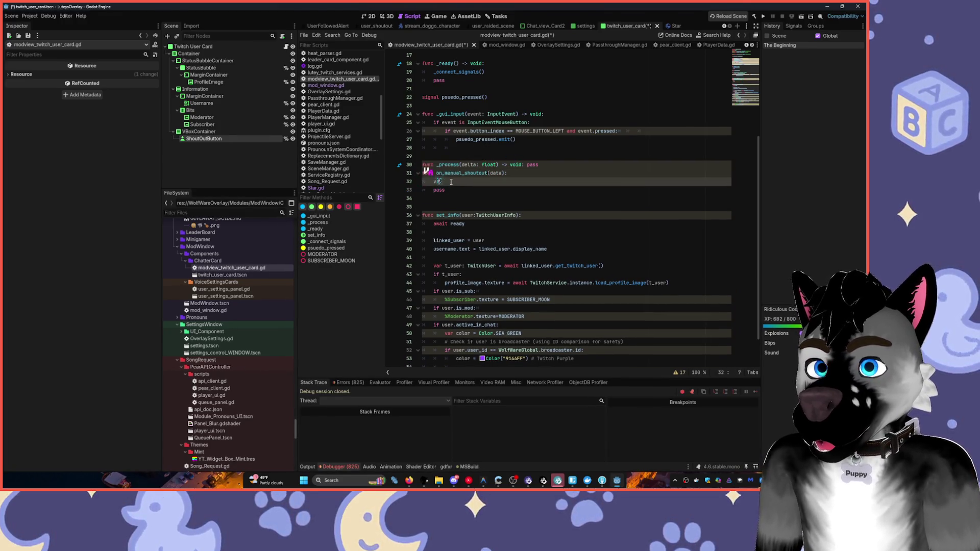
{"action": "key", "text": "BackSpace"}
{"action": "key", "text": "ctrl+space"}
{"action": "key", "text": "BackSpace"}
{"action": "type", "text": "="}
{"action": "left_click", "coordinate": [487, 179]}
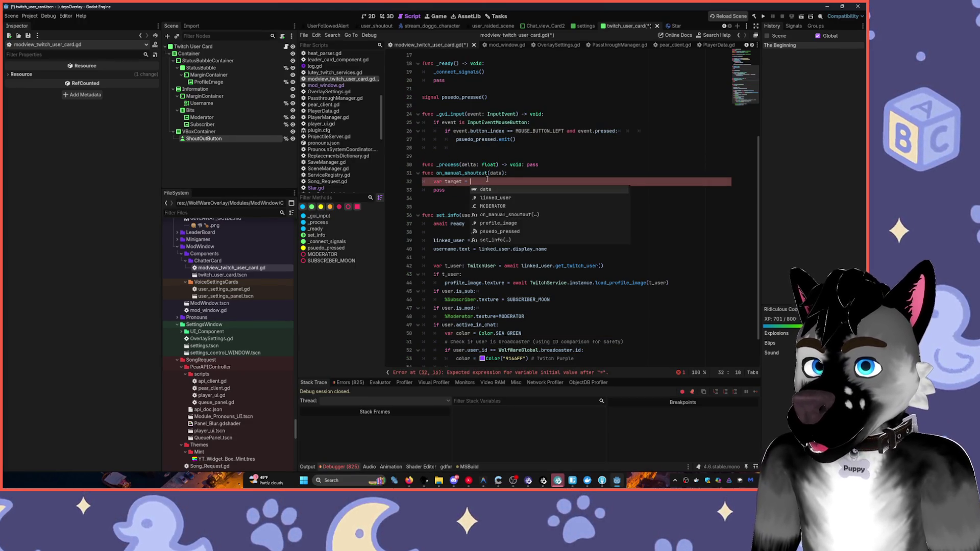
{"action": "type", "text": "data."}
{"action": "left_click", "coordinate": [531, 145]}
{"action": "key", "text": "Down"}
{"action": "key", "text": "Down"}
{"action": "key", "text": "Down"}
{"action": "key", "text": "BackSpace"}
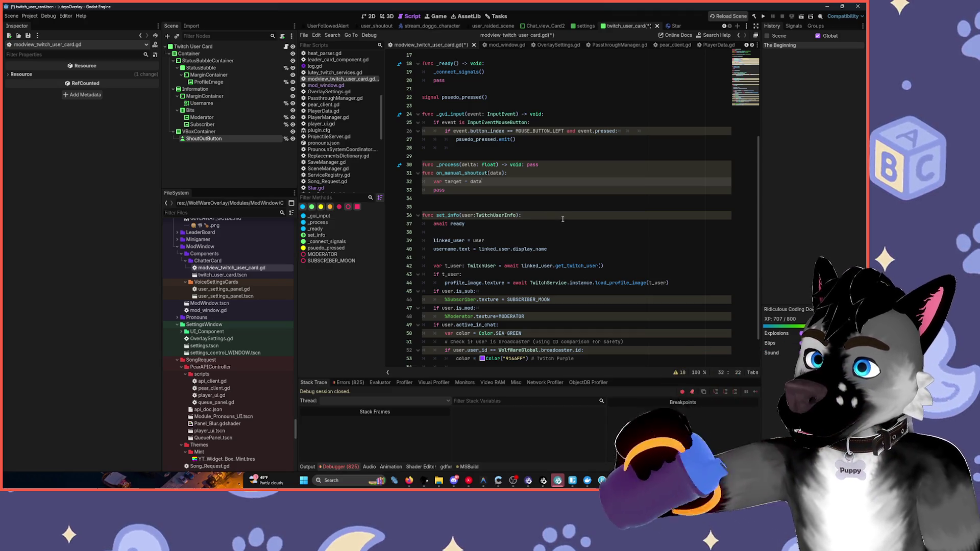
{"action": "left_click", "coordinate": [430, 483]}
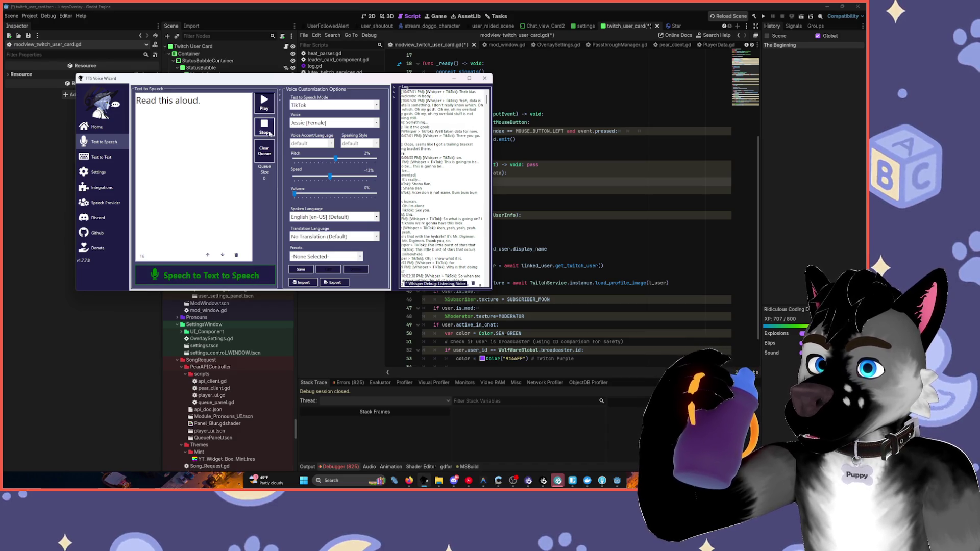
{"action": "left_click", "coordinate": [483, 80]}
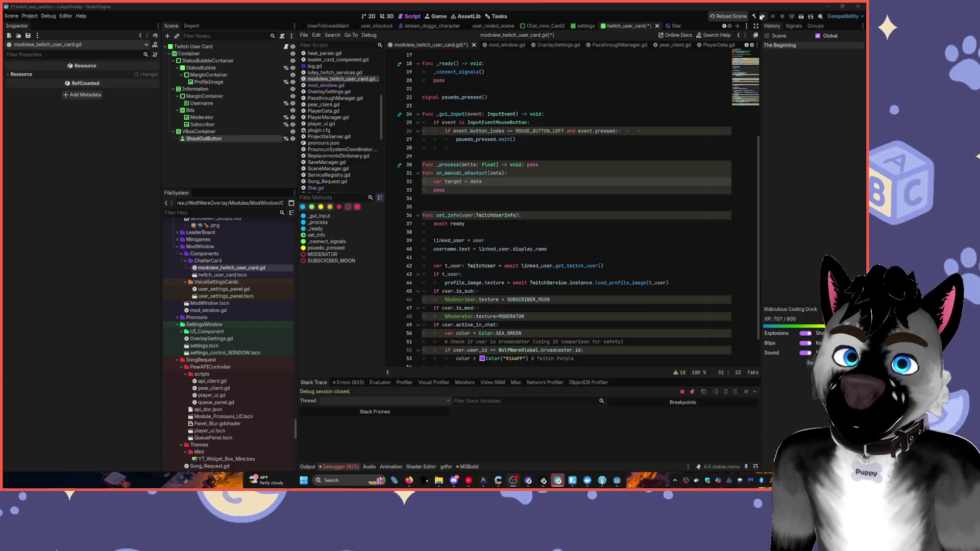
Run the overlay project until the debugger halts on the twitch_eventsub.gd error
{"action": "left_click", "coordinate": [764, 17]}
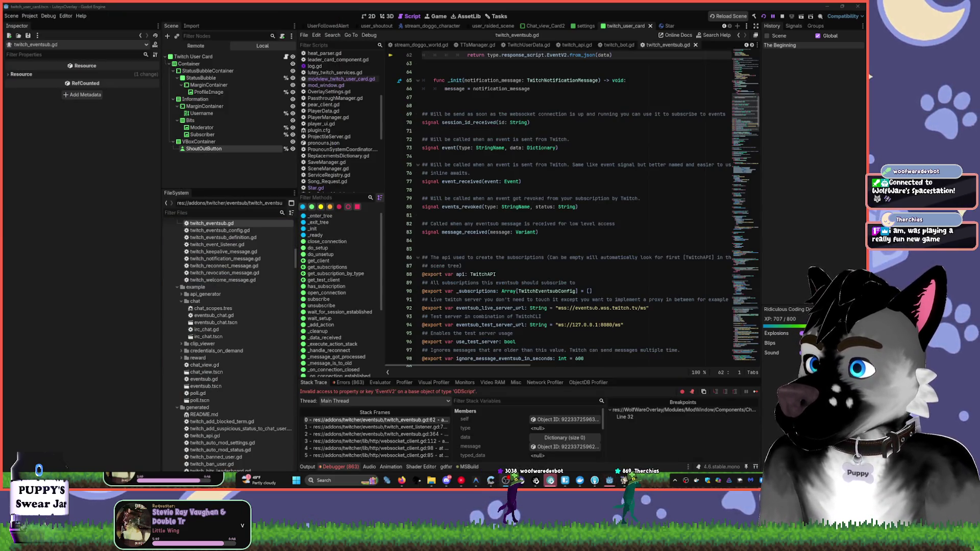
Jump to the failing line 62 in twitch_eventsub.gd, then resume execution
{"action": "left_click", "coordinate": [514, 240]}
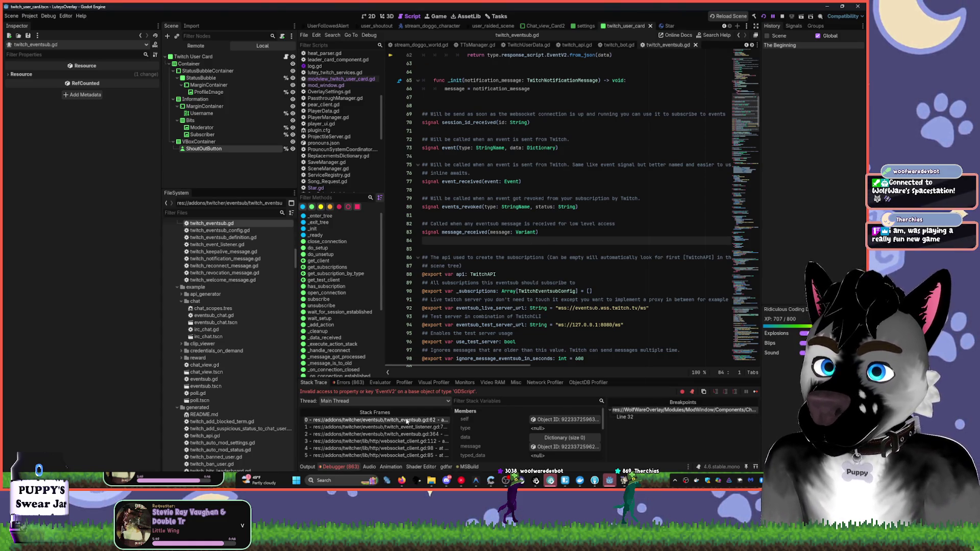
{"action": "left_click", "coordinate": [407, 420]}
{"action": "left_click", "coordinate": [494, 205]}
{"action": "scroll", "coordinate": [490, 220], "scroll_direction": "up", "scroll_amount": 4}
{"action": "scroll", "coordinate": [488, 232], "scroll_direction": "up", "scroll_amount": 4}
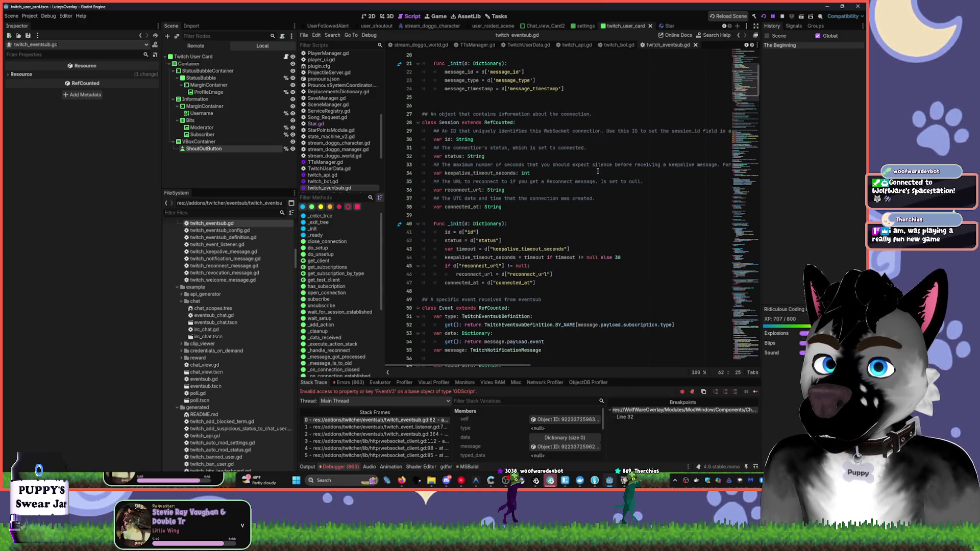
{"action": "scroll", "coordinate": [587, 194], "scroll_direction": "down", "scroll_amount": 7}
{"action": "key", "text": "F12"}
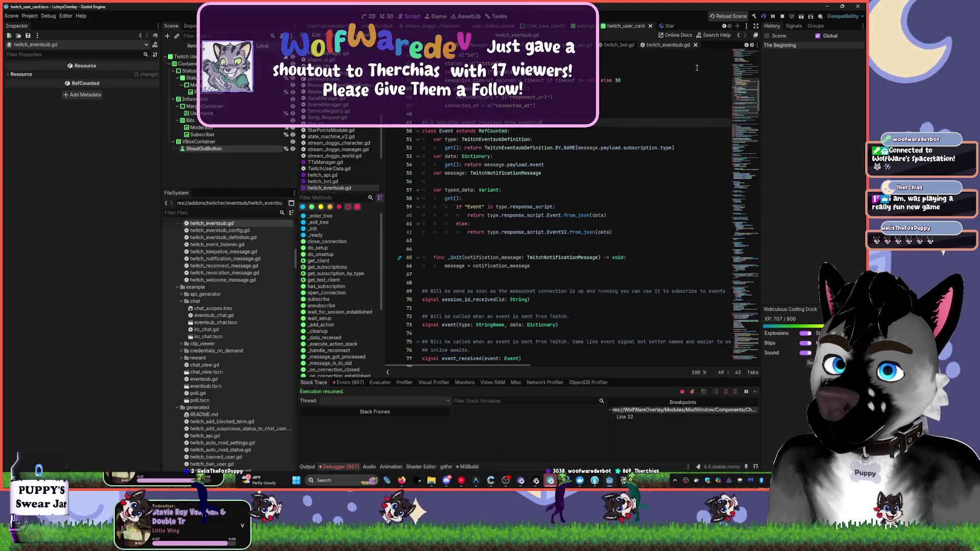
{"action": "left_click", "coordinate": [541, 122]}
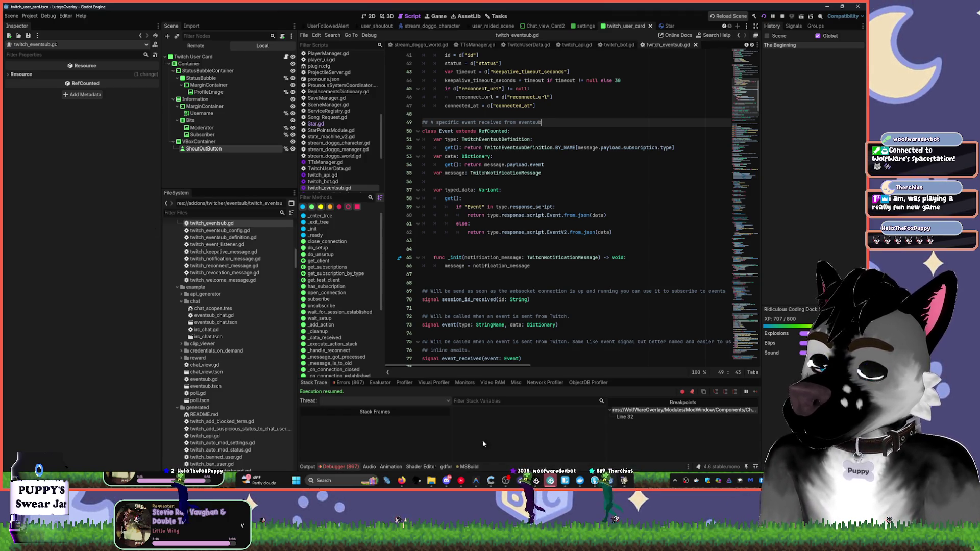
Skip to another song in YouTube Music and minimize the player
{"action": "left_click", "coordinate": [461, 480]}
{"action": "left_click", "coordinate": [49, 460]}
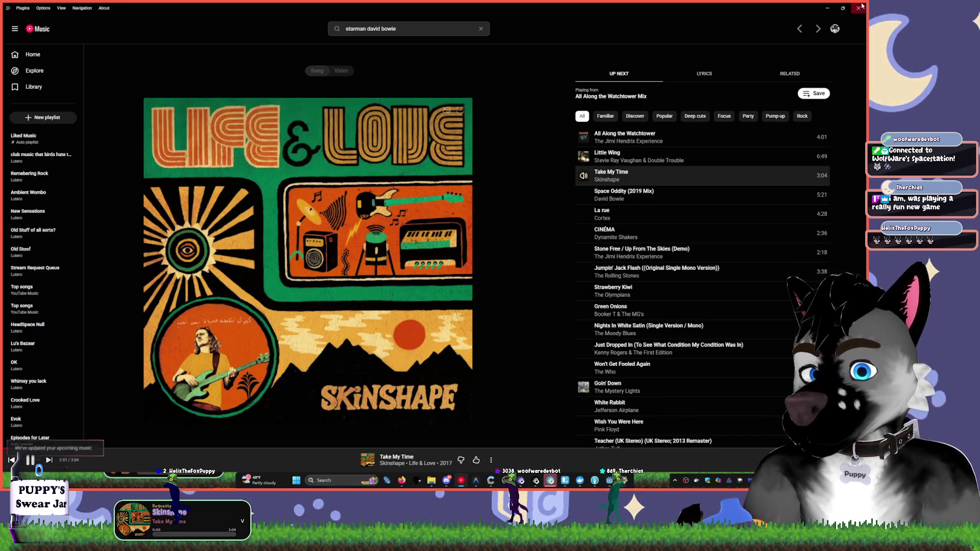
{"action": "left_click", "coordinate": [825, 10]}
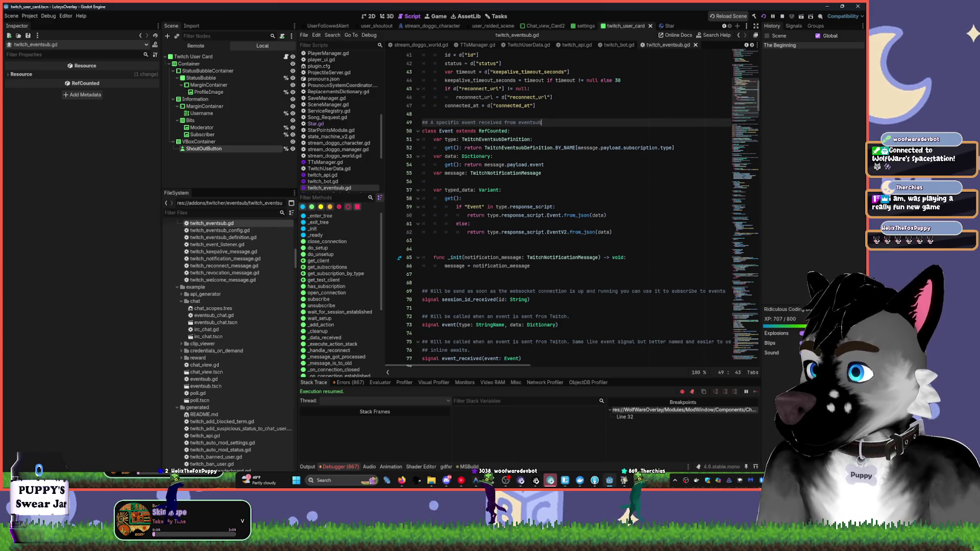
Scroll twitch_eventsub.gd to its Metadata and Session classes, then bring up Steam with F5
{"action": "left_click", "coordinate": [522, 249]}
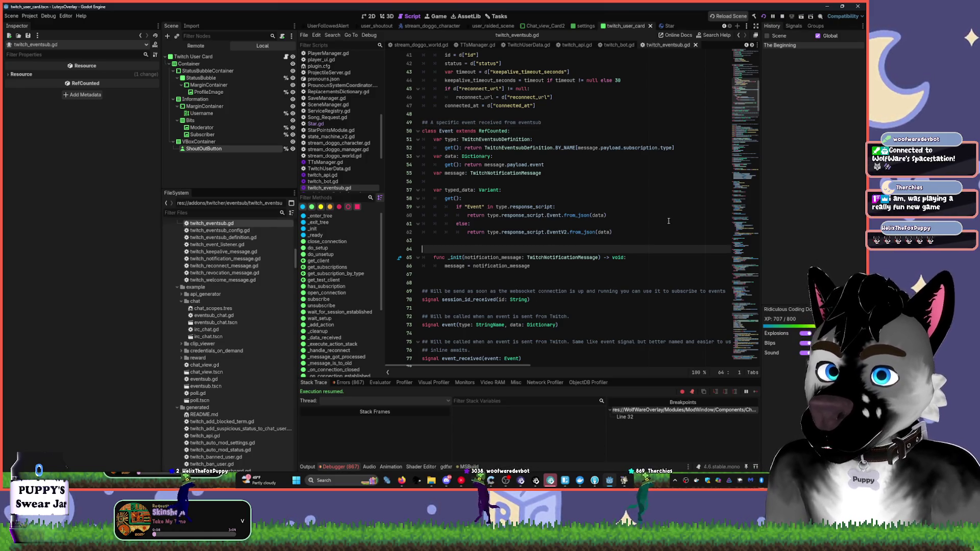
{"action": "scroll", "coordinate": [643, 147], "scroll_direction": "up", "scroll_amount": 10}
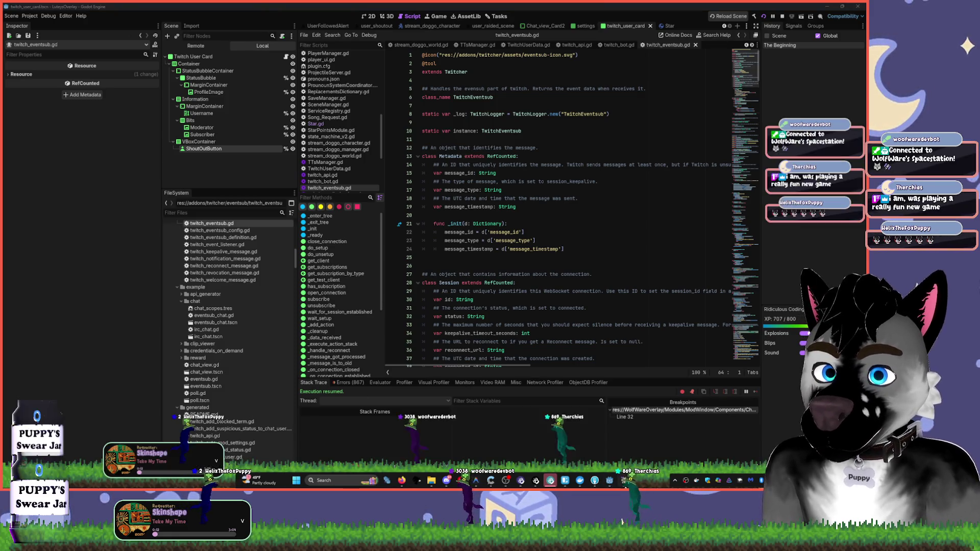
{"action": "mouse_move", "coordinate": [617, 530]}
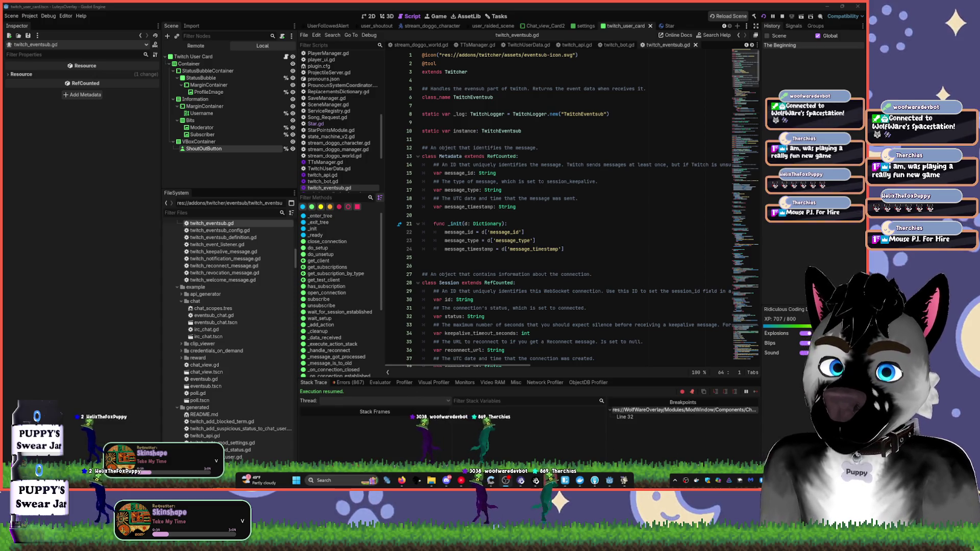
{"action": "key", "text": "F5"}
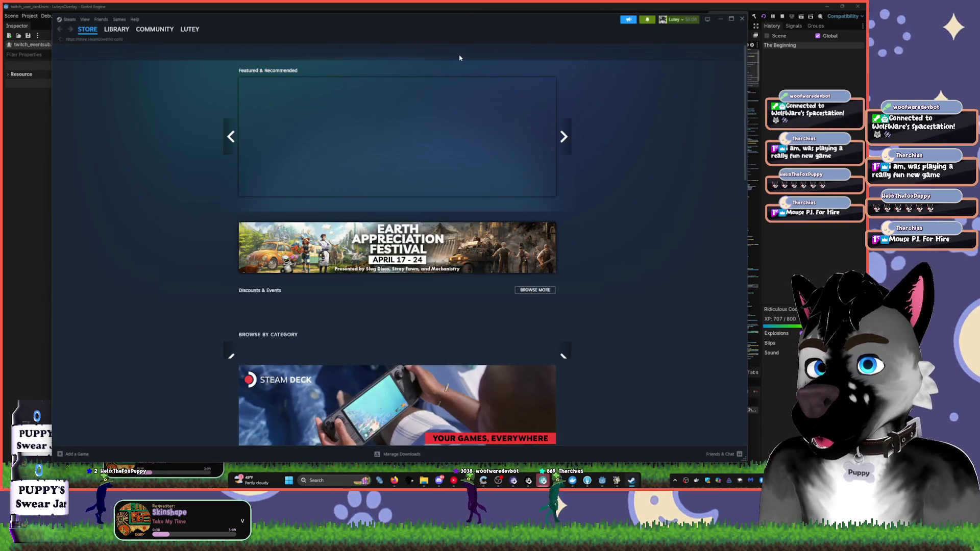
Search the Steam store for MOUSE: P.I. For Hire and play its trailer full screen
{"action": "left_click", "coordinate": [461, 53]}
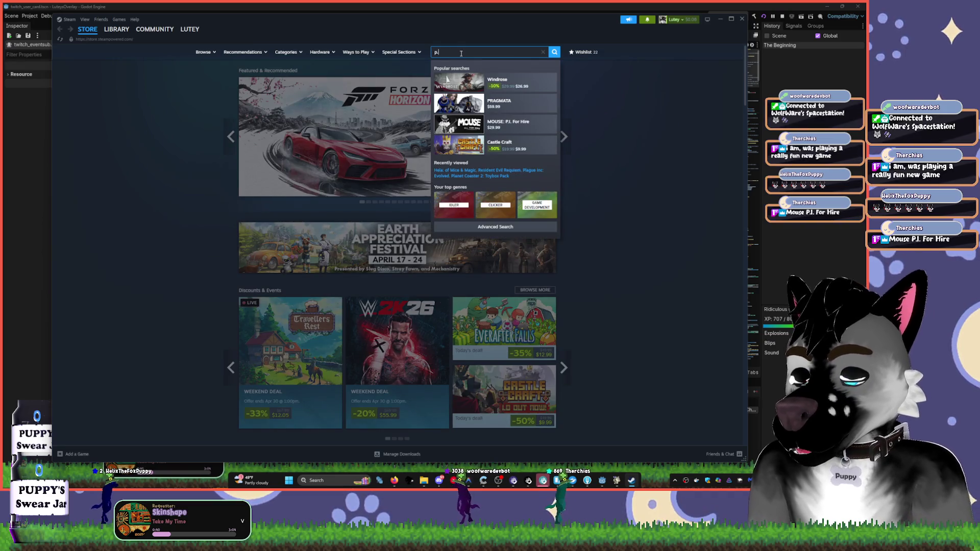
{"action": "type", "text": ".i for hi"}
{"action": "key", "text": "Down"}
{"action": "key", "text": "Return"}
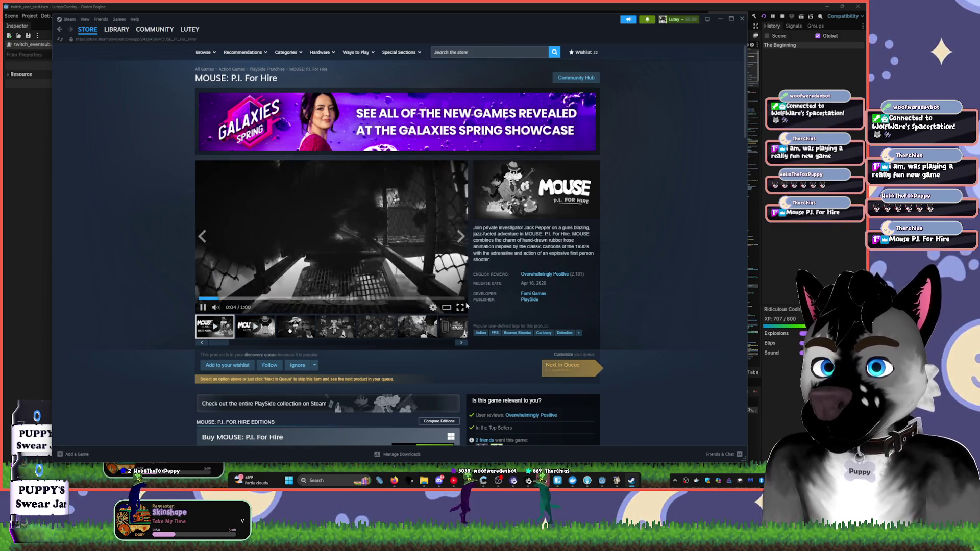
{"action": "left_click", "coordinate": [462, 307]}
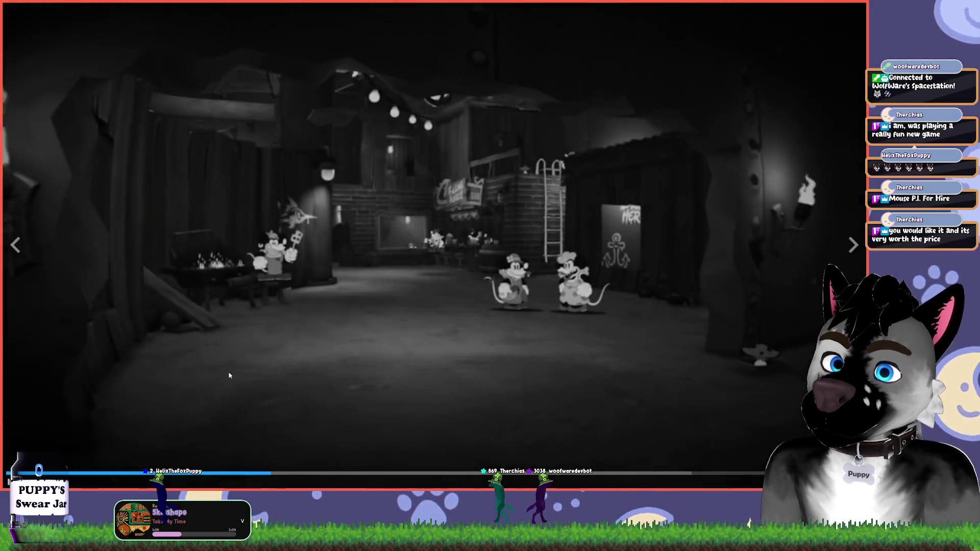
Leave the fullscreen trailer, add MOUSE: P.I. For Hire to the Steam wishlist, and return to Godot
{"action": "key", "text": "Escape"}
{"action": "scroll", "coordinate": [436, 362], "scroll_direction": "down", "scroll_amount": 2}
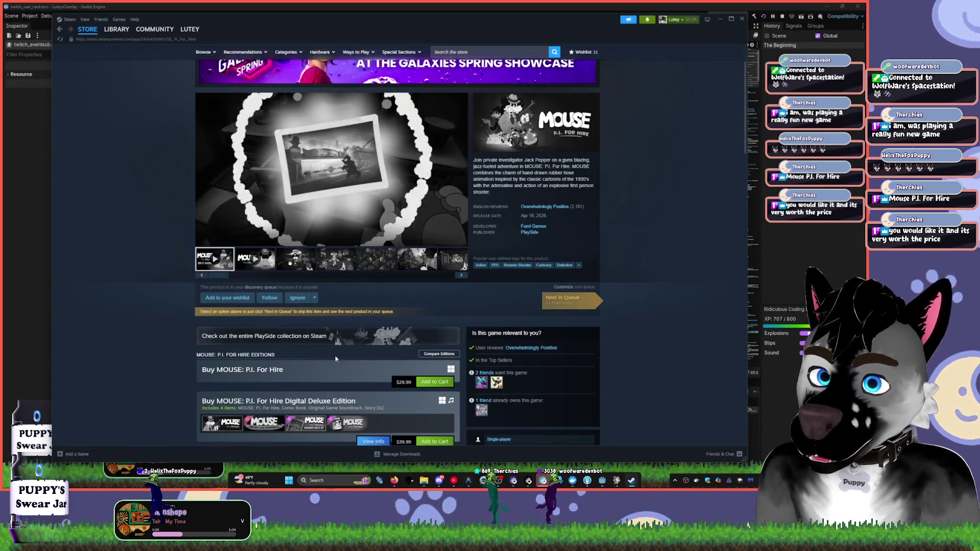
{"action": "left_click", "coordinate": [239, 298]}
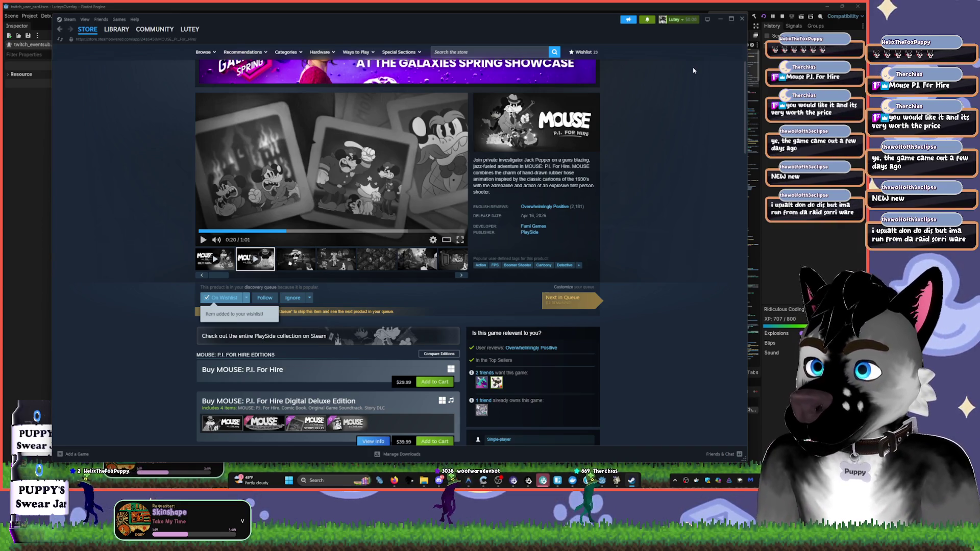
{"action": "left_click", "coordinate": [731, 5]}
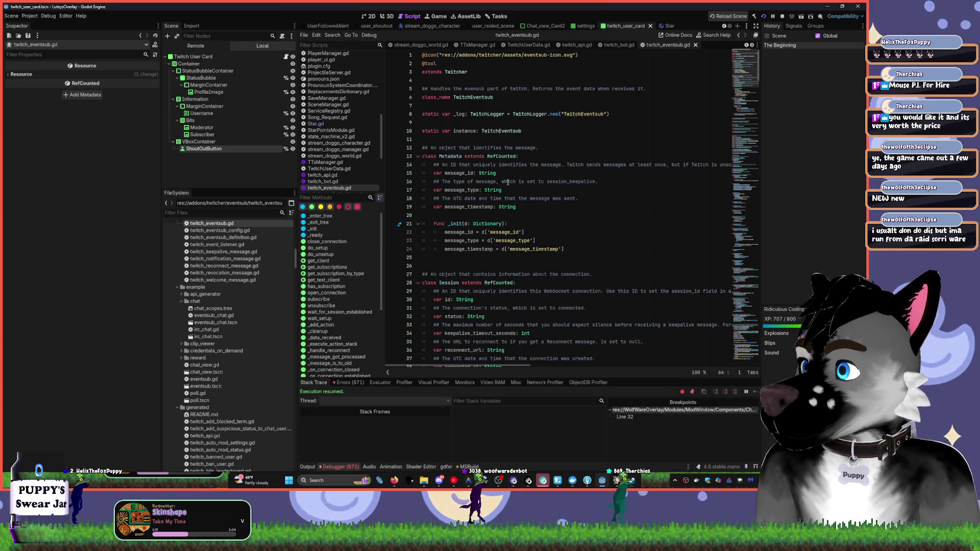
Move the caret in the script to lines 29, 24 and then 22
{"action": "left_click", "coordinate": [584, 293]}
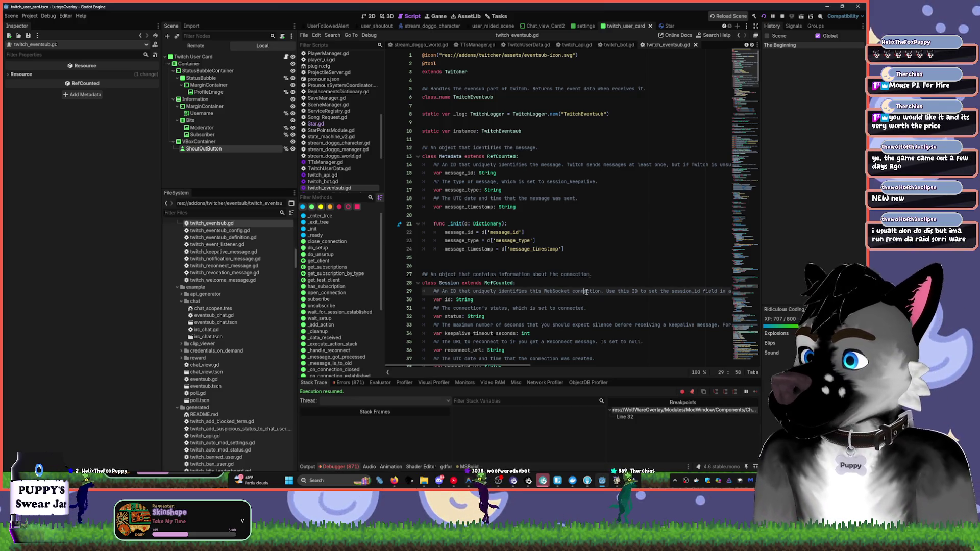
{"action": "left_click", "coordinate": [621, 246]}
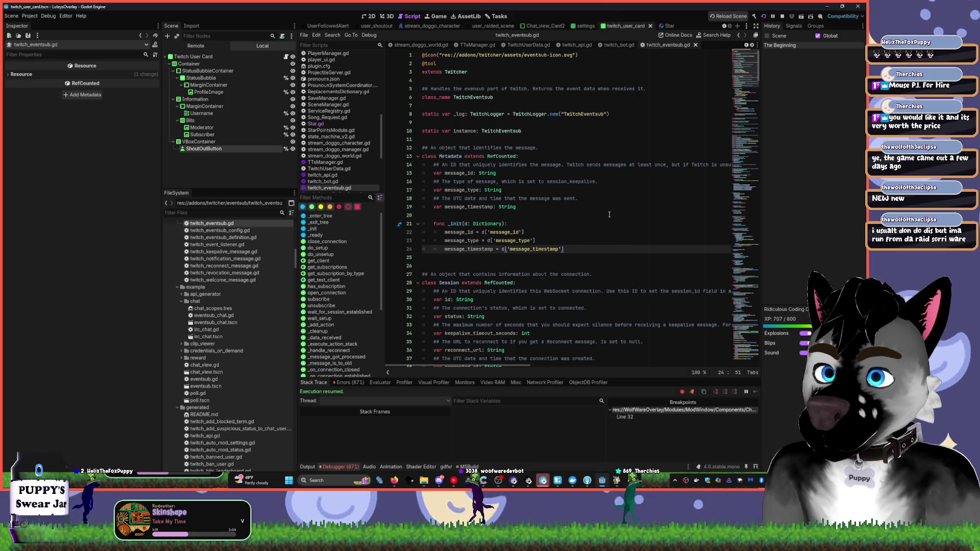
{"action": "key", "text": "Up"}
{"action": "key", "text": "Up"}
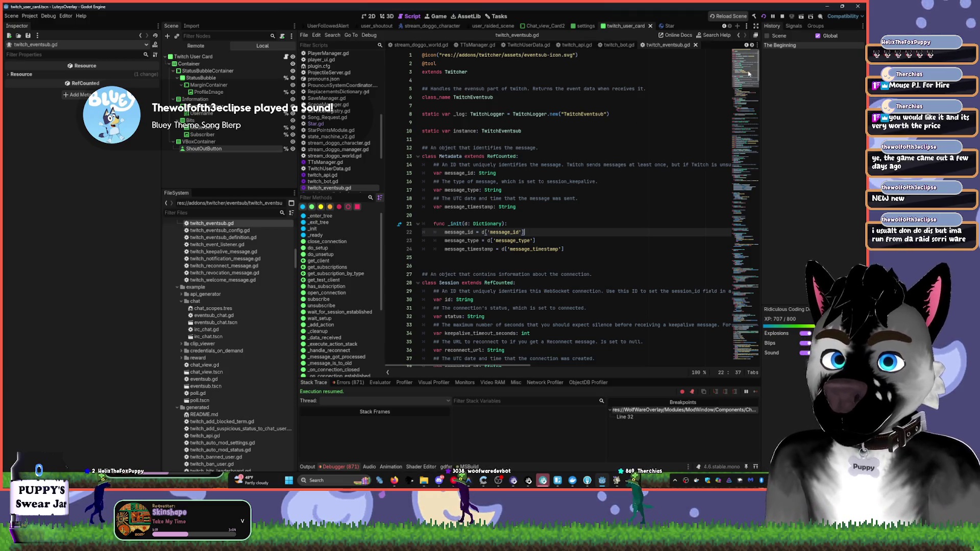
Browse the settings, Chat_view_Card2 and UserFollowedAlert scene tabs, viewing the chat bubble visually
{"action": "left_click", "coordinate": [585, 26]}
{"action": "left_click", "coordinate": [544, 26]}
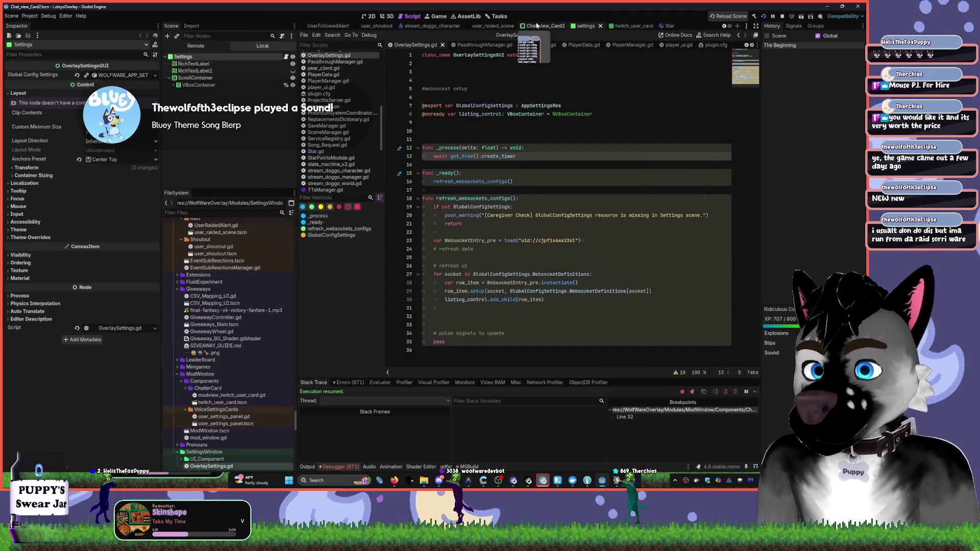
{"action": "left_click", "coordinate": [368, 17]}
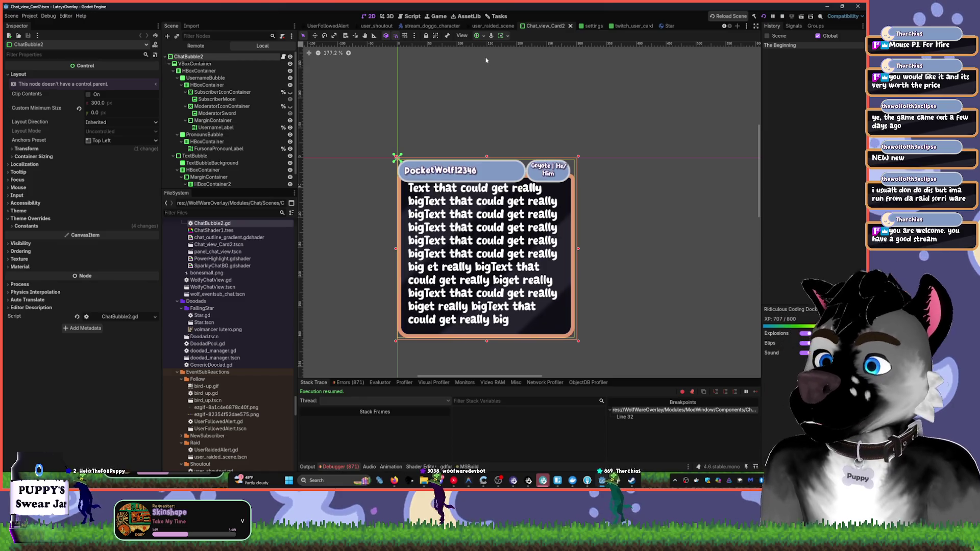
{"action": "left_click", "coordinate": [587, 26]}
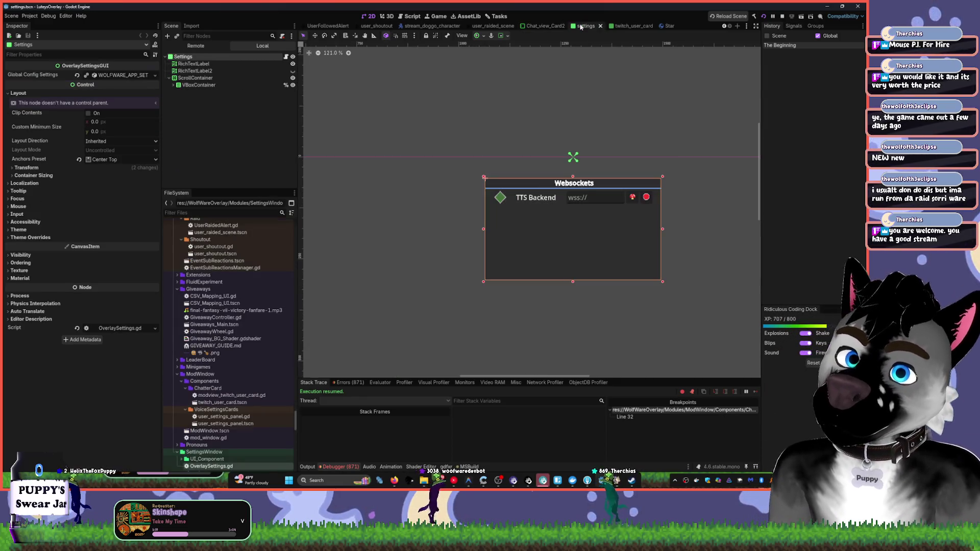
{"action": "scroll", "coordinate": [606, 98], "scroll_direction": "right", "scroll_amount": 5}
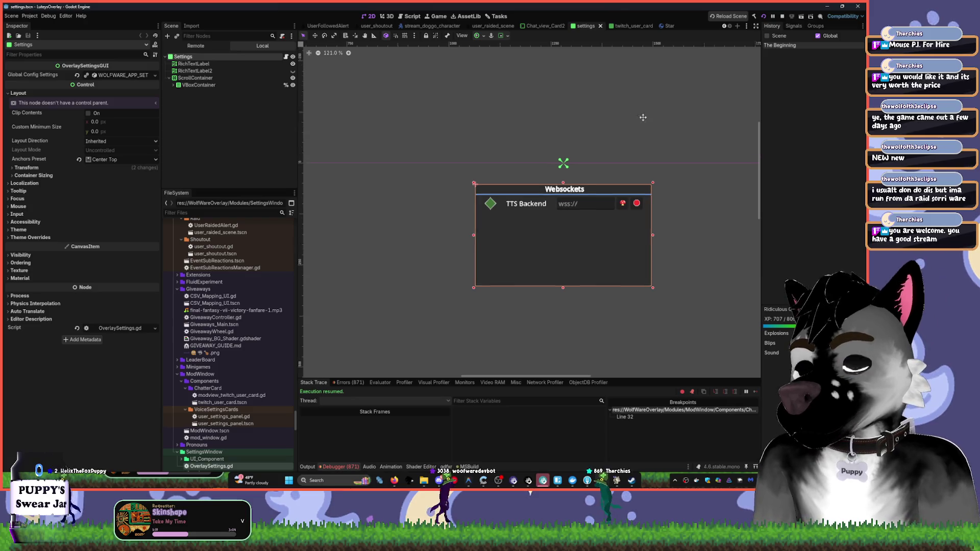
{"action": "left_click", "coordinate": [328, 25]}
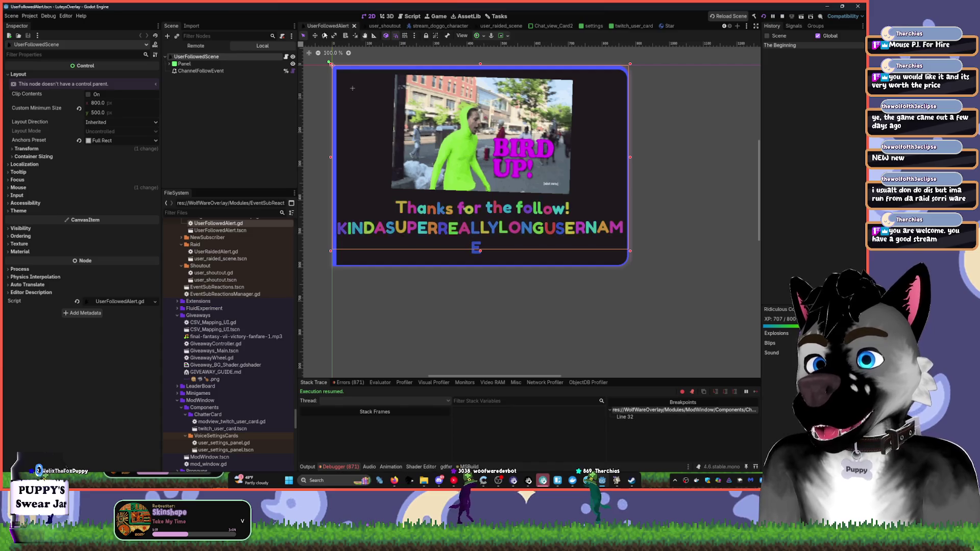
{"action": "left_click", "coordinate": [353, 25]}
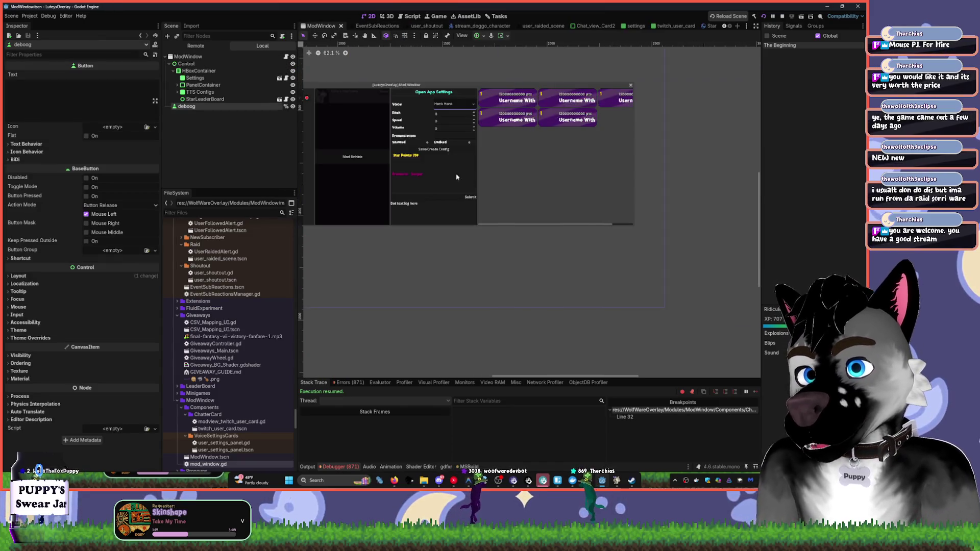
{"action": "scroll", "coordinate": [451, 172], "scroll_direction": "left", "scroll_amount": 5}
{"action": "scroll", "coordinate": [451, 172], "scroll_direction": "up", "scroll_amount": 2}
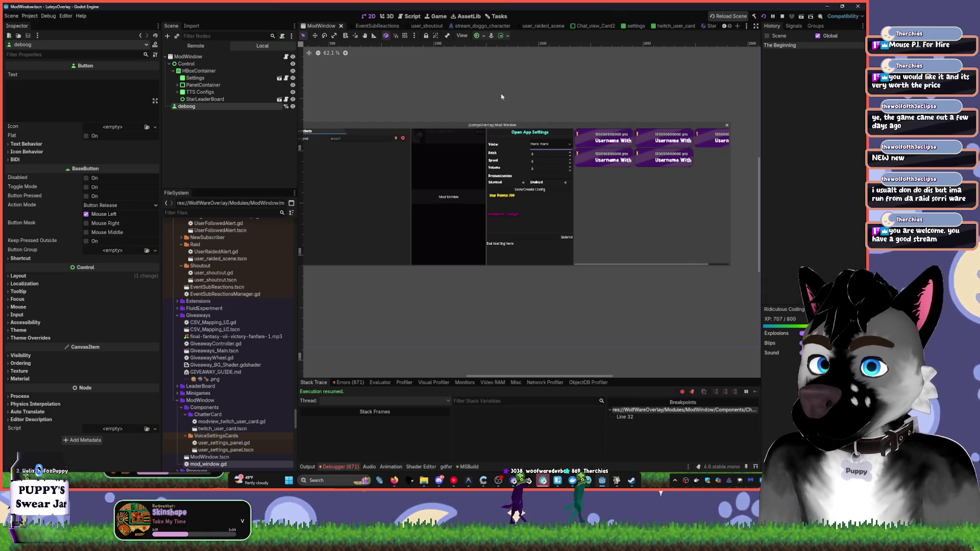
In lutey_twitch_services, collapse Event Subs Popups and make SettingsControlWindow visible
{"action": "key", "text": "ctrl+shift+Tab"}
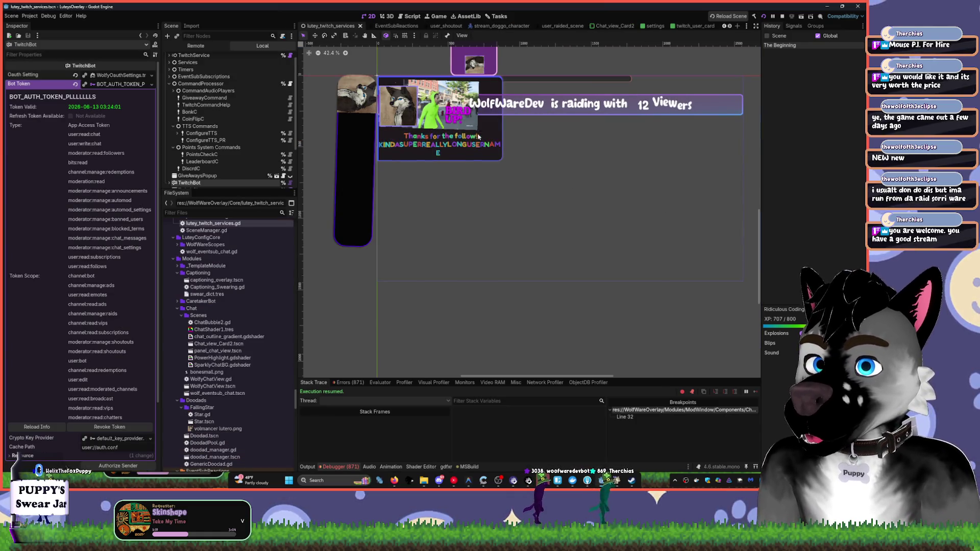
{"action": "left_click", "coordinate": [577, 190]}
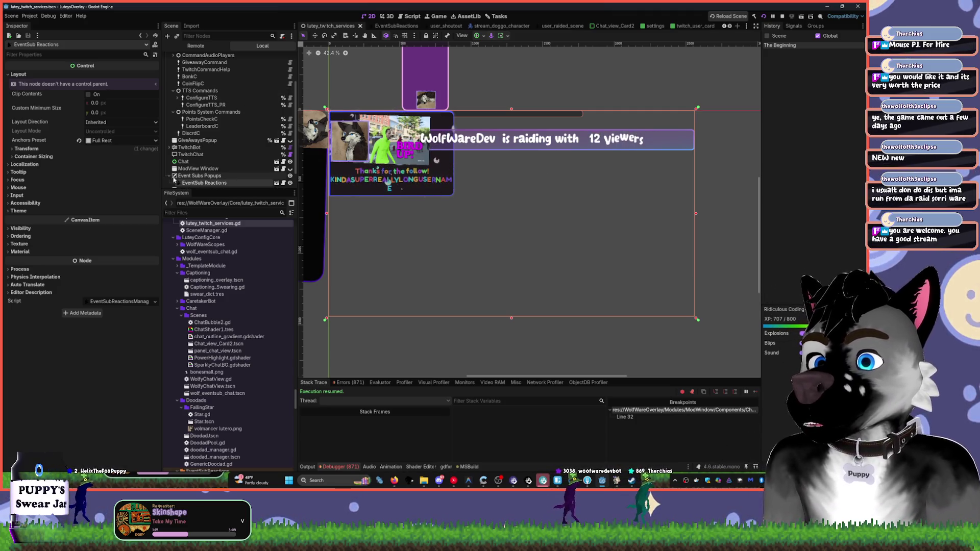
{"action": "scroll", "coordinate": [175, 180], "scroll_direction": "down", "scroll_amount": 2}
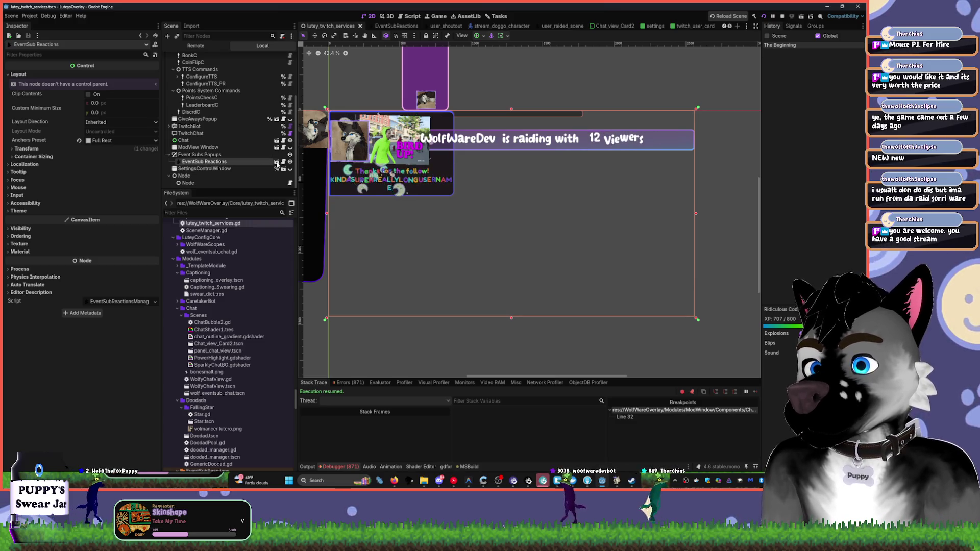
{"action": "left_click", "coordinate": [169, 154]}
{"action": "left_click", "coordinate": [261, 168]}
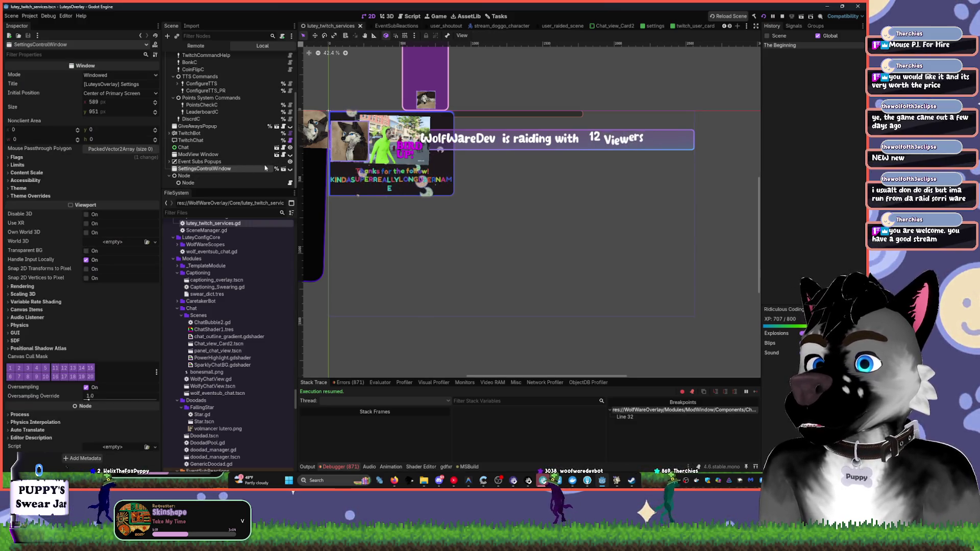
{"action": "left_click", "coordinate": [289, 169]}
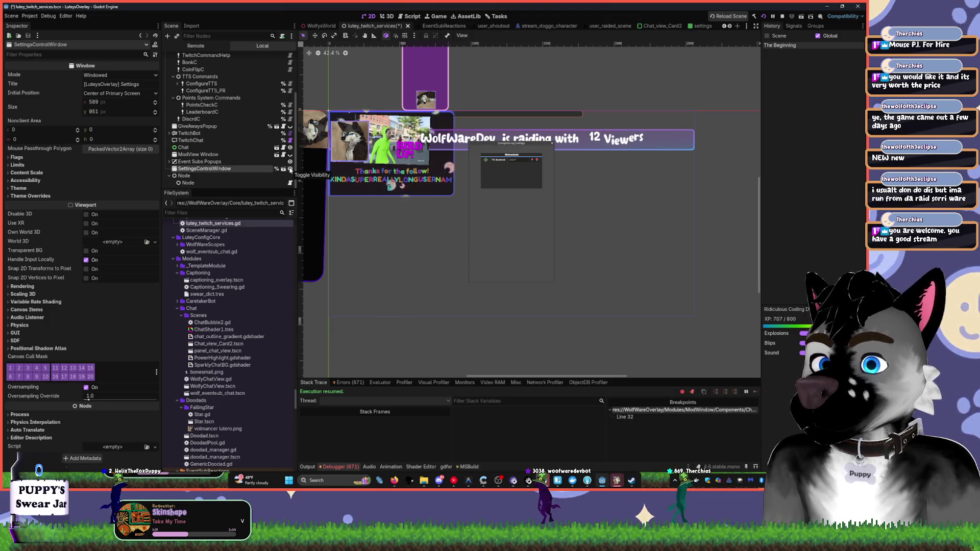
Open SettingsControlWindow's settings_control_WINDOW scene in the editor
{"action": "left_click", "coordinate": [258, 176]}
{"action": "left_click", "coordinate": [286, 169]}
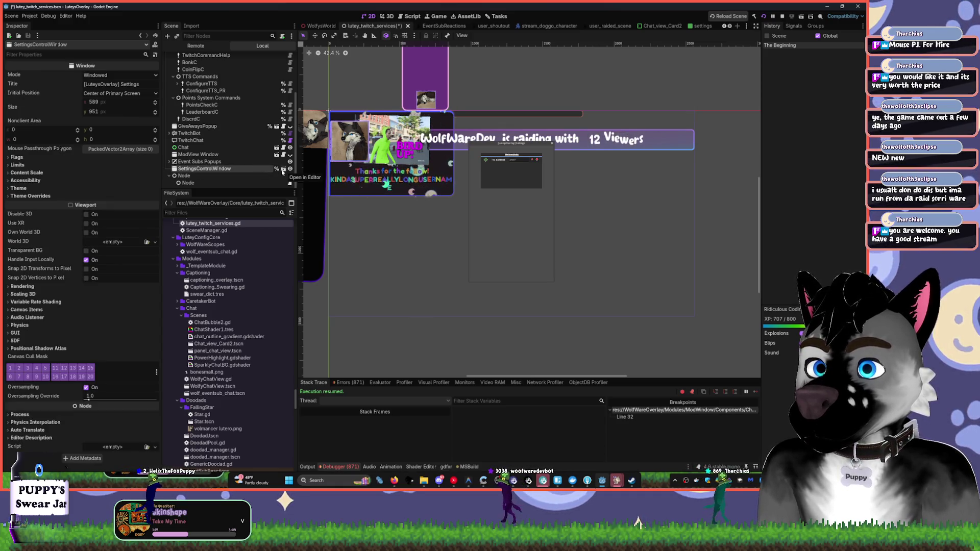
{"action": "left_click", "coordinate": [283, 171]}
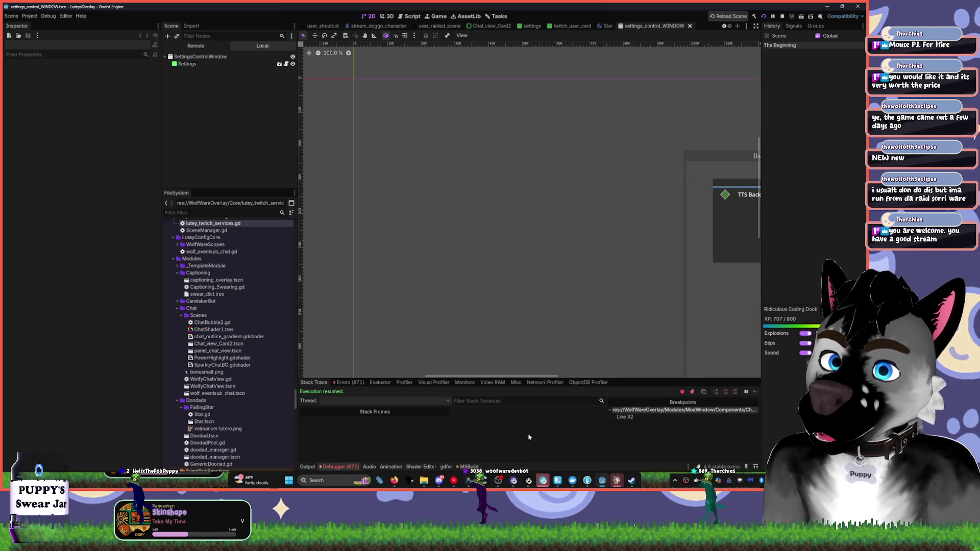
Resume the song in YouTube Music, hide it, and pan the Settings window into view
{"action": "left_click", "coordinate": [455, 481]}
{"action": "left_click", "coordinate": [32, 459]}
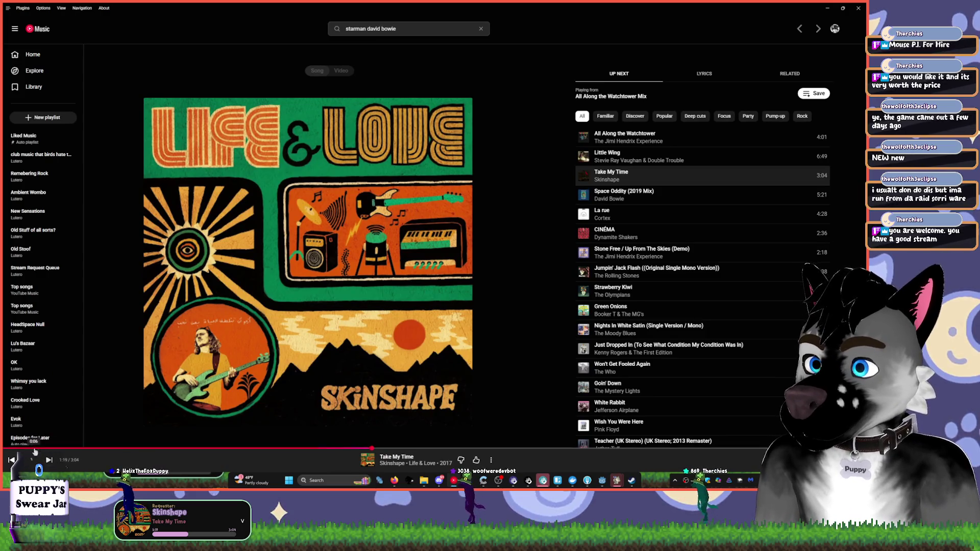
{"action": "left_click", "coordinate": [828, 8]}
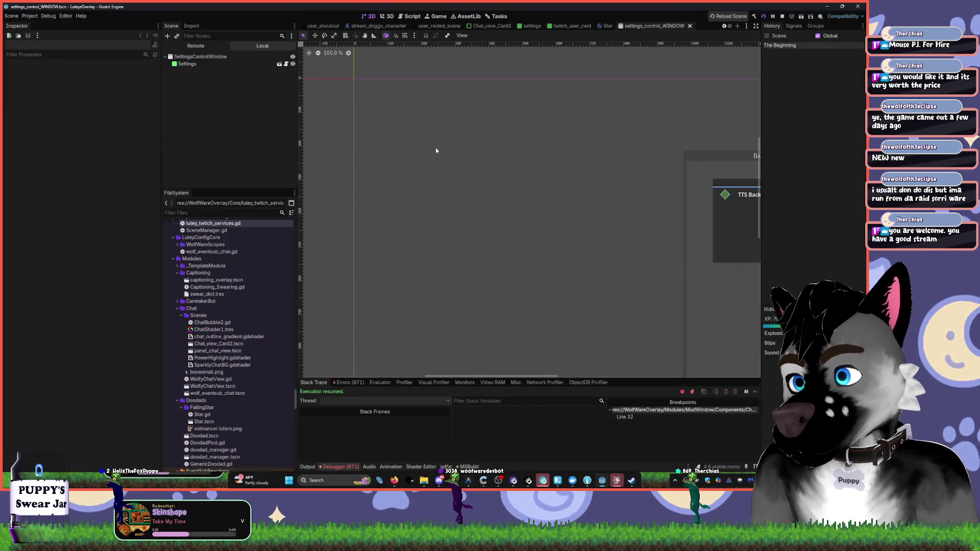
{"action": "left_click_drag", "start_coordinate": [559, 216], "coordinate": [385, 218]}
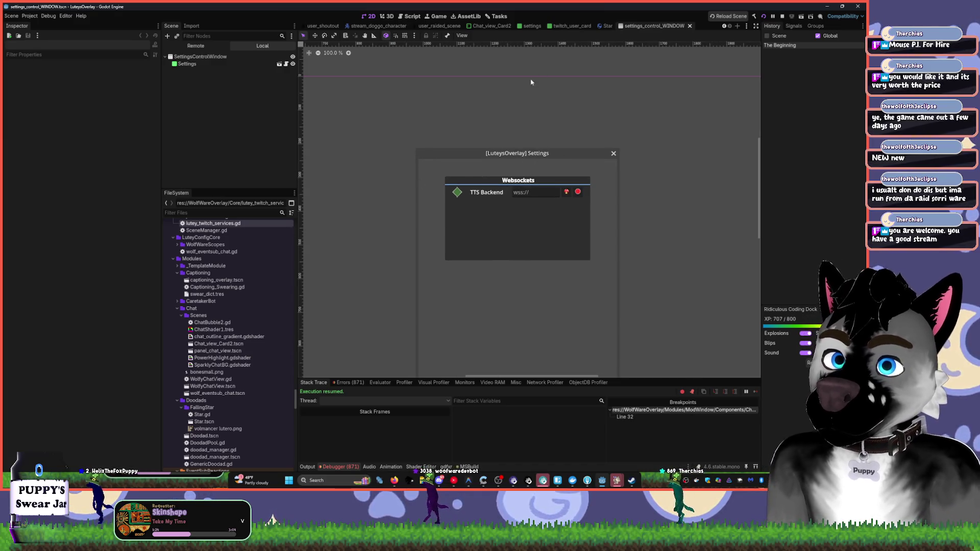
Close the settings_control_WINDOW scene and delete SettingsControlWindow from lutey_twitch_services
{"action": "middle_click", "coordinate": [655, 27]}
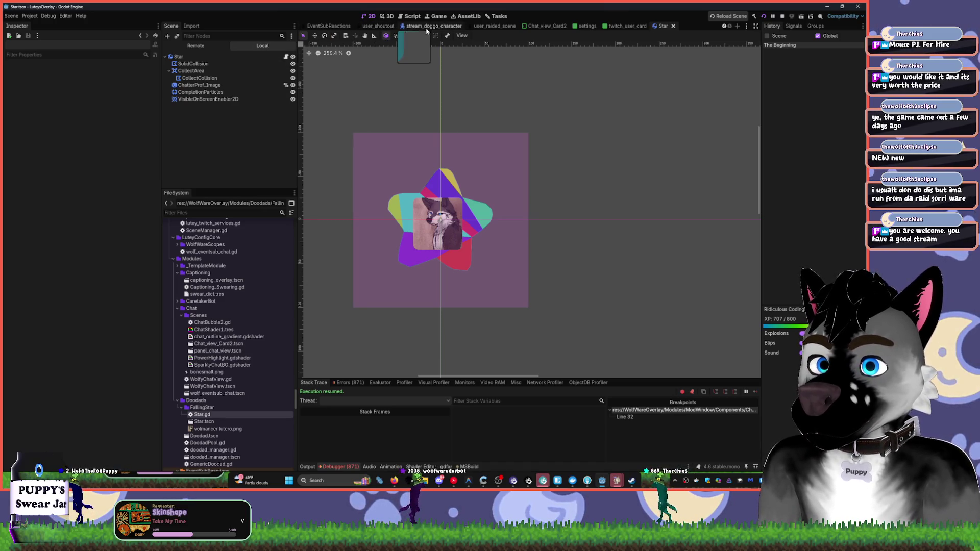
{"action": "scroll", "coordinate": [398, 27], "scroll_direction": "up", "scroll_amount": 3}
{"action": "left_click", "coordinate": [360, 28]}
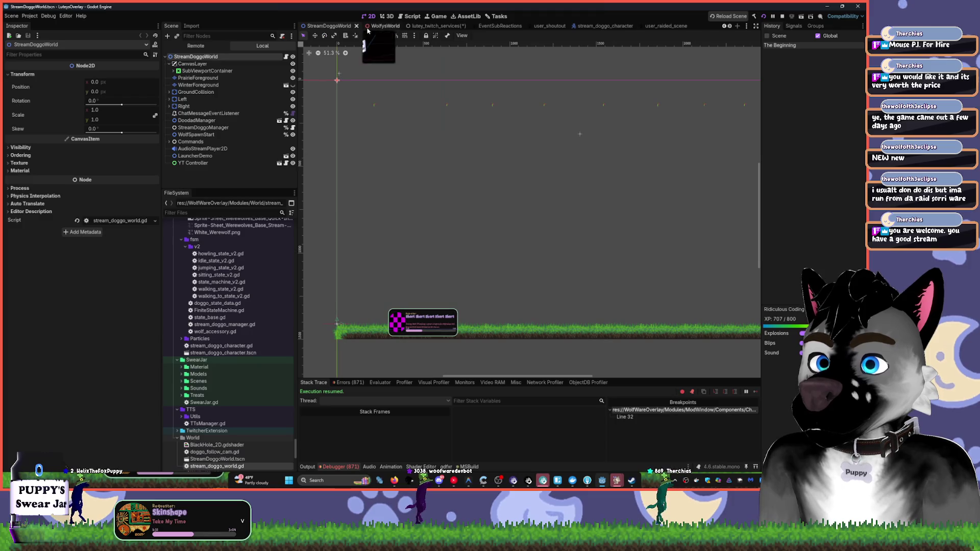
{"action": "left_click", "coordinate": [434, 26]}
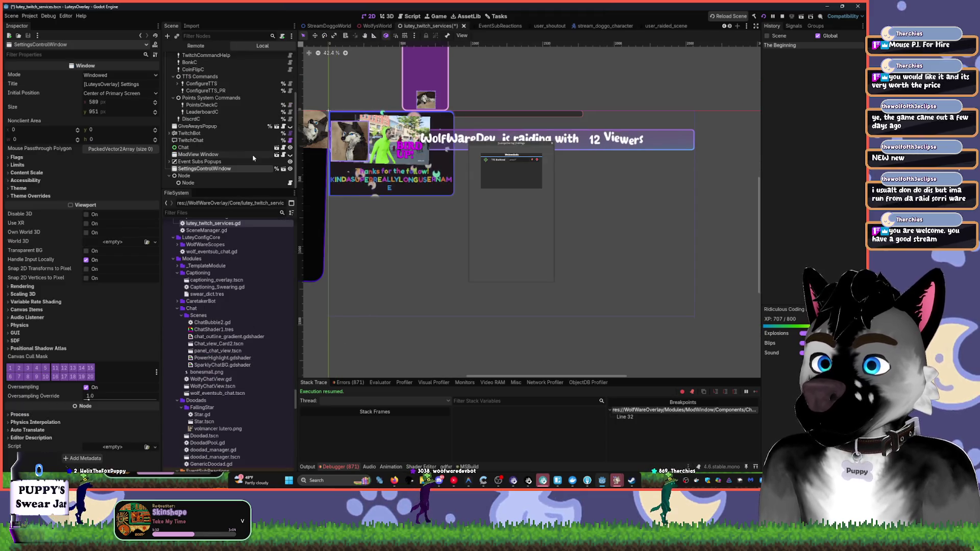
{"action": "left_click", "coordinate": [223, 169]}
{"action": "key", "text": "Delete"}
{"action": "left_click", "coordinate": [411, 253]}
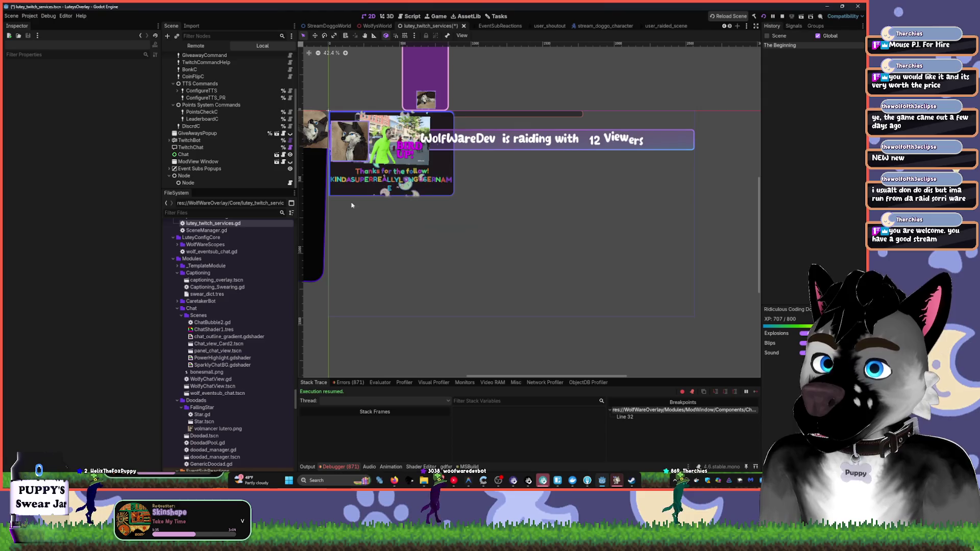
Select the unnamed Node in the scene tree and start renaming it
{"action": "left_click", "coordinate": [206, 176]}
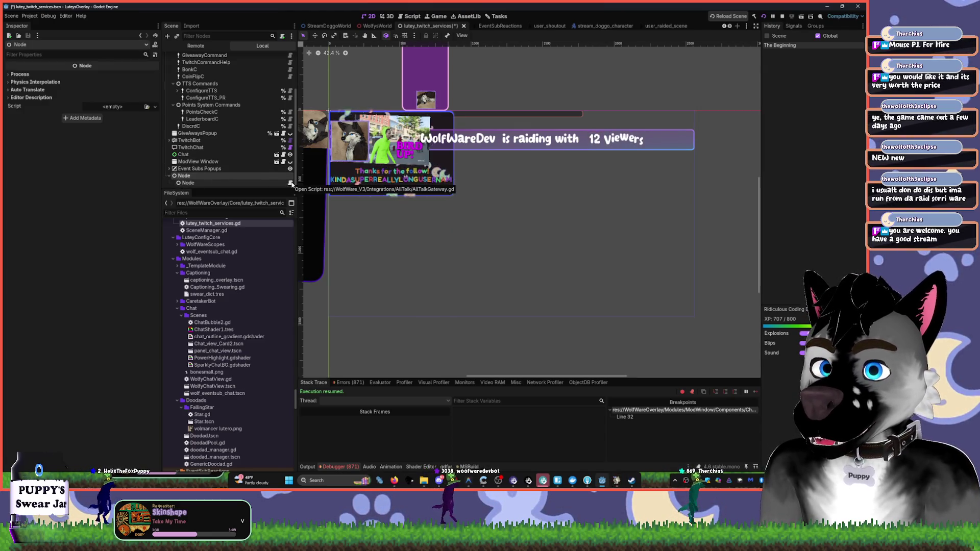
{"action": "left_click", "coordinate": [204, 182]}
{"action": "double_click", "coordinate": [230, 175]}
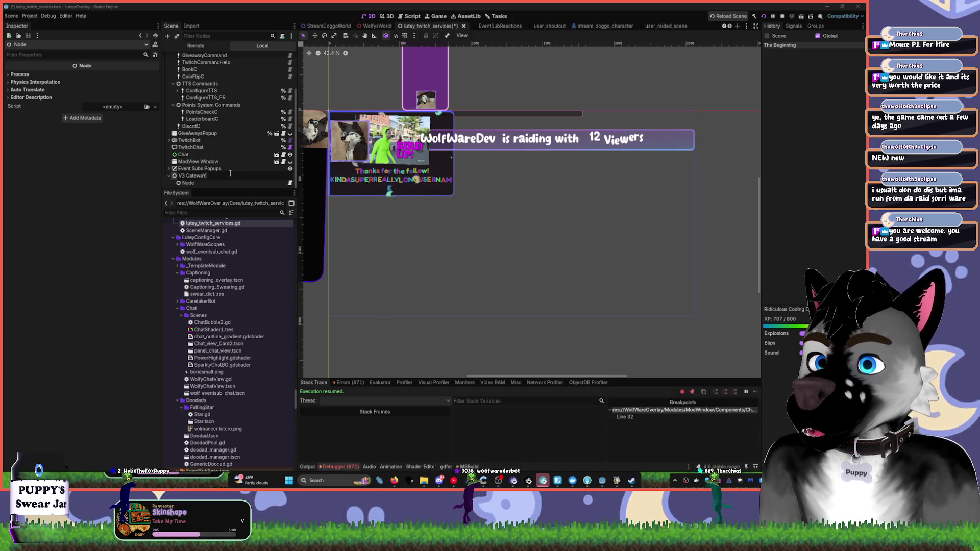
Name the parent node V3 Gateways and its AllTalkGateway child Alltalk
{"action": "key", "text": "Return"}
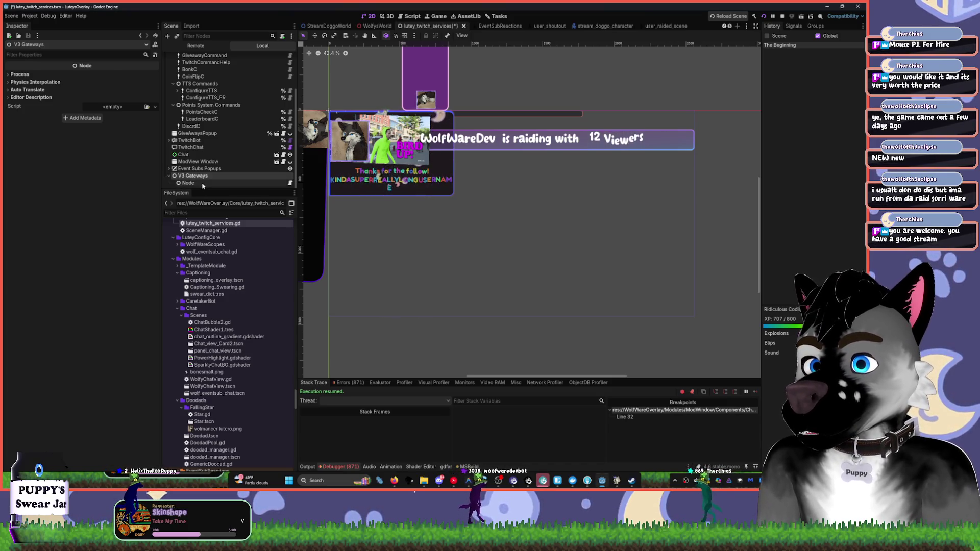
{"action": "double_click", "coordinate": [202, 183]}
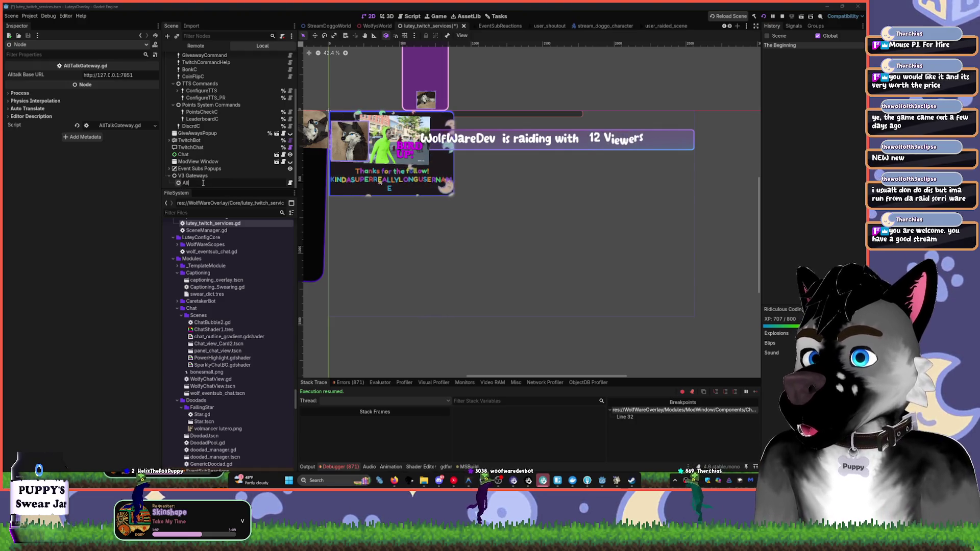
{"action": "key", "text": "Return"}
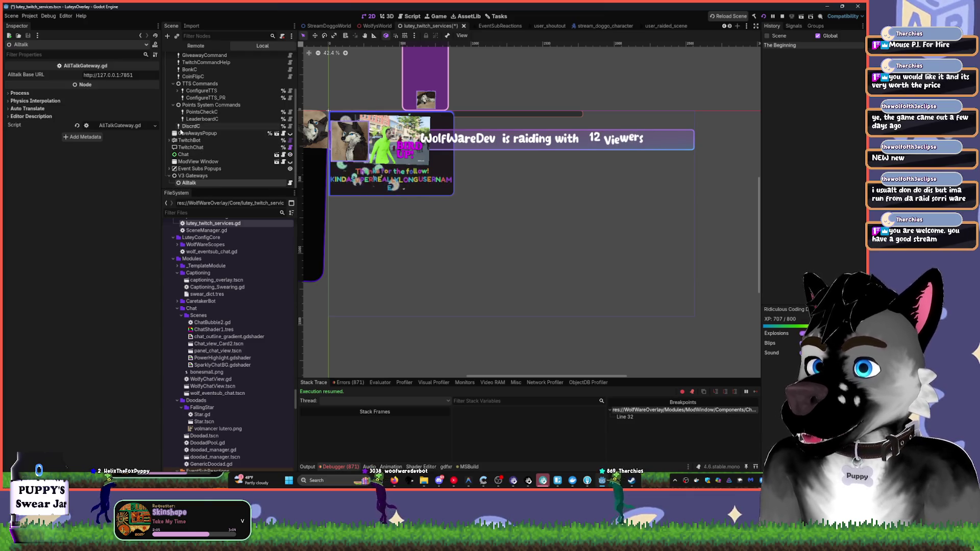
Set GiveawayCommand's Permission Level to Streamer
{"action": "left_click", "coordinate": [173, 104]}
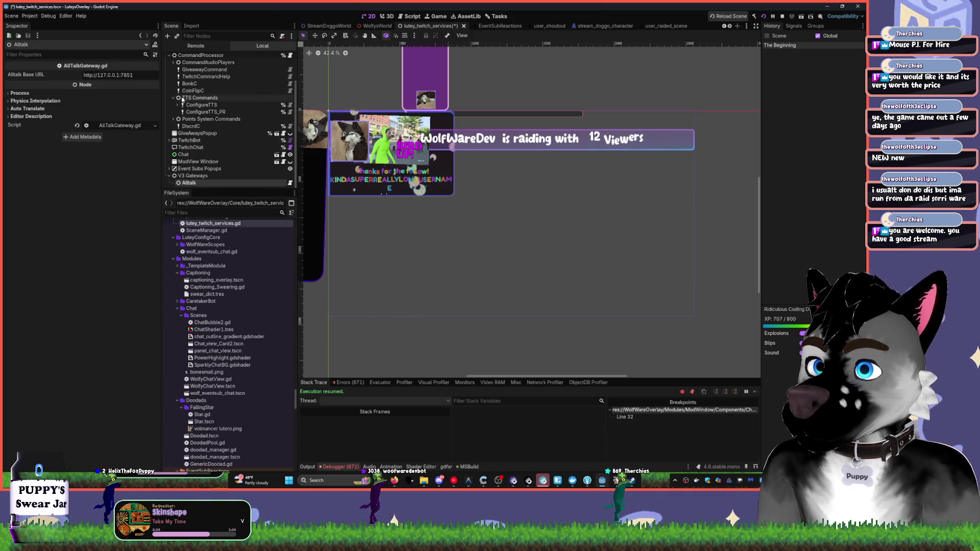
{"action": "left_click", "coordinate": [230, 126]}
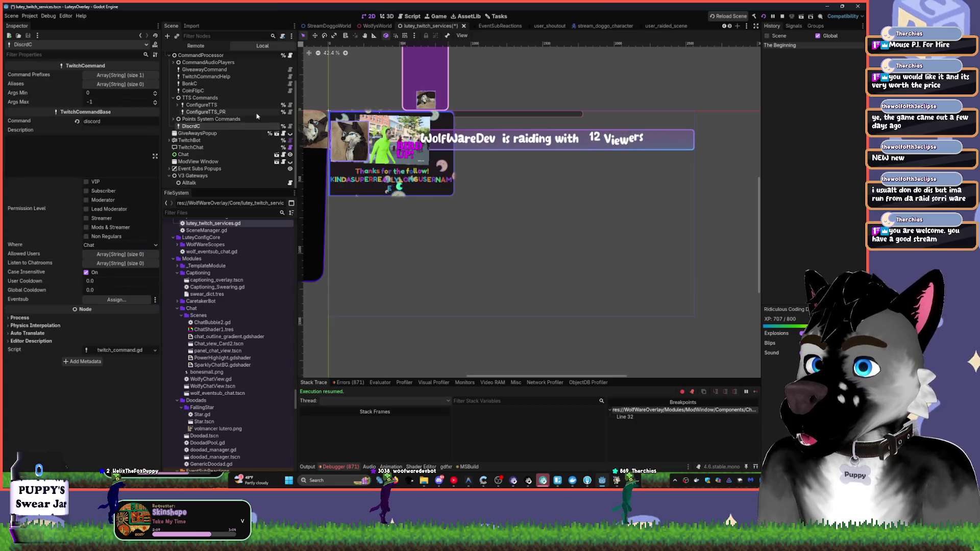
{"action": "scroll", "coordinate": [280, 100], "scroll_direction": "up", "scroll_amount": 2}
{"action": "left_click", "coordinate": [284, 90]}
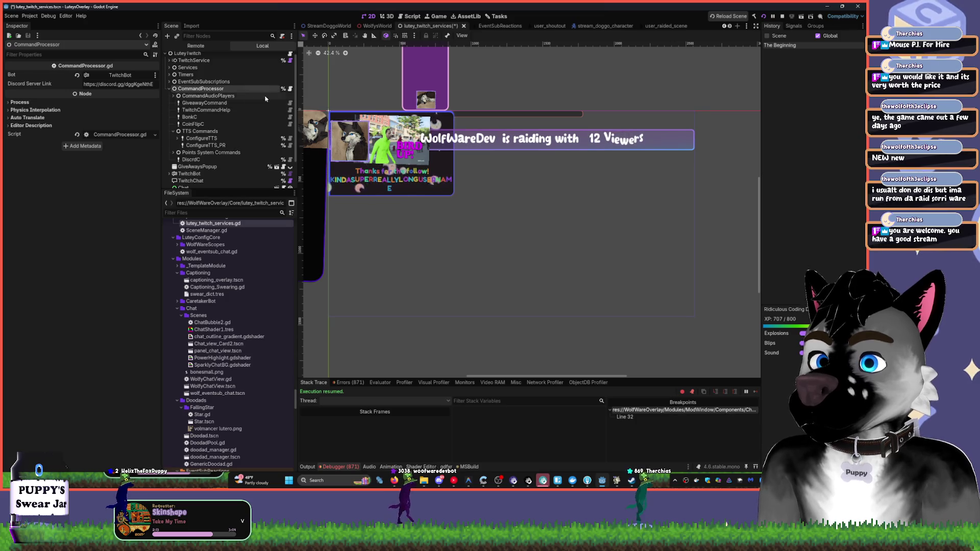
{"action": "left_click", "coordinate": [242, 104]}
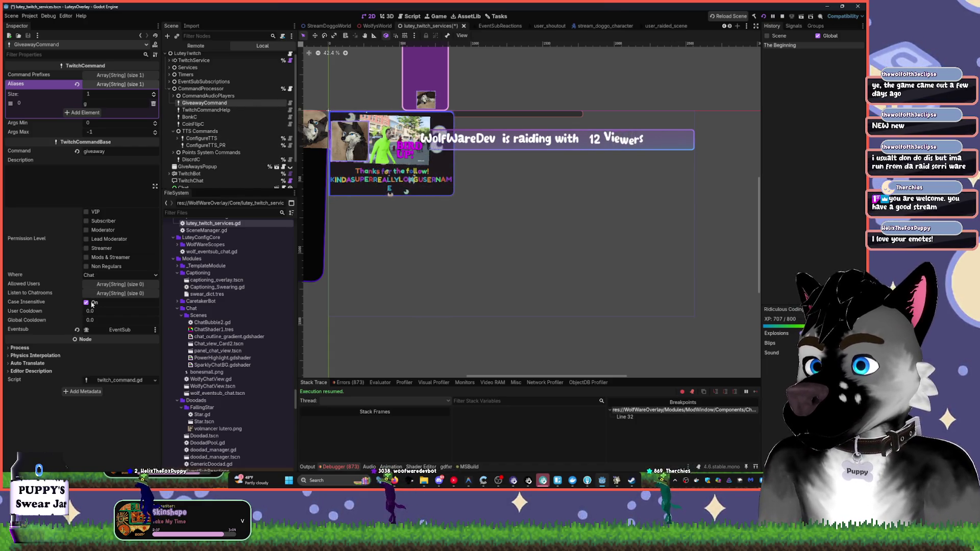
{"action": "left_click", "coordinate": [85, 230]}
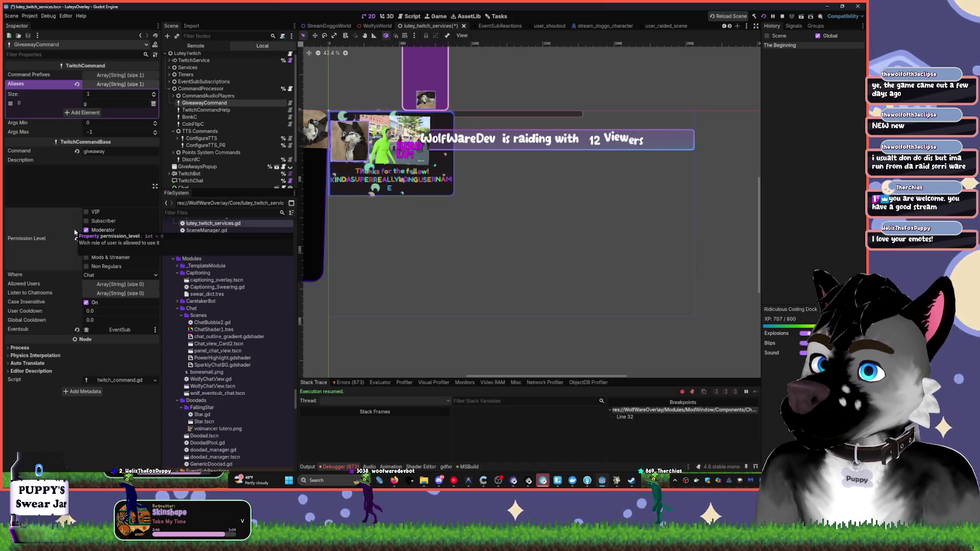
{"action": "left_click", "coordinate": [207, 109]}
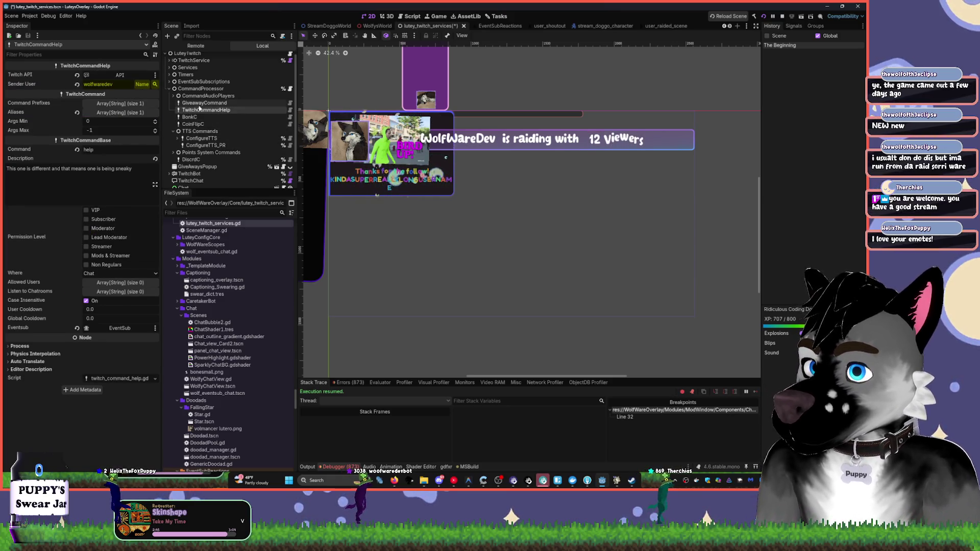
{"action": "left_click", "coordinate": [204, 103]}
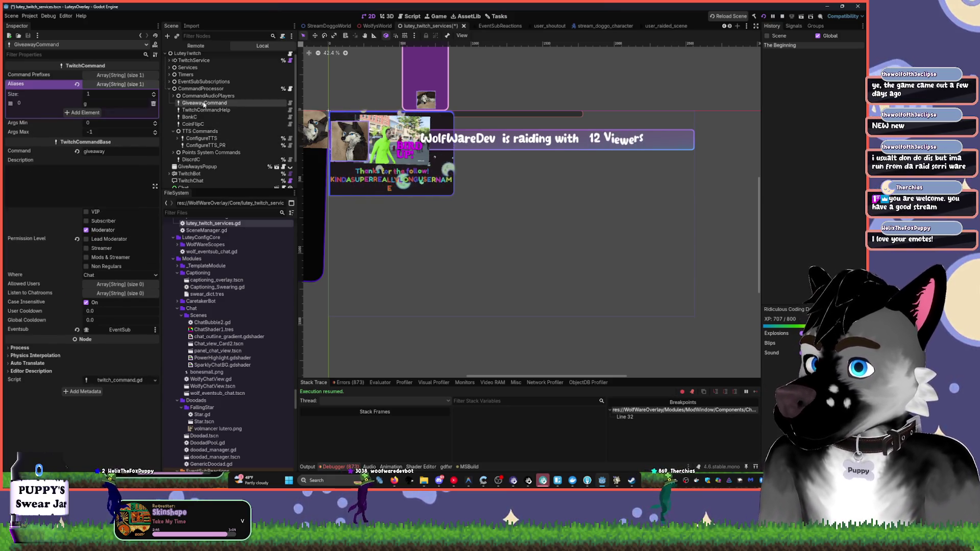
{"action": "left_click", "coordinate": [86, 248]}
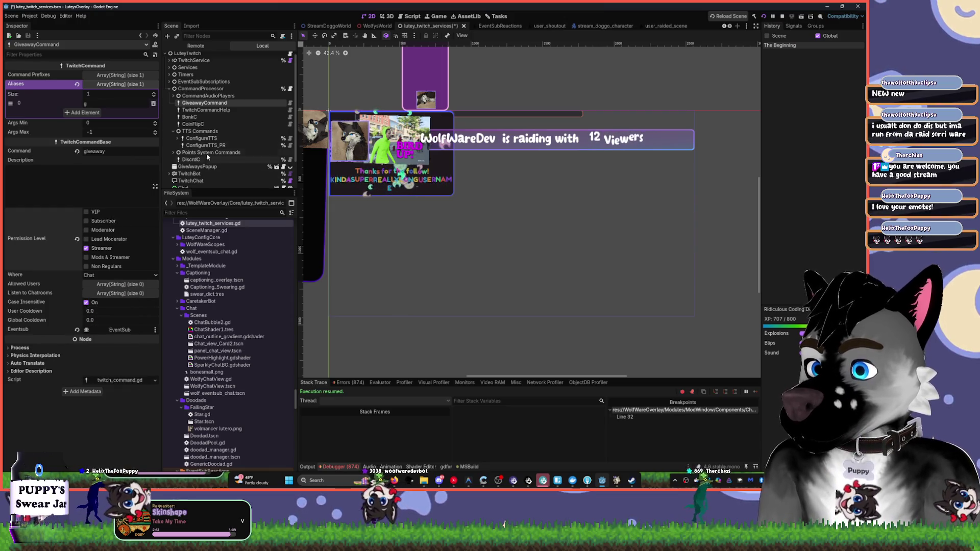
Check the TwitchCommandHelp and BonkC settings, then open CommandProcessor.gd
{"action": "left_click", "coordinate": [224, 111]}
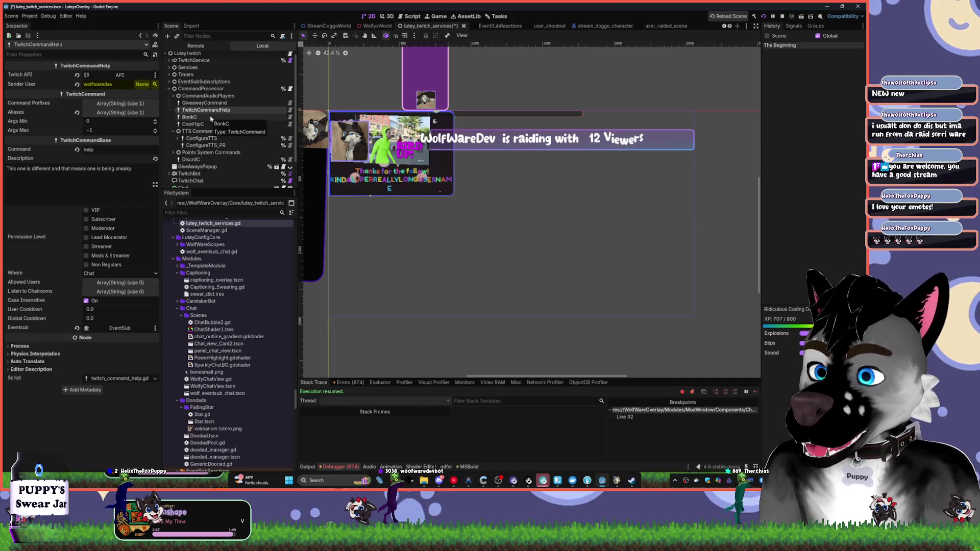
{"action": "left_click", "coordinate": [211, 118]}
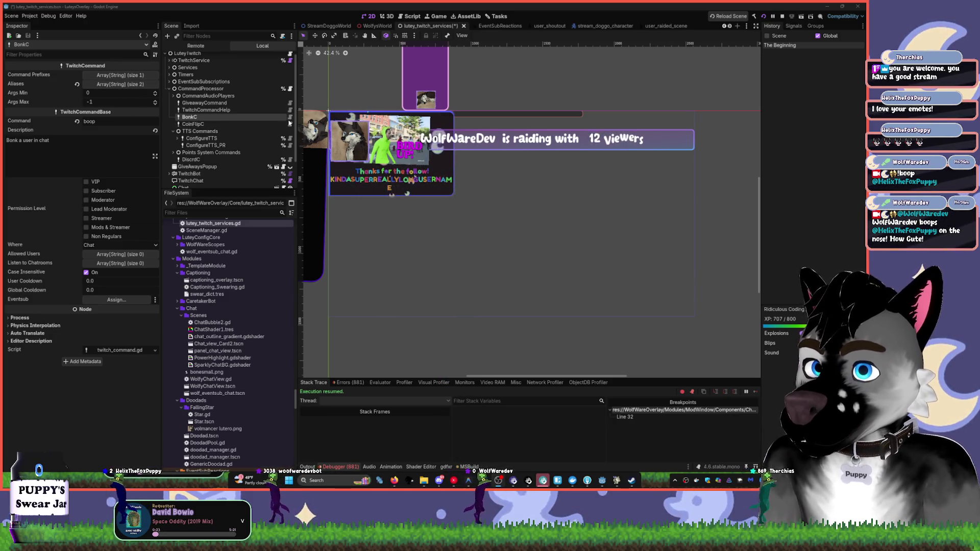
{"action": "left_click", "coordinate": [291, 89]}
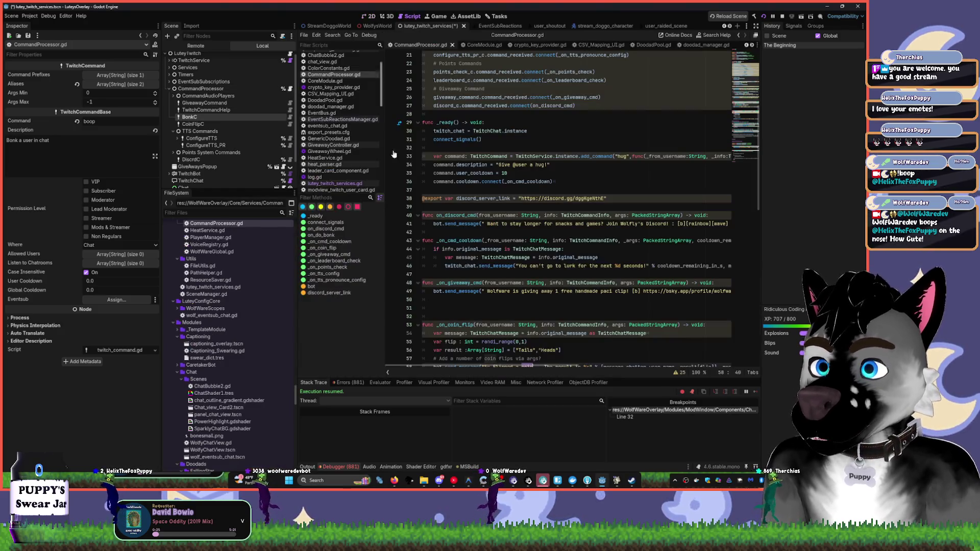
Find the boop handler and replace twitch_chat with bot. on line 70
{"action": "left_click", "coordinate": [490, 296]}
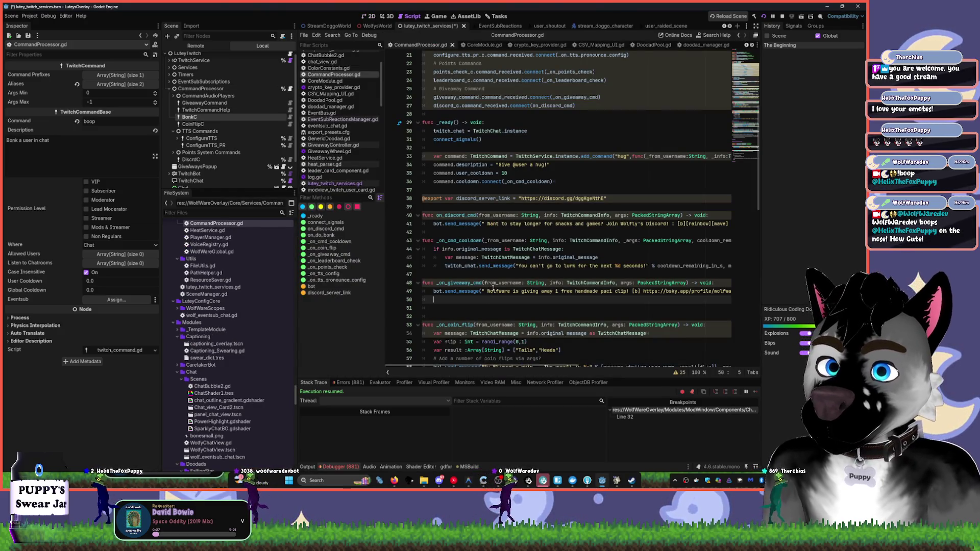
{"action": "key", "text": "ctrl+f"}
{"action": "type", "text": "boop"}
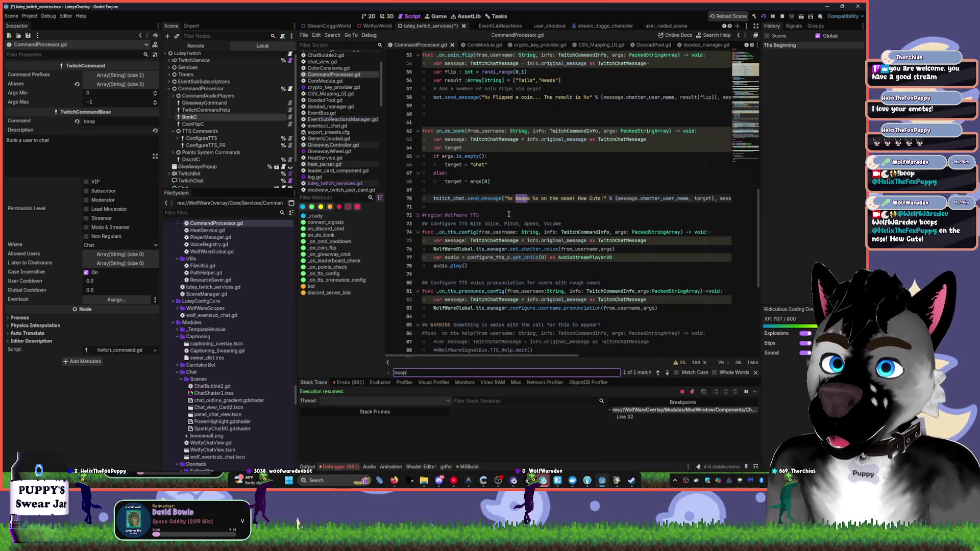
{"action": "double_click", "coordinate": [455, 199]}
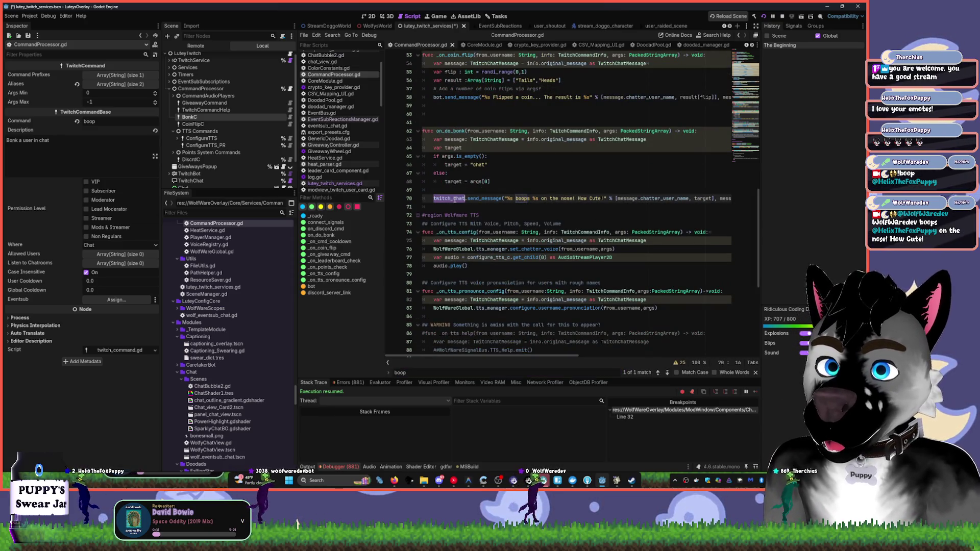
{"action": "key", "text": "Right"}
{"action": "key", "text": "BackSpace"}
{"action": "key", "text": "BackSpace"}
{"action": "key", "text": "BackSpace"}
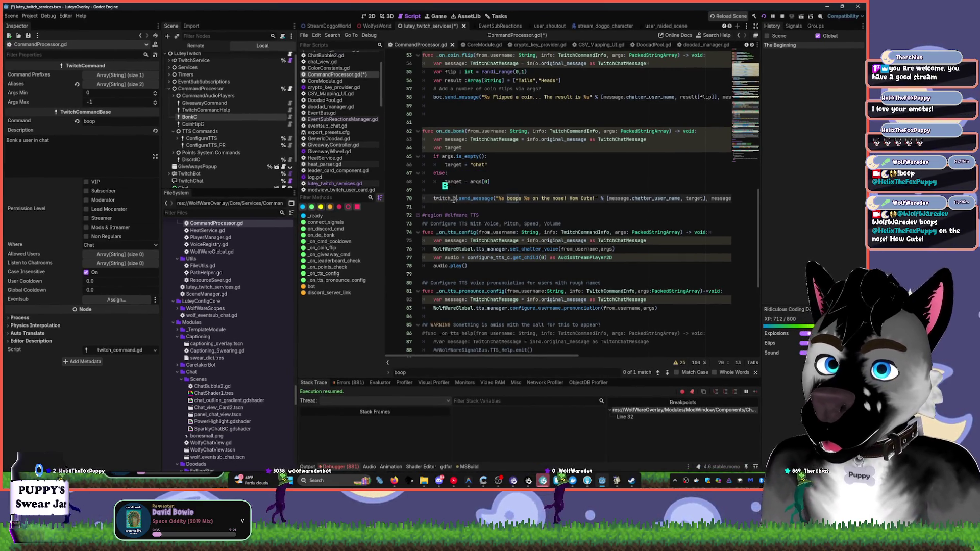
{"action": "key", "text": "ctrl+BackSpace"}
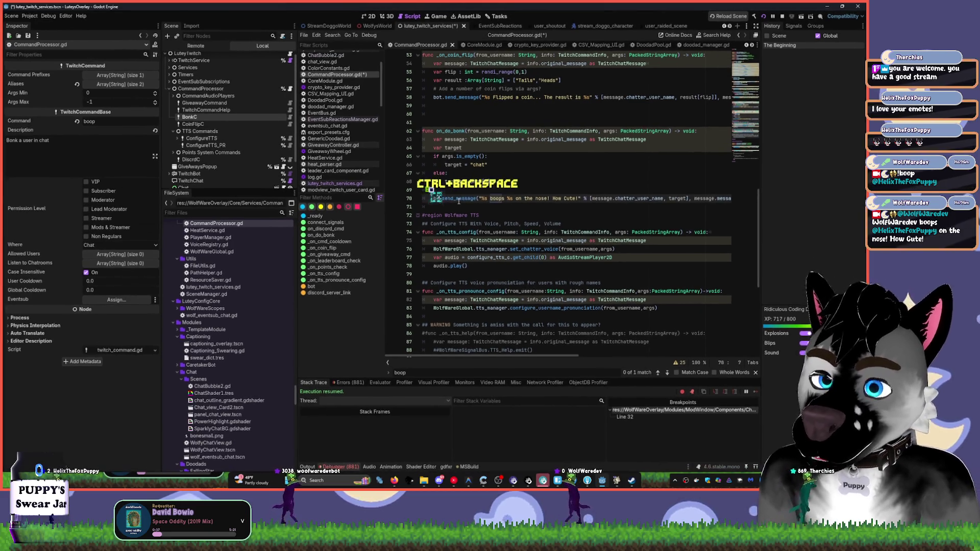
{"action": "type", "text": "bot."}
{"action": "key", "text": "Tab"}
Save CommandProcessor.gd and bring YouTube Music to the front
{"action": "left_click", "coordinate": [529, 162]}
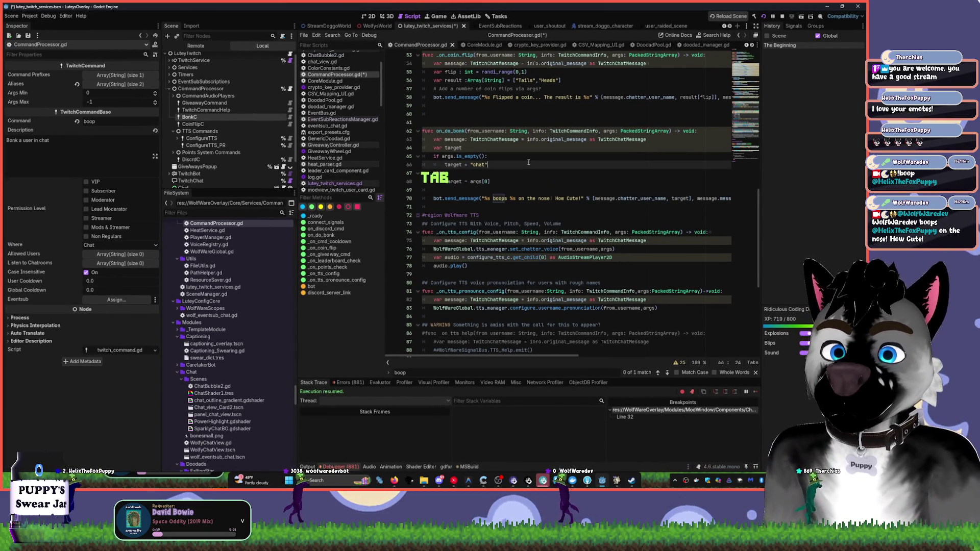
{"action": "key", "text": "ctrl+s"}
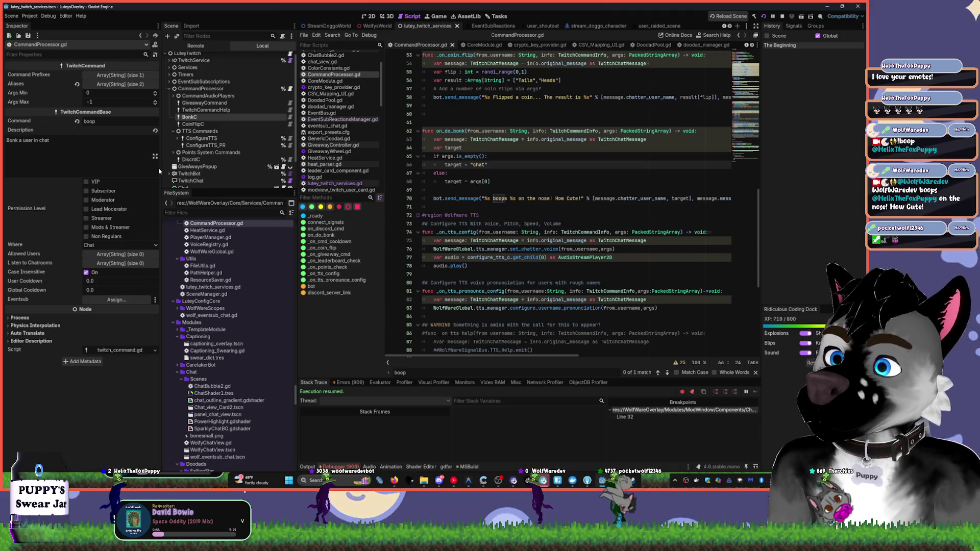
{"action": "left_click", "coordinate": [454, 481]}
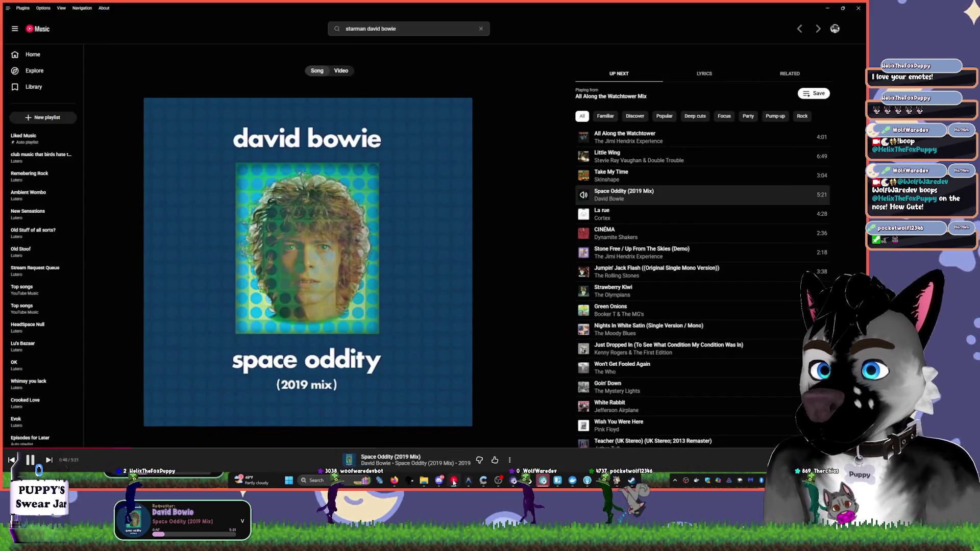
Switch Space Oddity to its music video and minimise YouTube Music
{"action": "left_click", "coordinate": [341, 71]}
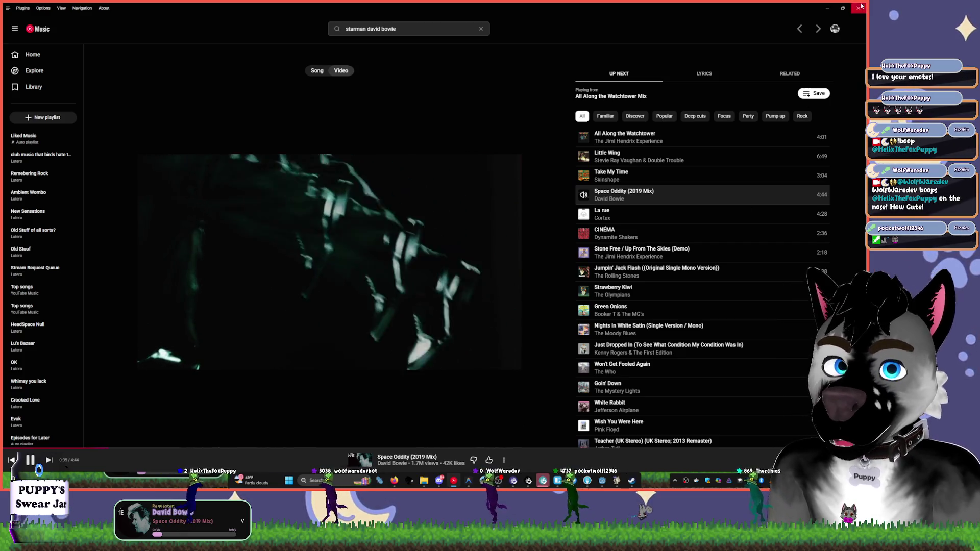
{"action": "left_click", "coordinate": [823, 9]}
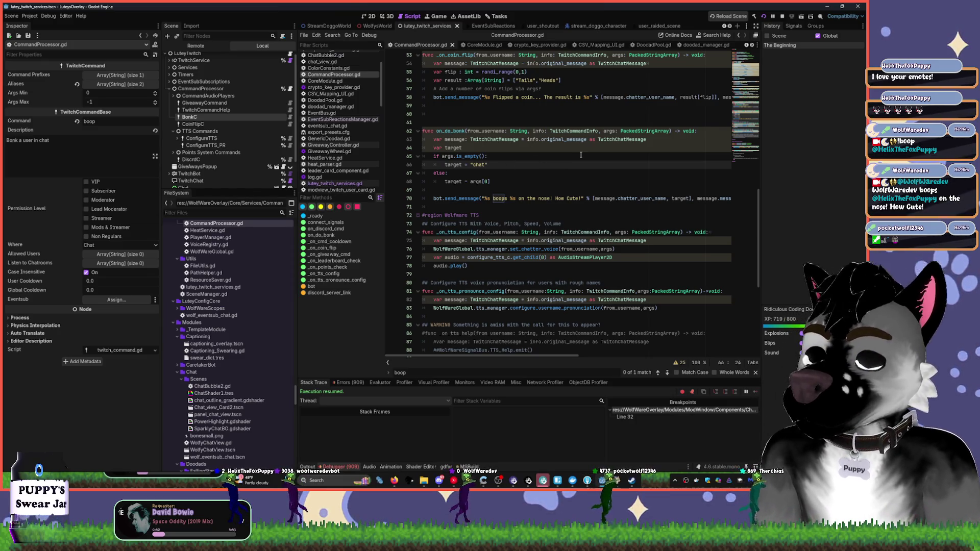
Turn on word wrap in CommandProcessor.gd around lines 69-70
{"action": "left_click", "coordinate": [564, 190]}
{"action": "key", "text": "alt+z"}
{"action": "left_click", "coordinate": [555, 215]}
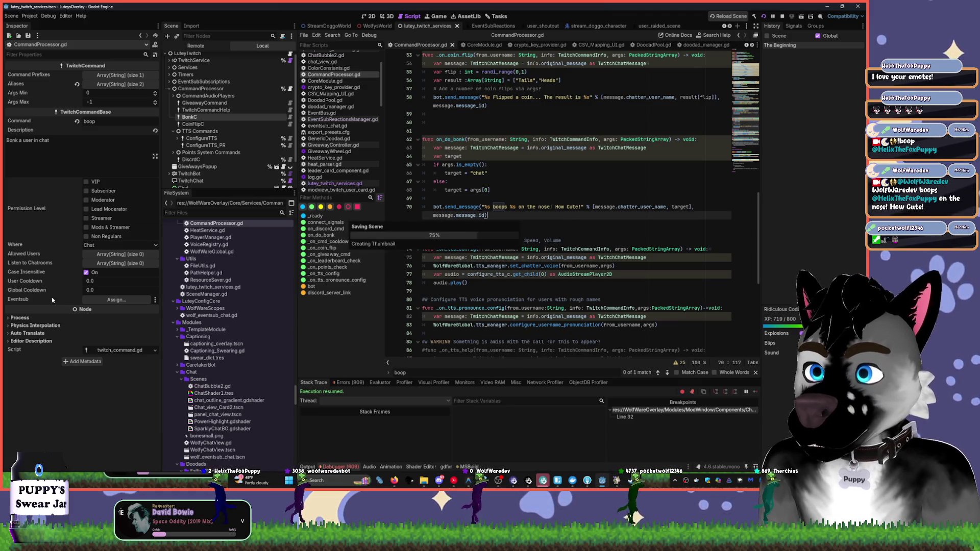
Select ConfigureTTS in the Scene tree and widen the Inspector to read its description
{"action": "left_click", "coordinate": [201, 124]}
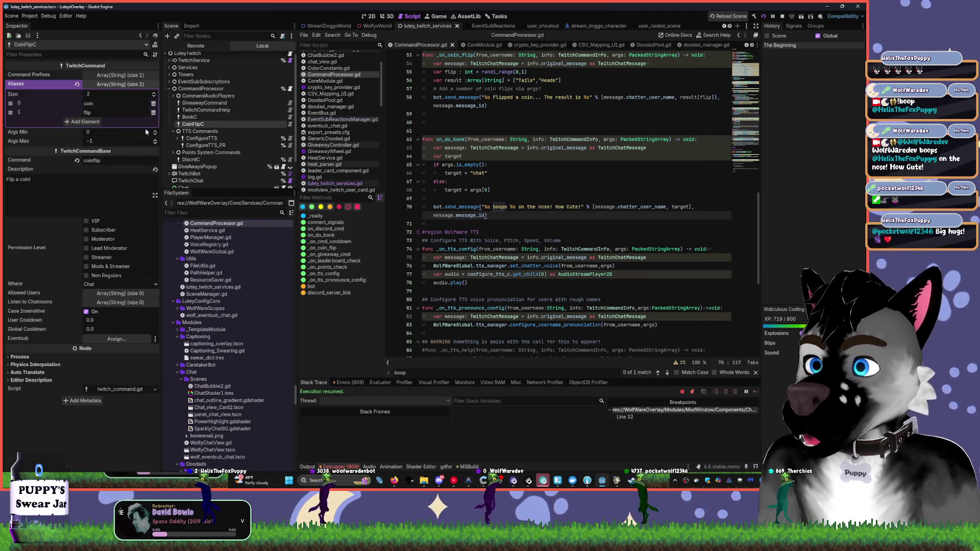
{"action": "left_click", "coordinate": [204, 138]}
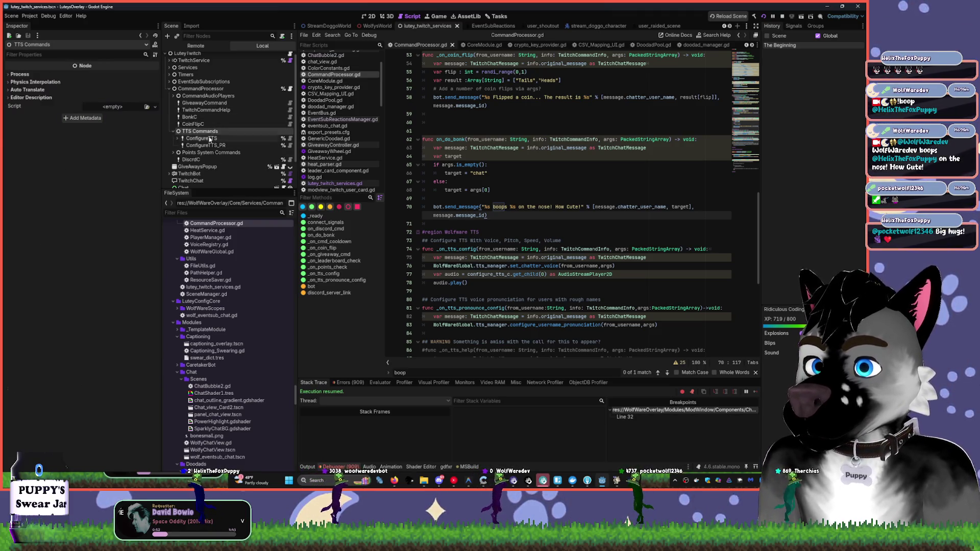
{"action": "left_click_drag", "start_coordinate": [162, 174], "coordinate": [251, 167]}
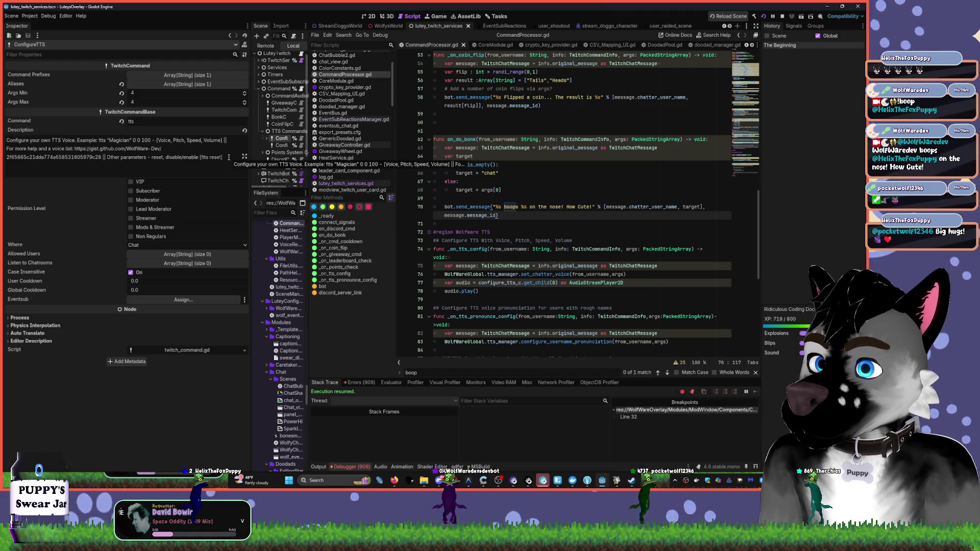
Replace the ConfigureTTS description with 'Wolfy Allows Custom TTS for chat members.'
{"action": "triple_click", "coordinate": [229, 158]}
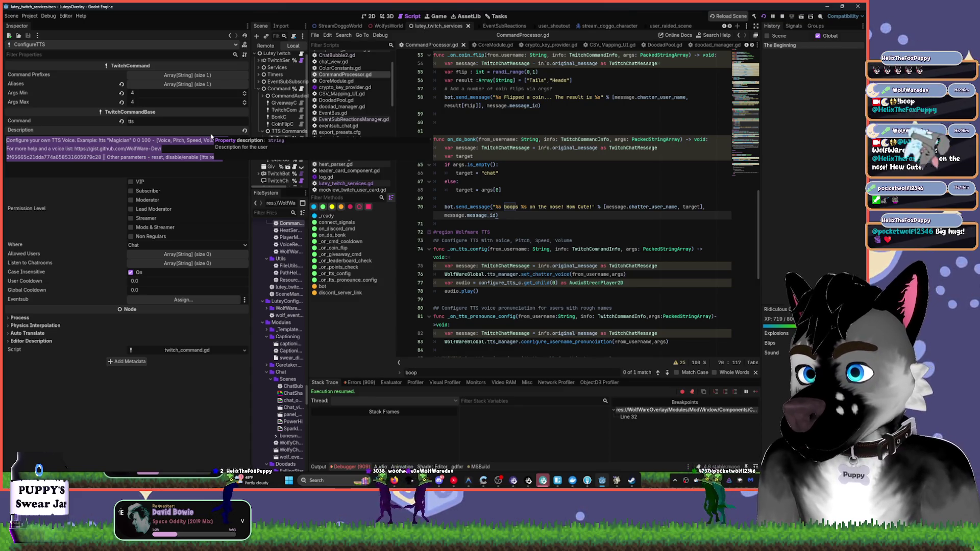
{"action": "key", "text": "BackSpace"}
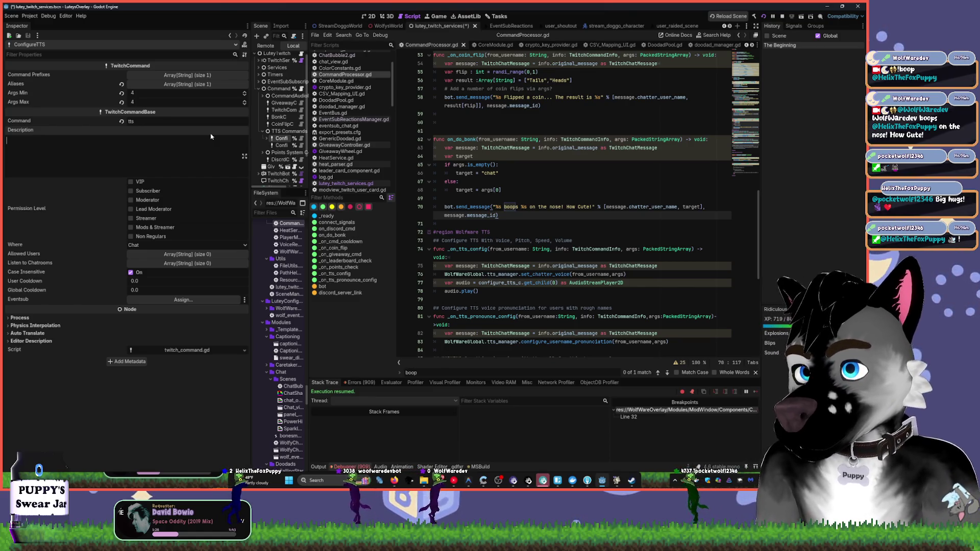
{"action": "type", "text": "Wol"}
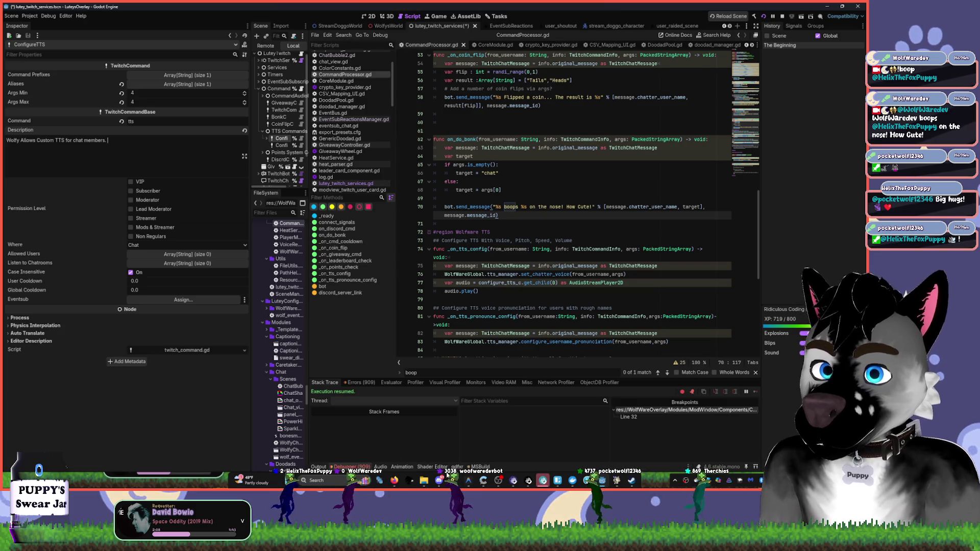
{"action": "key", "text": "alt+Tab"}
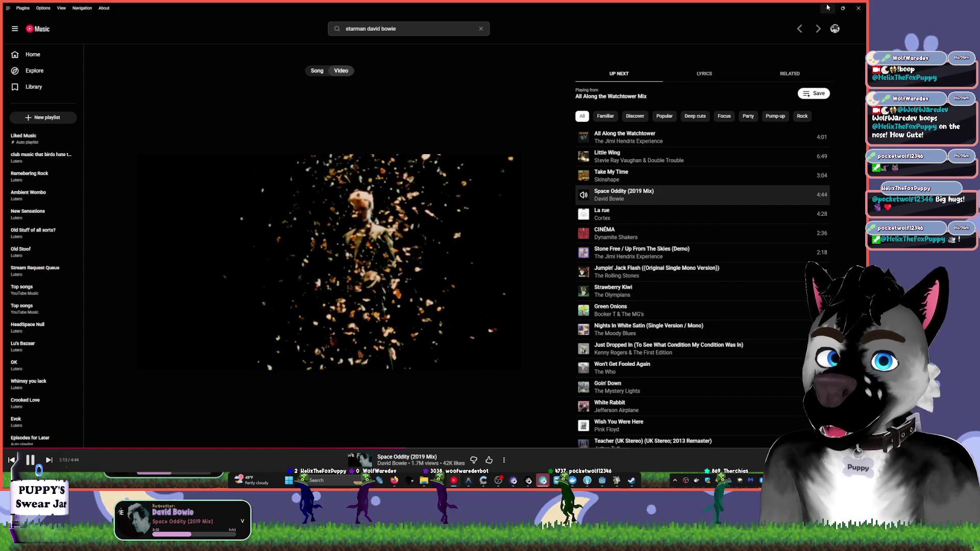
Switch back to the Godot editor with Space Oddity still playing
{"action": "key", "text": "alt+Tab"}
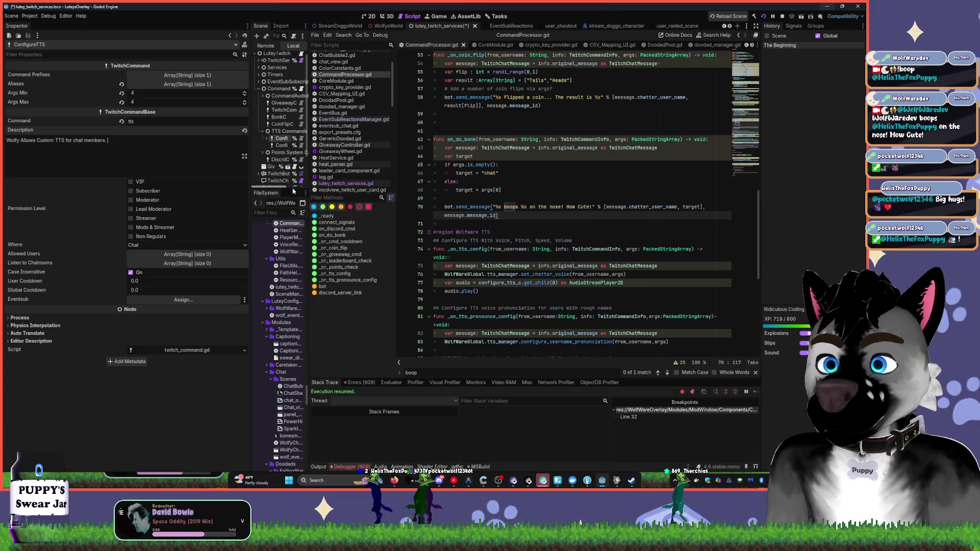
Widen the scene tree dock and load a chatter's TTS settings in the overlay's mod window
{"action": "left_click_drag", "start_coordinate": [252, 189], "coordinate": [100, 189]}
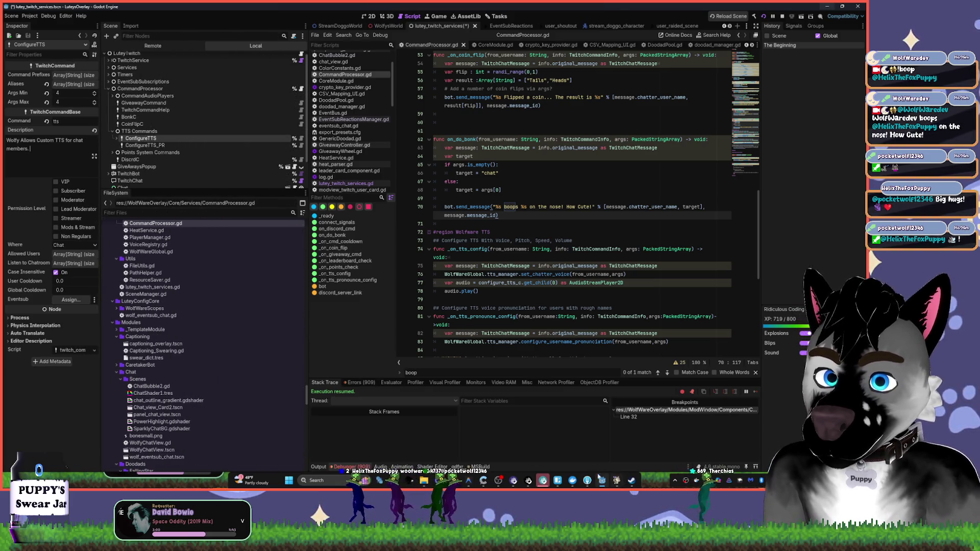
{"action": "left_click", "coordinate": [616, 481]}
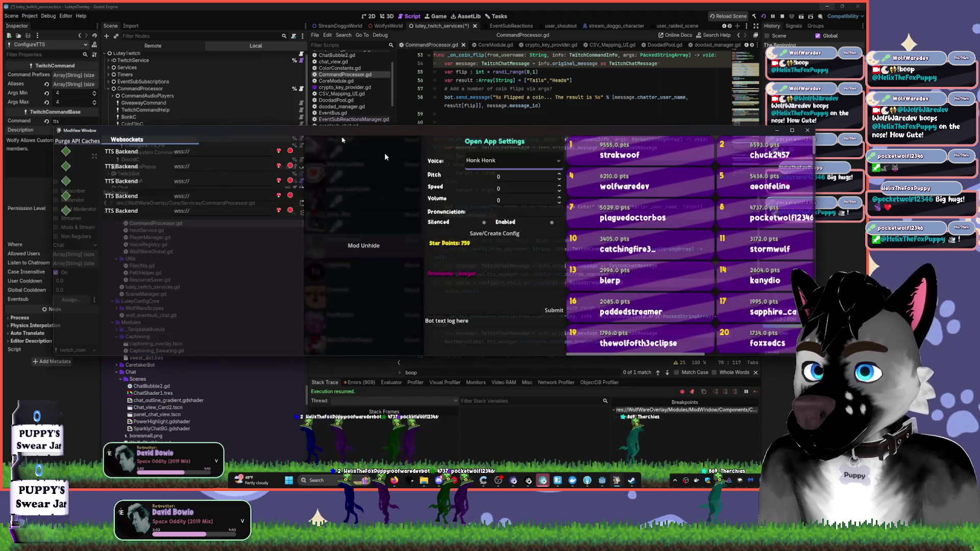
{"action": "left_click", "coordinate": [397, 247]}
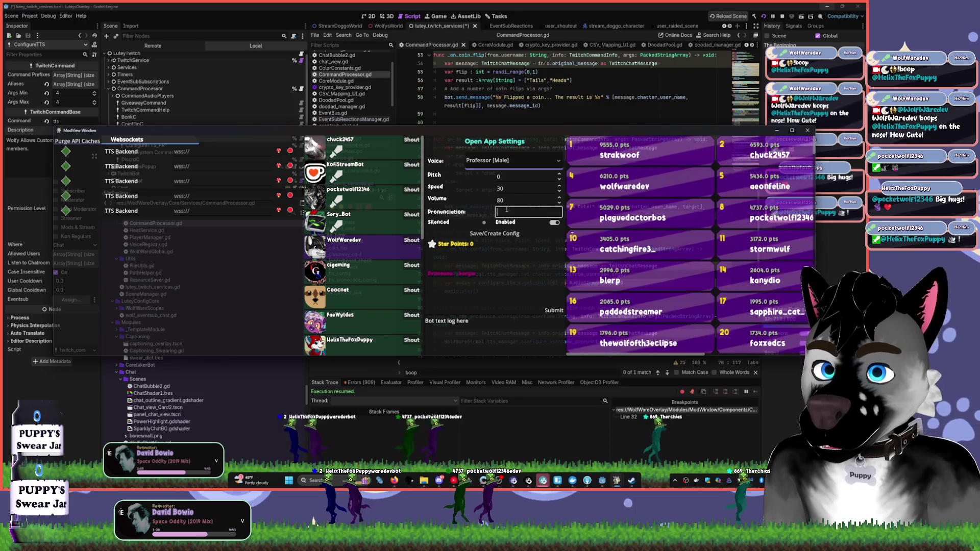
Choose the Santa voice, save the TTS config, and return to the Godot editor
{"action": "left_click", "coordinate": [513, 160]}
{"action": "scroll", "coordinate": [518, 286], "scroll_direction": "down", "scroll_amount": 5}
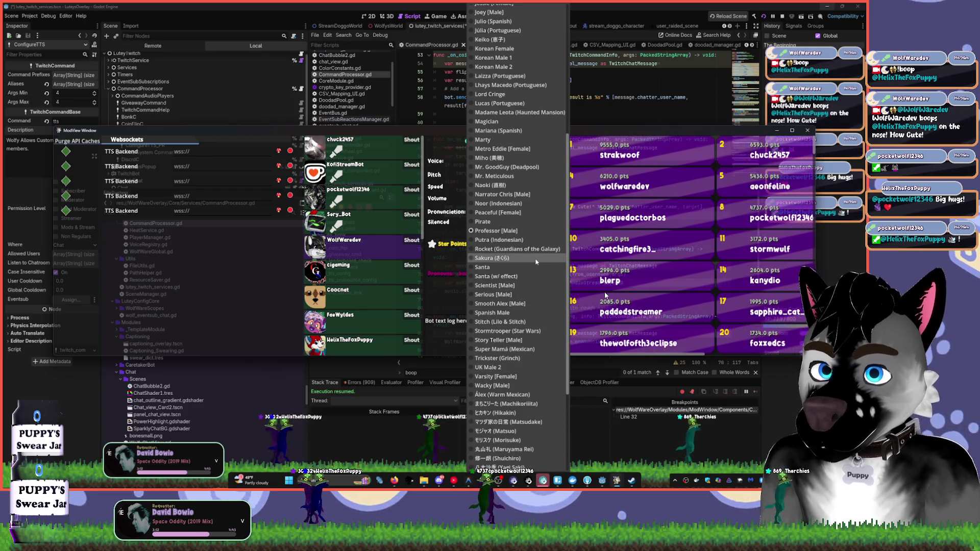
{"action": "left_click", "coordinate": [521, 267]}
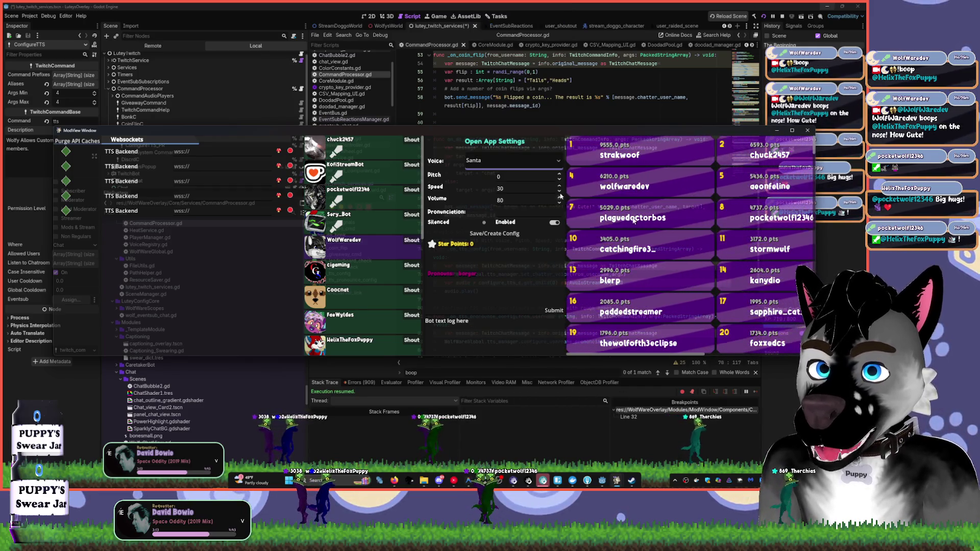
{"action": "left_click", "coordinate": [525, 234]}
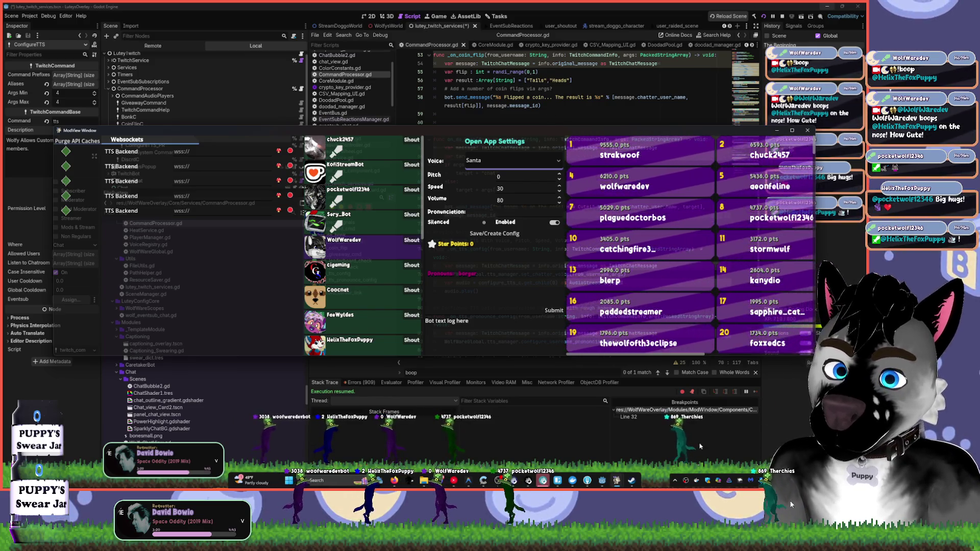
{"action": "left_click", "coordinate": [602, 237]}
{"action": "left_click", "coordinate": [602, 237]}
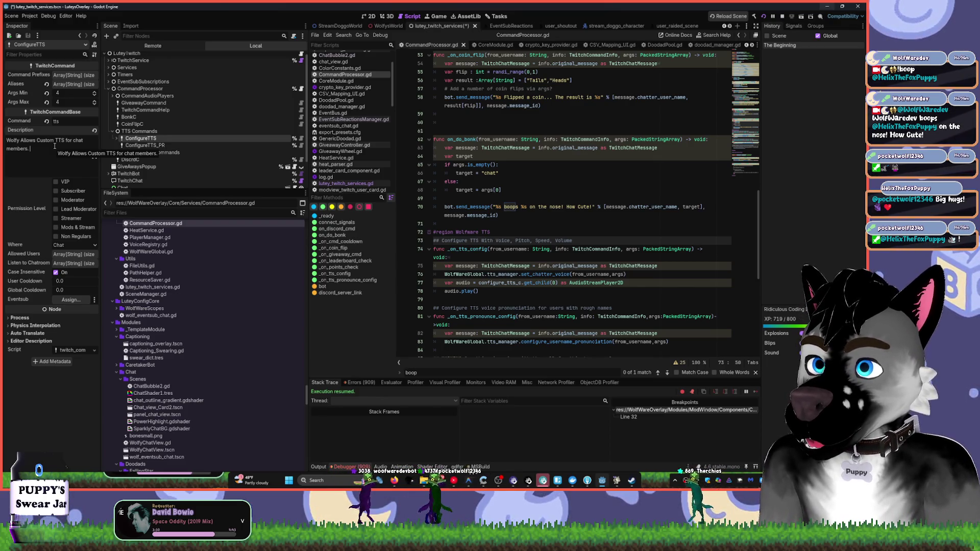
Extend the ConfigureTTS description with the upcoming Stream extension and config-help note, then save the scene
{"action": "type", "text": "nsion for Stream is "}
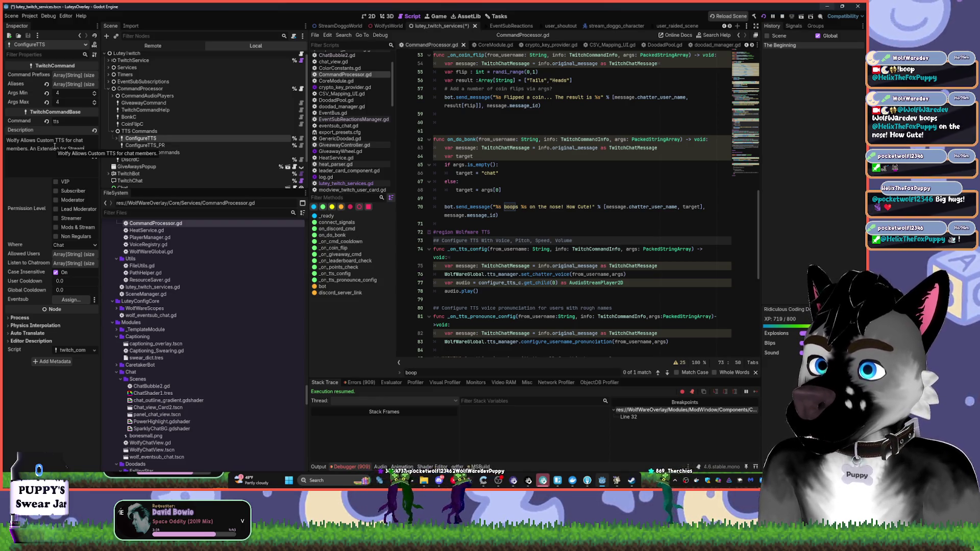
{"action": "type", "text": "coming, but for now just ask Wo"}
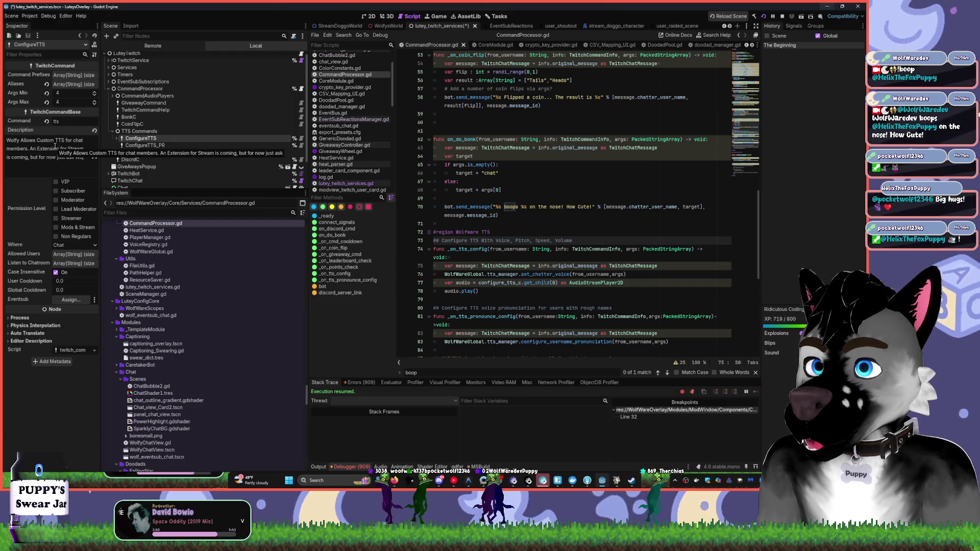
{"action": "type", "text": "lfWareDev for hel"}
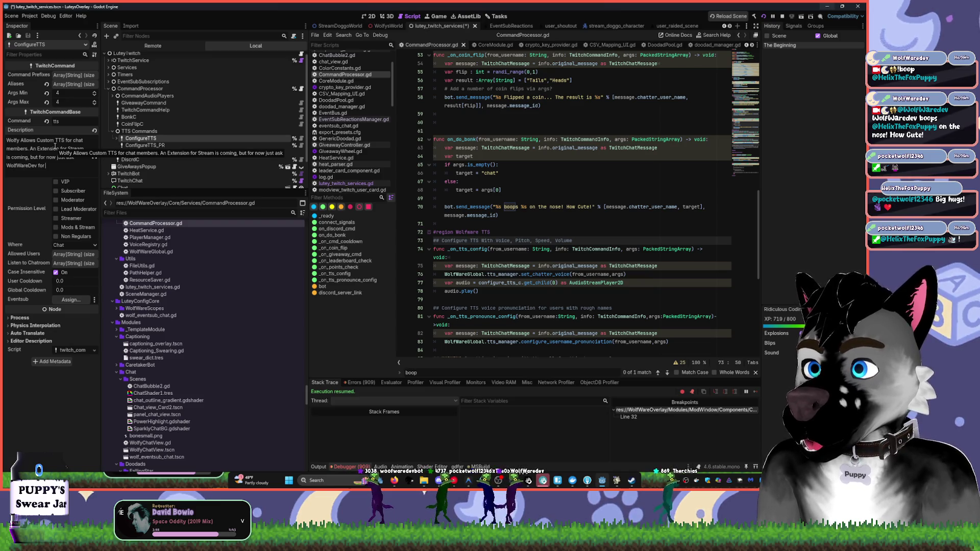
{"action": "type", "text": "p w"}
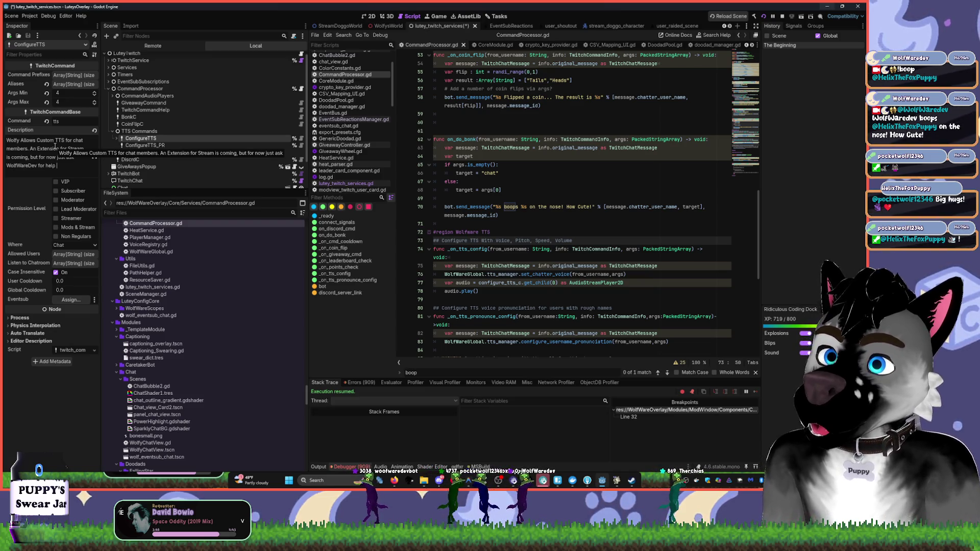
{"action": "type", "text": "ith config."}
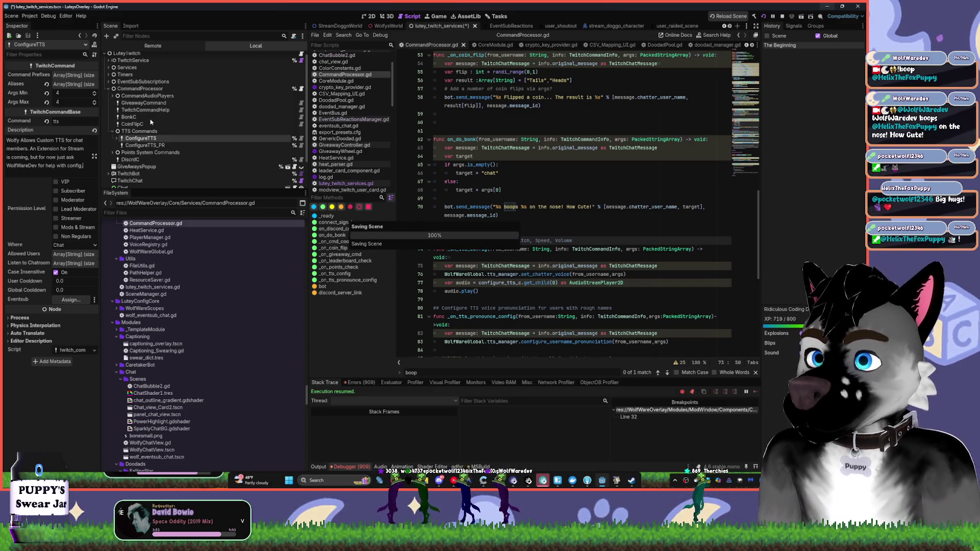
{"action": "key", "text": "ctrl+s"}
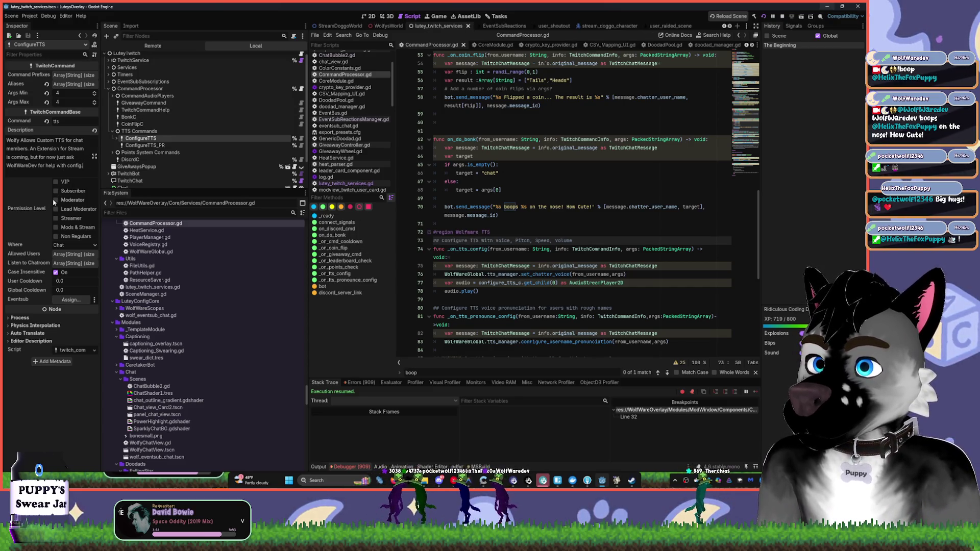
Inspect ConfigureTTS_PR ('Customize your username pronunciation', trigger 'pr') and open CommandProcessor's script
{"action": "left_click", "coordinate": [169, 147]}
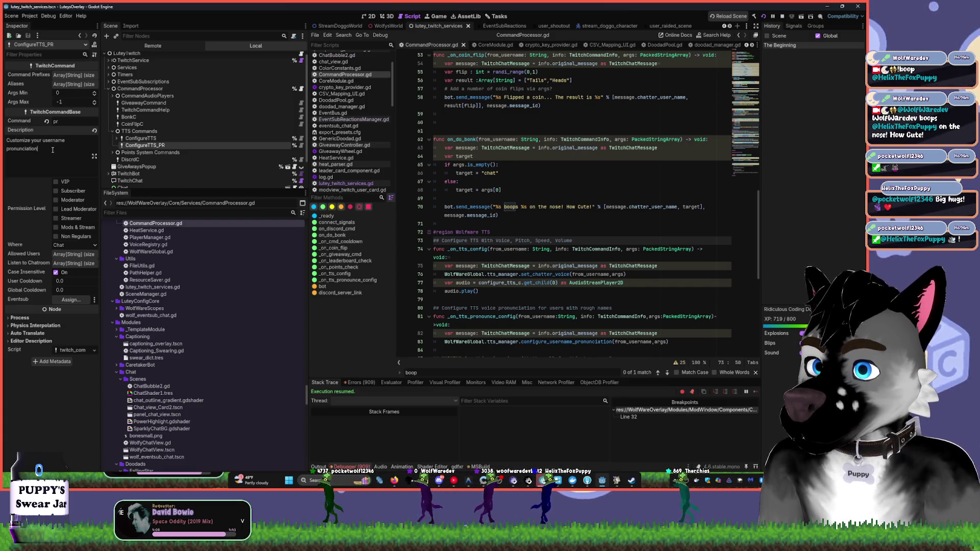
{"action": "left_click", "coordinate": [302, 89]}
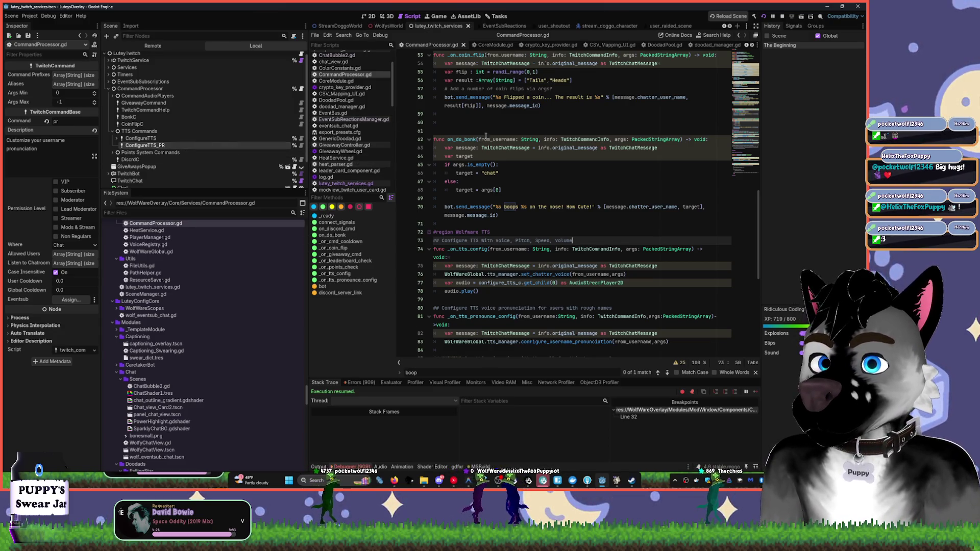
Replace the _on_tts_pronounce_config handler name with _on_user_config_pron on line 81
{"action": "left_click", "coordinate": [340, 281]}
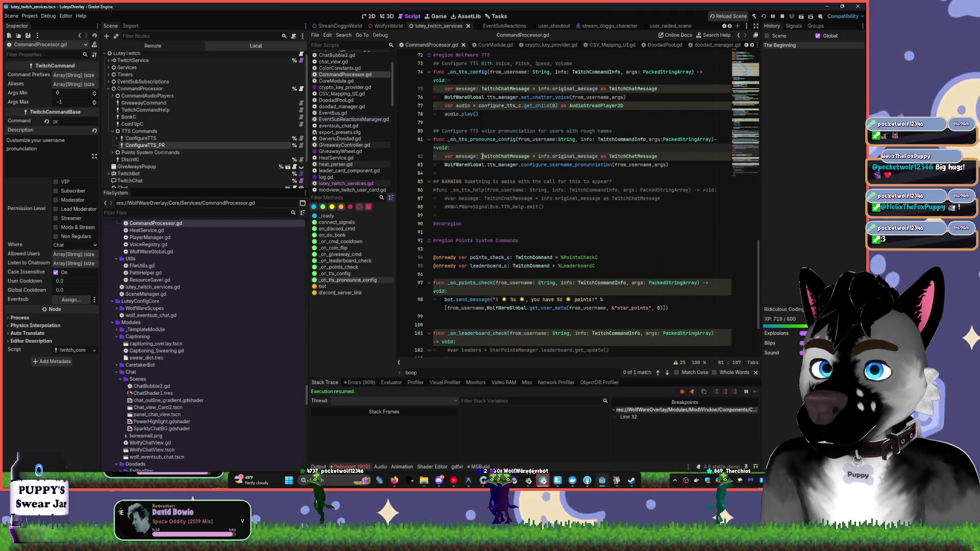
{"action": "double_click", "coordinate": [498, 140]}
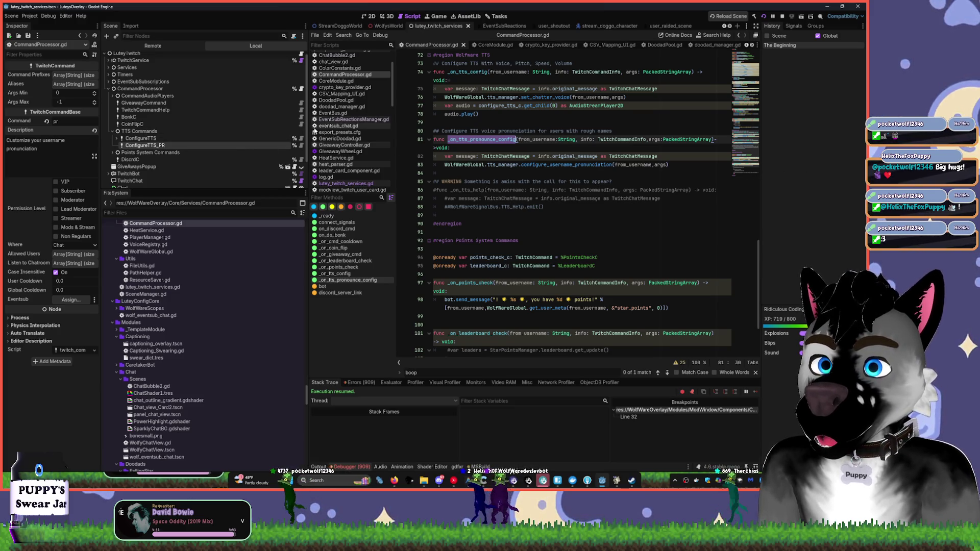
{"action": "left_click_drag", "start_coordinate": [309, 122], "coordinate": [212, 122]}
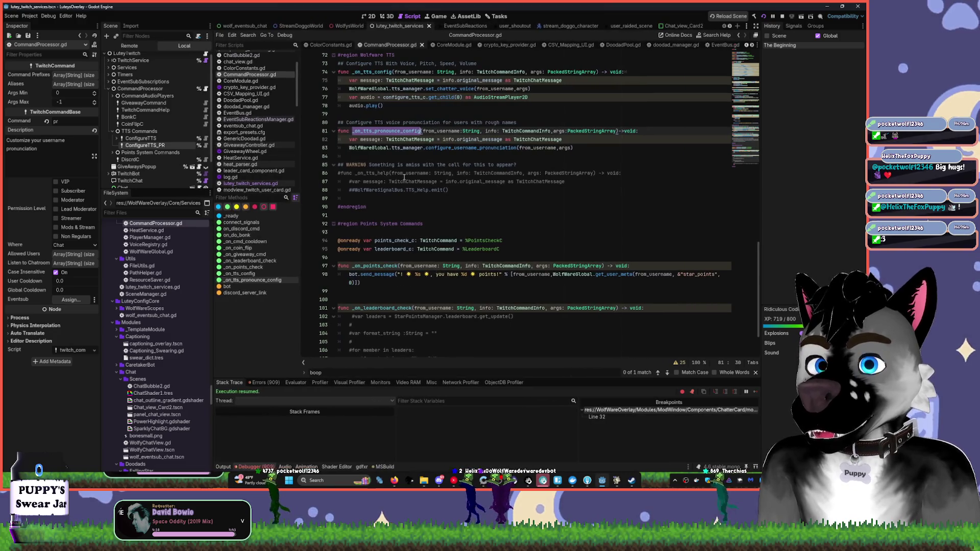
{"action": "scroll", "coordinate": [632, 223], "scroll_direction": "up", "scroll_amount": 15}
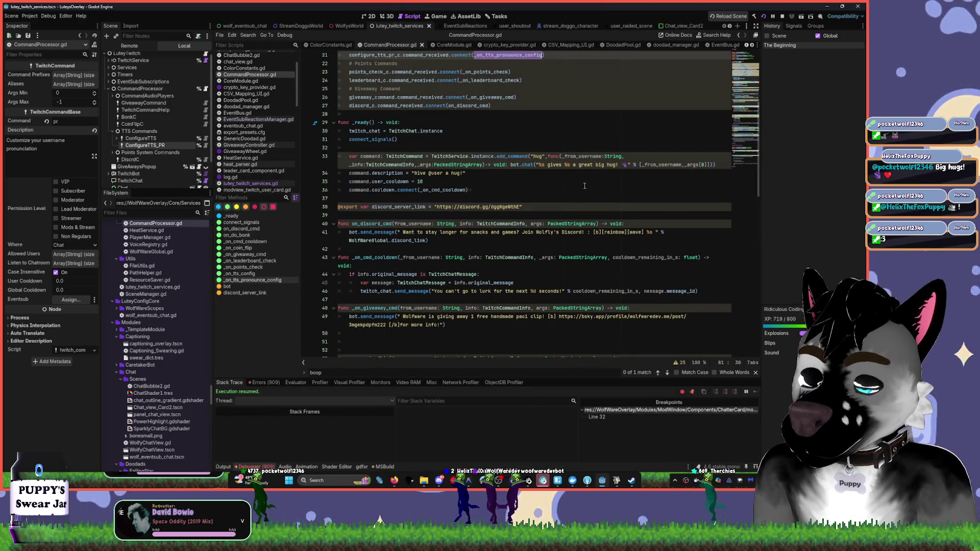
{"action": "key", "text": "ctrl+BackSpace"}
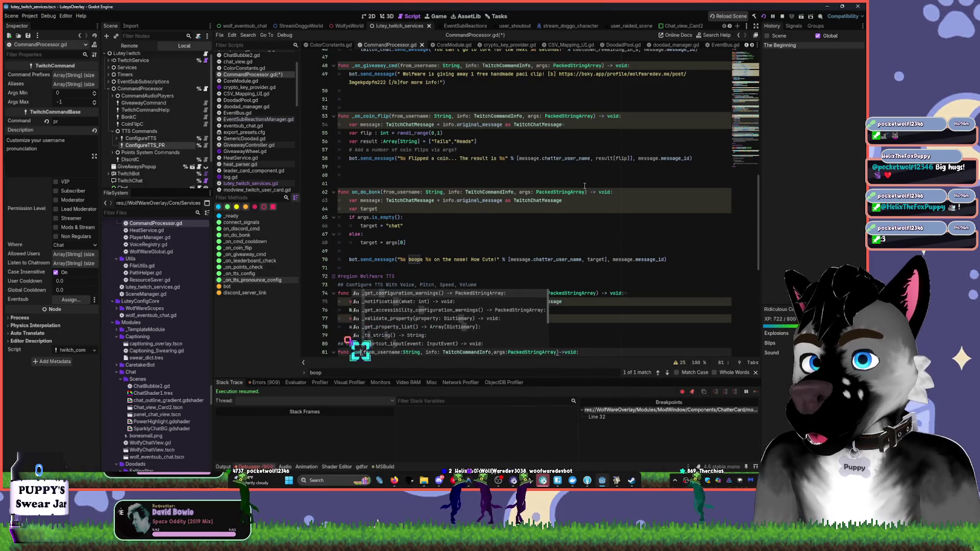
{"action": "type", "text": "_us"}
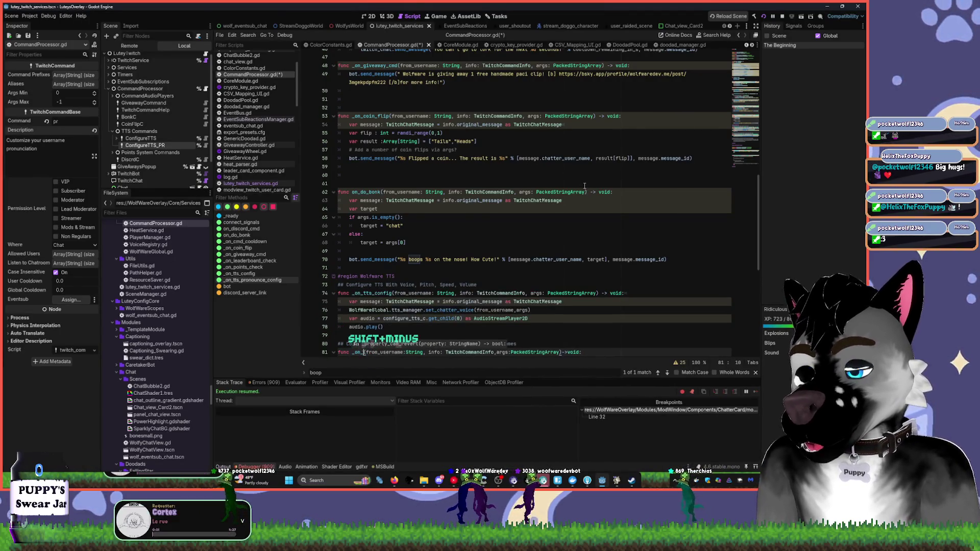
{"action": "type", "text": "er_co"}
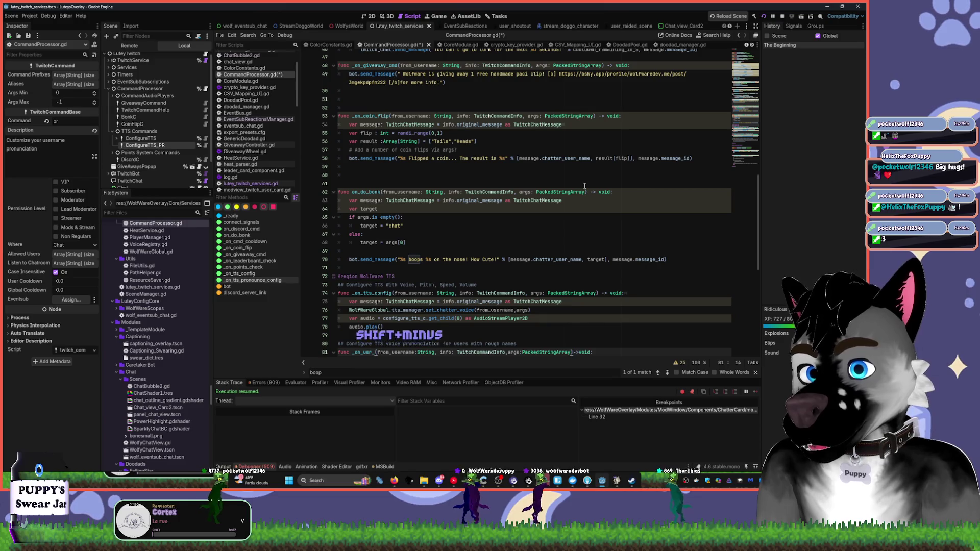
{"action": "type", "text": "nfig"}
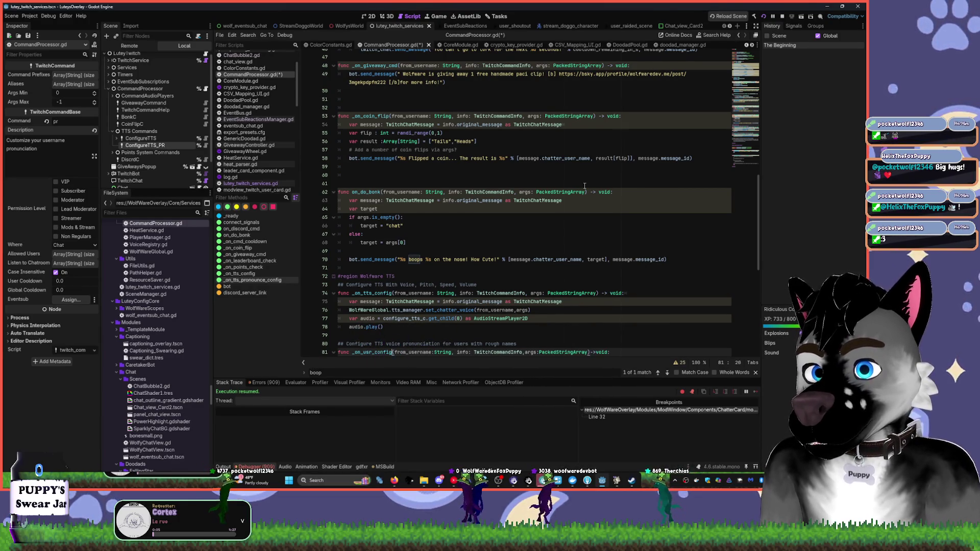
{"action": "type", "text": "_"}
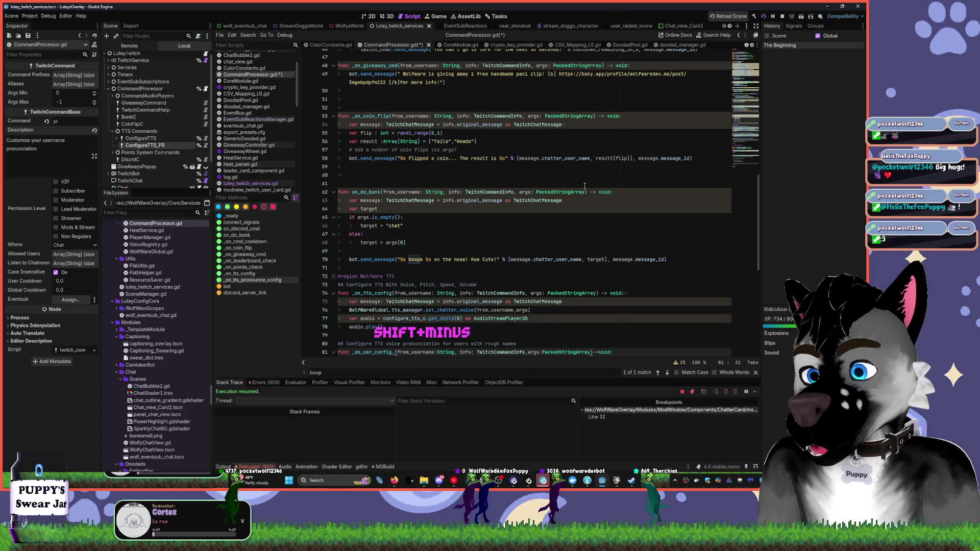
{"action": "type", "text": "pron"}
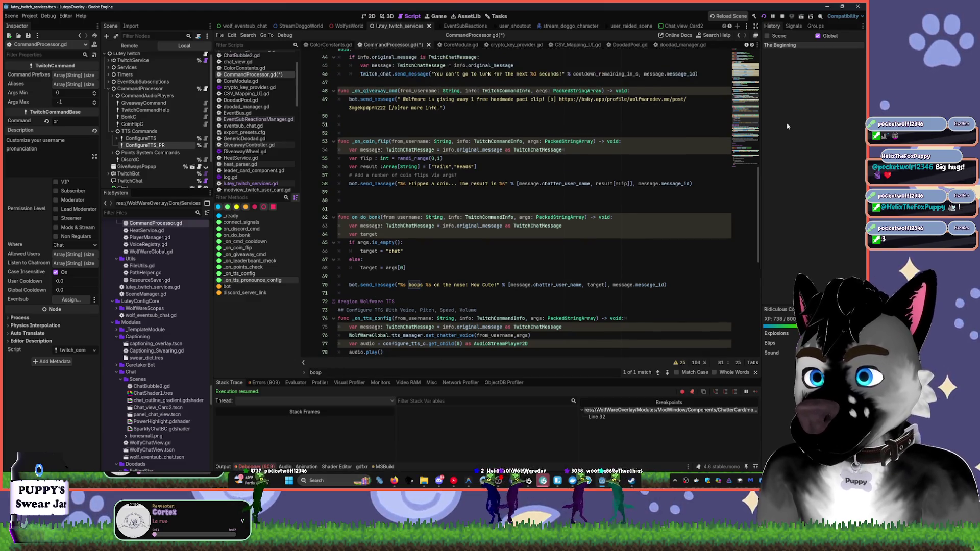
Complete the name as _on_user_config_pronunciation, then bring YouTube Music forward with its search selected
{"action": "scroll", "coordinate": [447, 260], "scroll_direction": "down", "scroll_amount": 7}
{"action": "scroll", "coordinate": [448, 260], "scroll_direction": "down", "scroll_amount": 1}
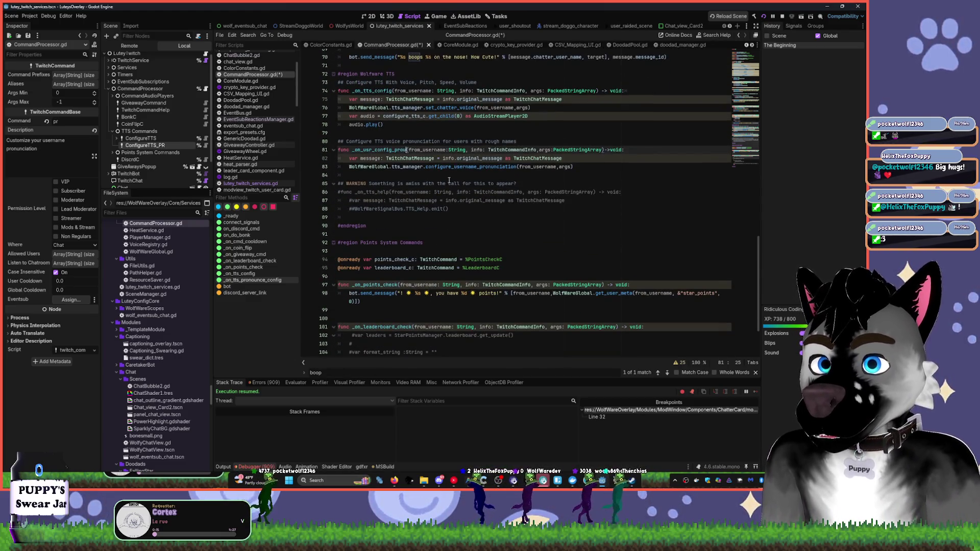
{"action": "double_click", "coordinate": [422, 141]}
{"action": "key", "text": "ctrl+c"}
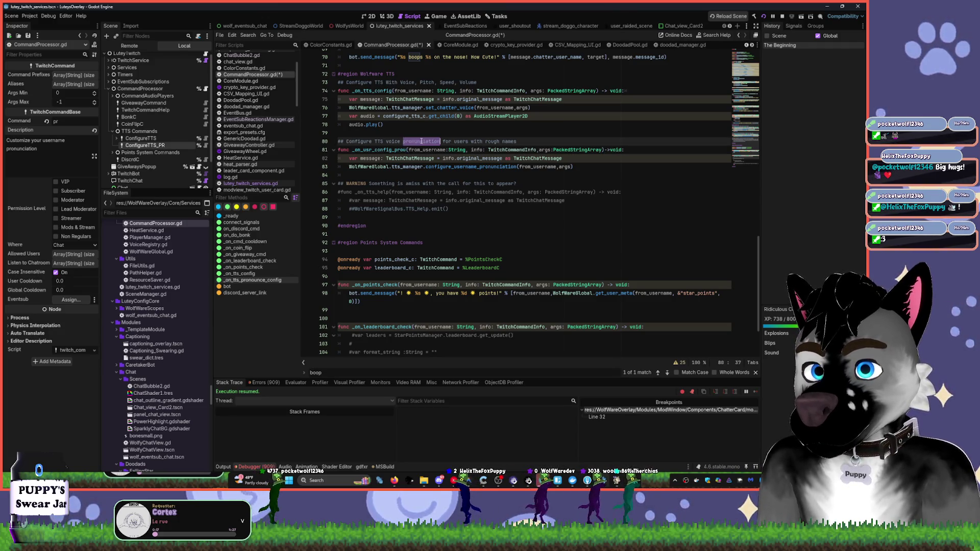
{"action": "left_click_drag", "start_coordinate": [396, 150], "coordinate": [407, 150]}
{"action": "key", "text": "ctrl+v"}
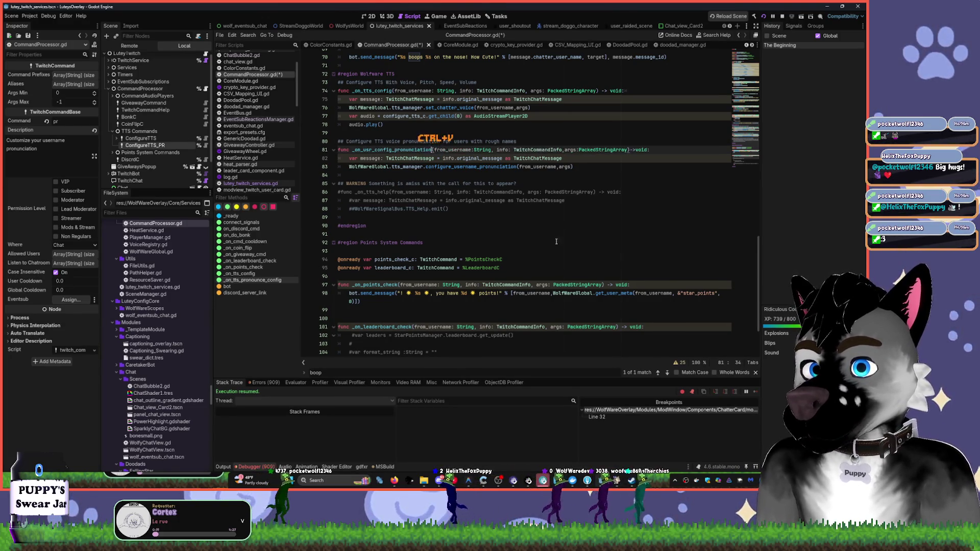
{"action": "left_click", "coordinate": [581, 250]}
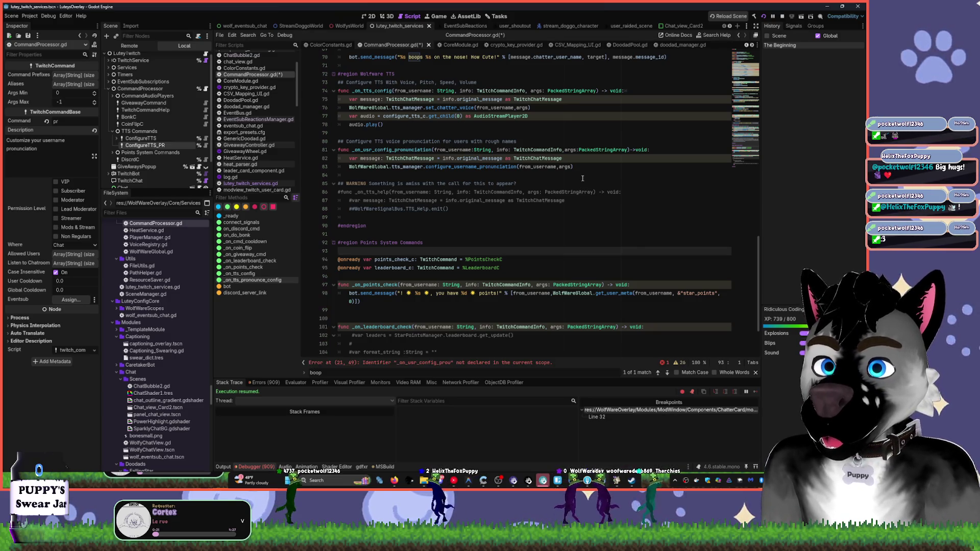
{"action": "left_click", "coordinate": [453, 481]}
{"action": "left_click_drag", "start_coordinate": [382, 28], "coordinate": [323, 29]}
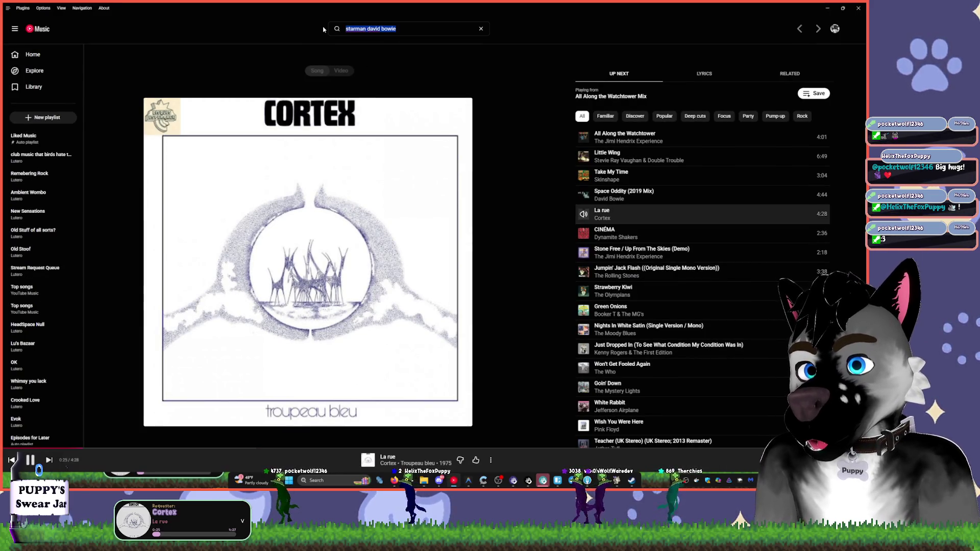
Search Morcheeba, play 'The Sea' from the artist page, and minimize YouTube Music
{"action": "type", "text": "morch"}
{"action": "type", "text": "eeba"}
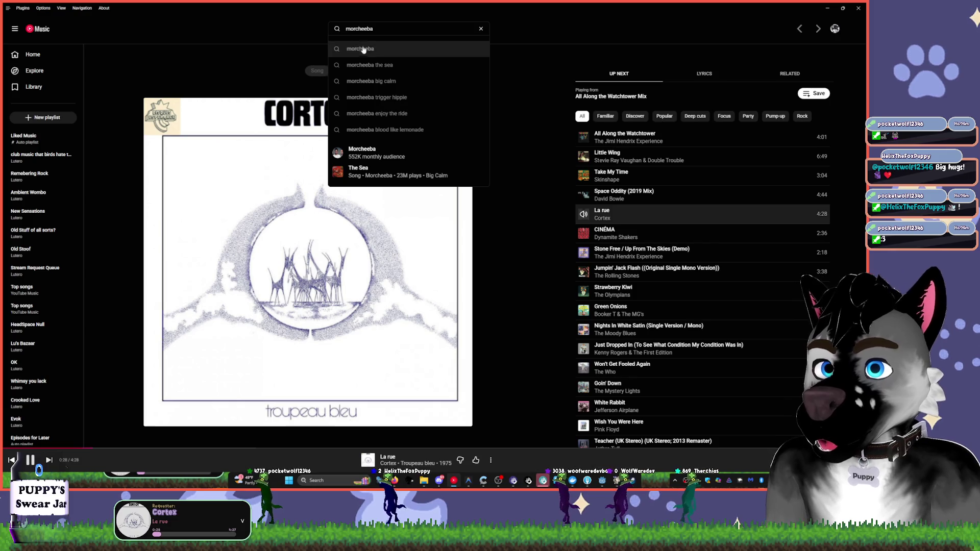
{"action": "left_click", "coordinate": [366, 50]}
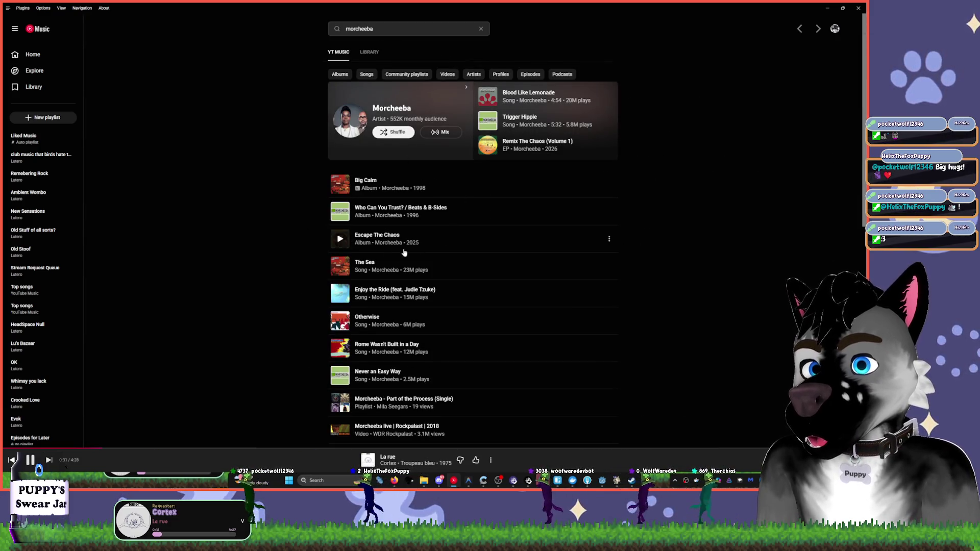
{"action": "left_click", "coordinate": [385, 270]}
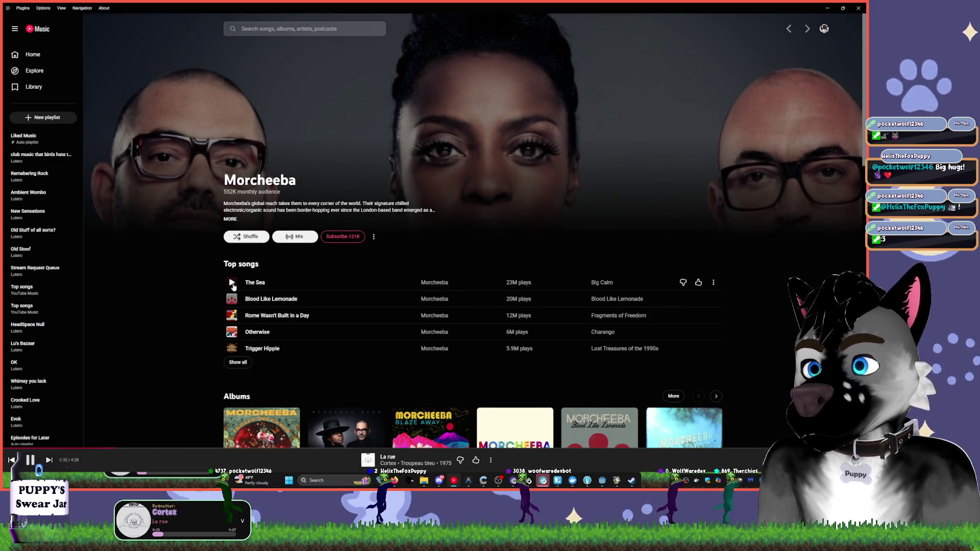
{"action": "left_click", "coordinate": [232, 284]}
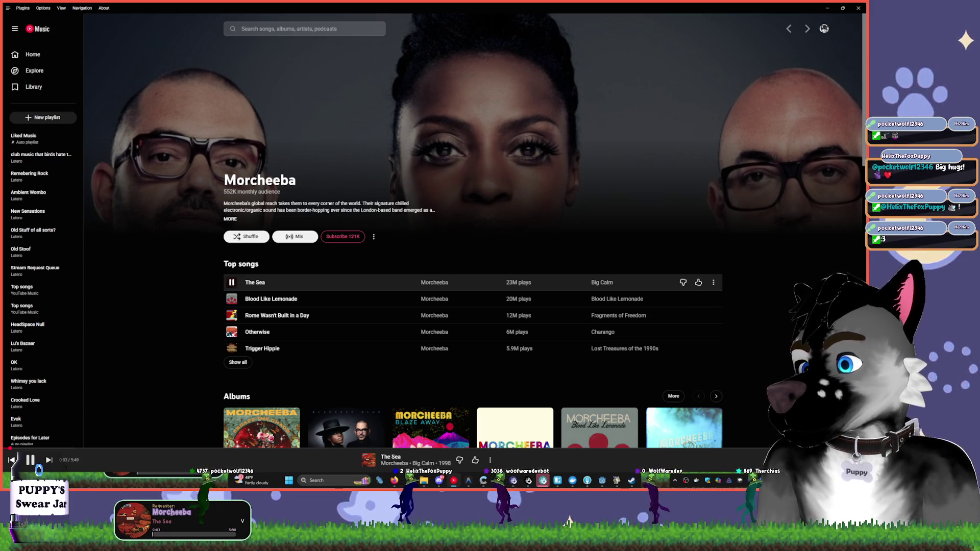
{"action": "left_click", "coordinate": [828, 9]}
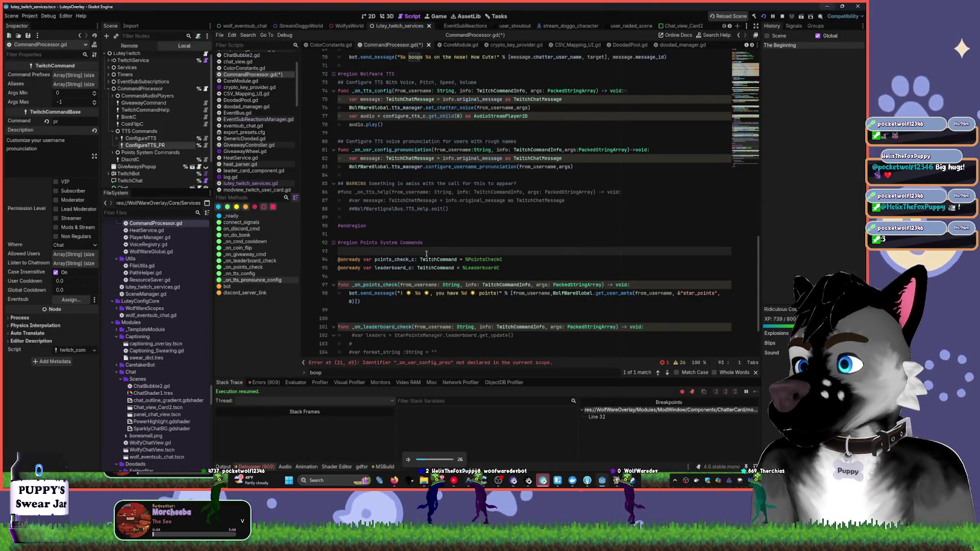
Fix line 21's connect() to use _on_user_config_pronunciation, then open TTS Voice Wizard's Text to Speech page
{"action": "left_click", "coordinate": [461, 366]}
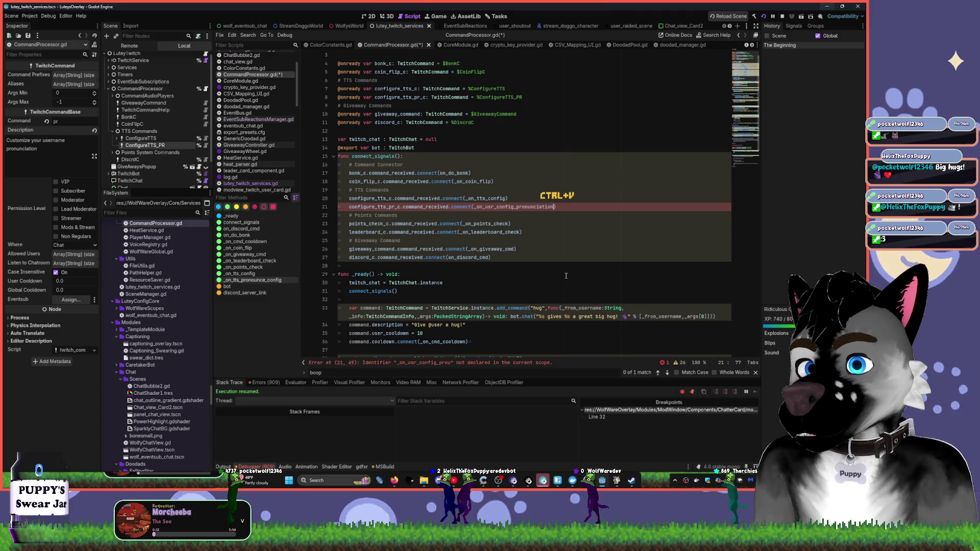
{"action": "left_click", "coordinate": [546, 278]}
{"action": "scroll", "coordinate": [540, 280], "scroll_direction": "down", "scroll_amount": 15}
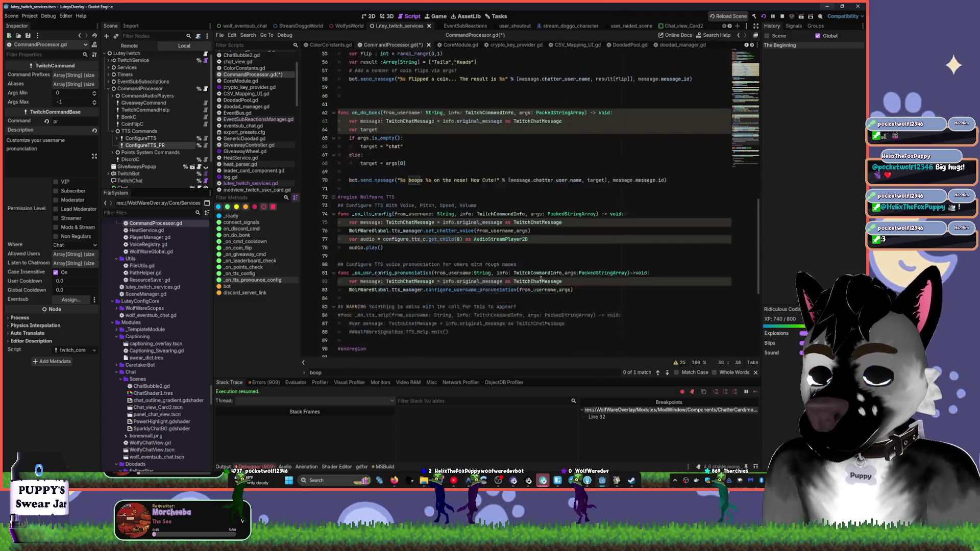
{"action": "scroll", "coordinate": [540, 279], "scroll_direction": "down", "scroll_amount": 8}
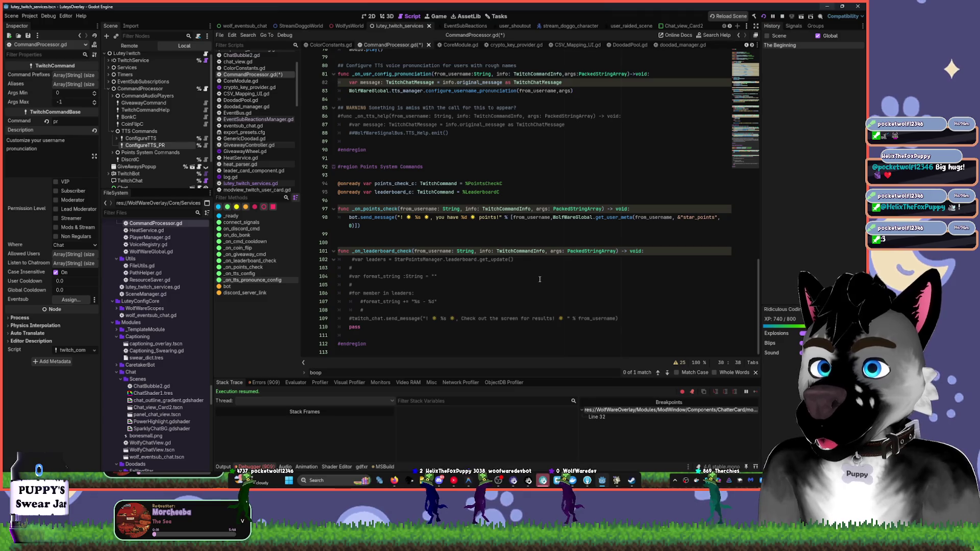
{"action": "scroll", "coordinate": [540, 280], "scroll_direction": "up", "scroll_amount": 2}
{"action": "scroll", "coordinate": [474, 160], "scroll_direction": "up", "scroll_amount": 1}
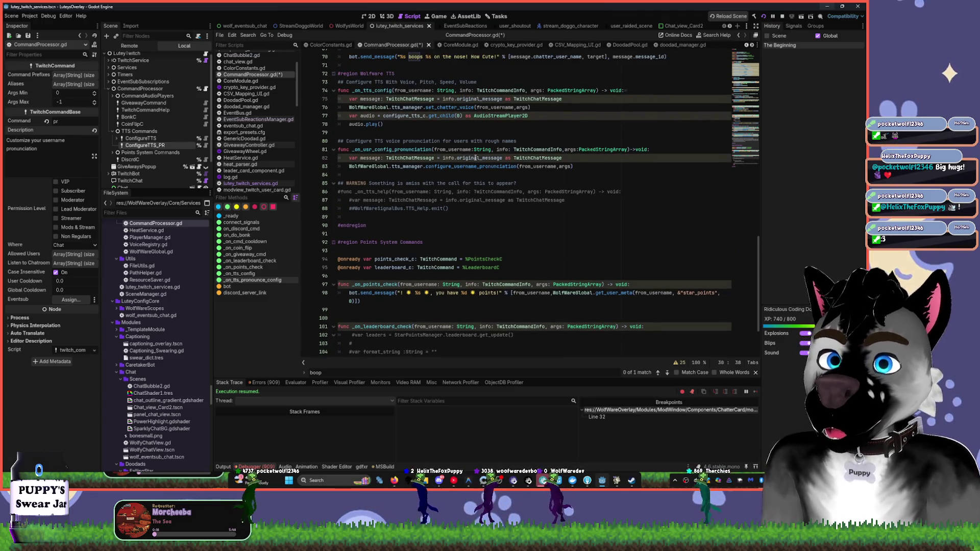
{"action": "mouse_move", "coordinate": [470, 163]}
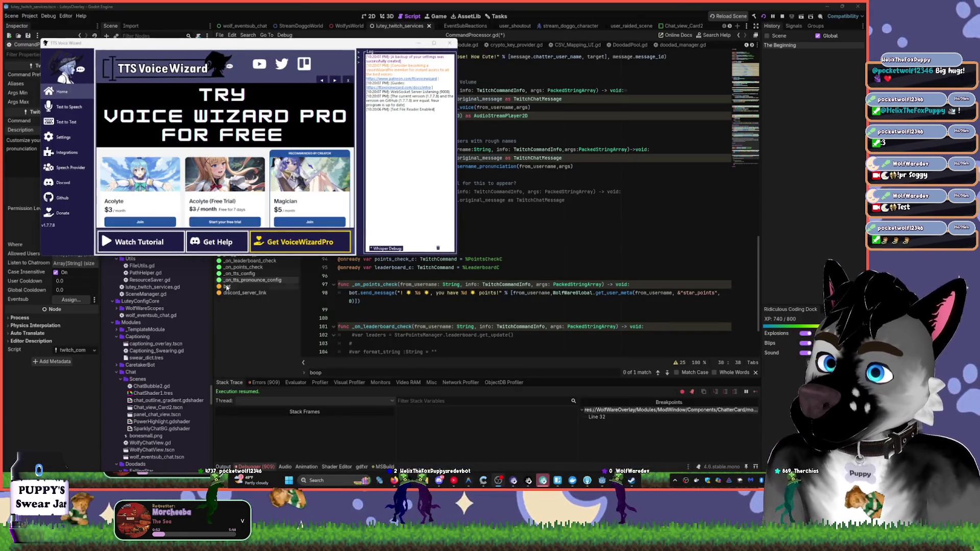
{"action": "left_click", "coordinate": [67, 106]}
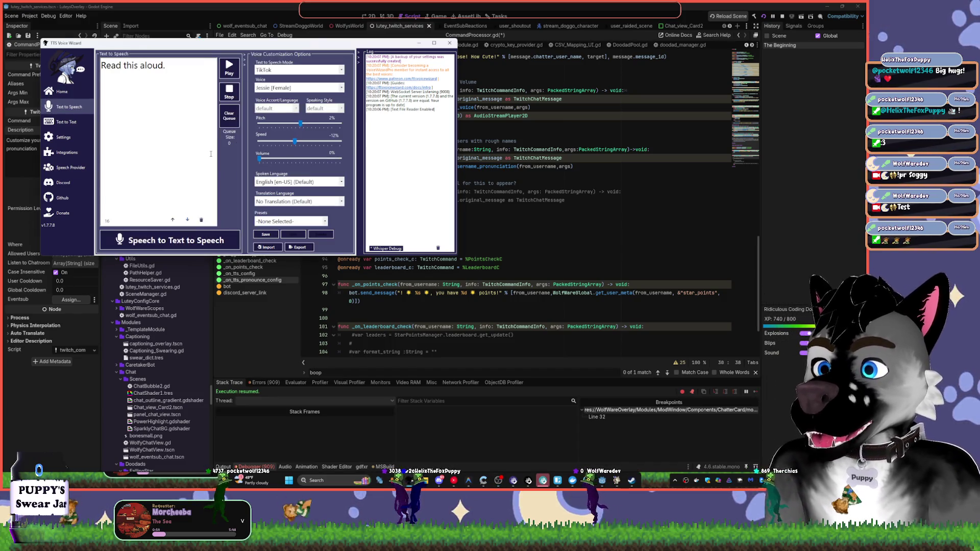